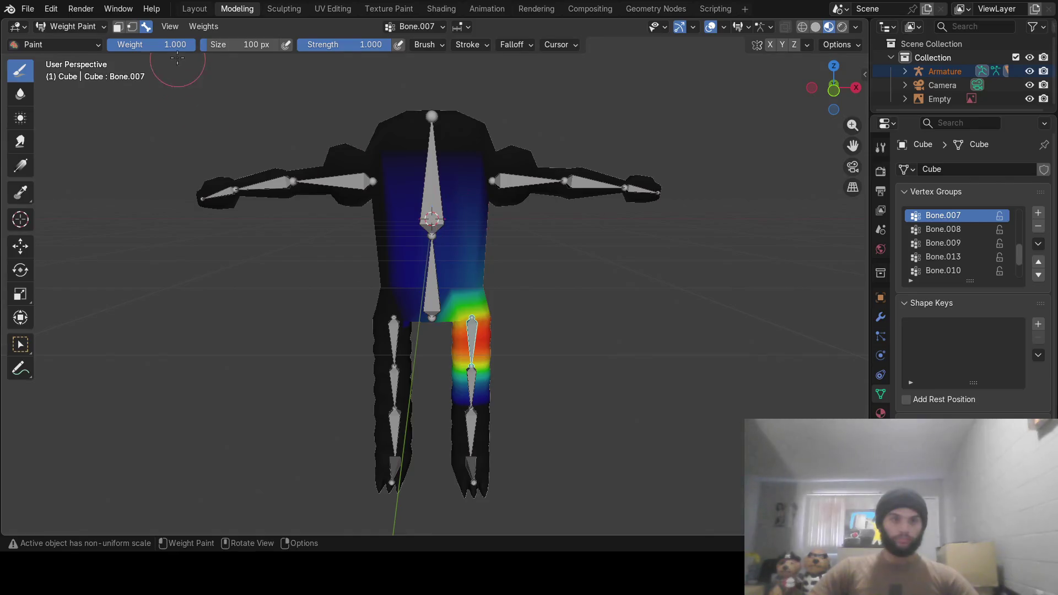
# Set the weight brush's weight and strength both to 0
pyautogui.click(171, 44)
pyautogui.write('0')
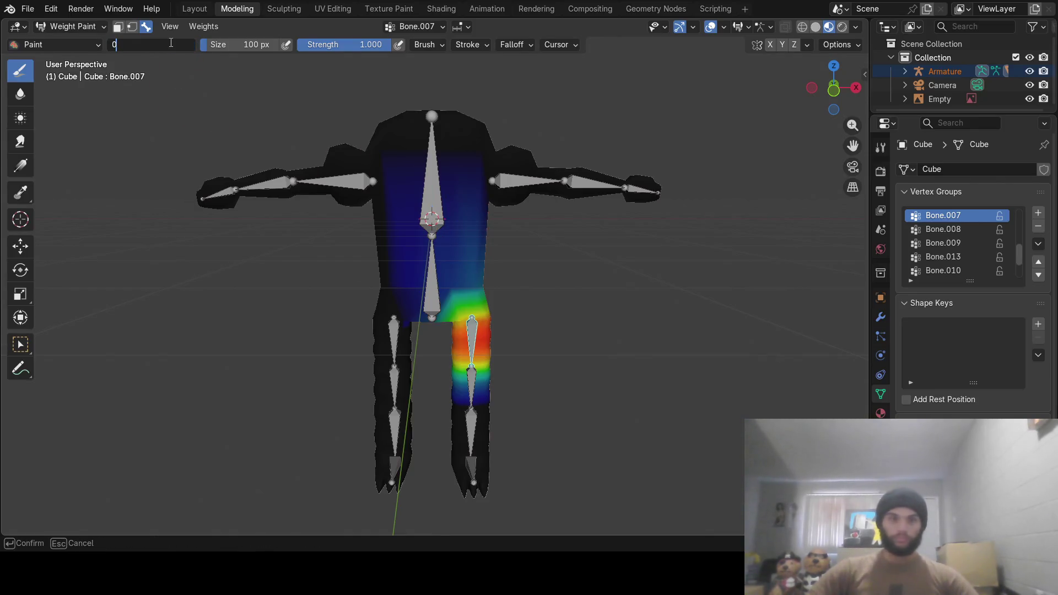
pyautogui.press('Return')
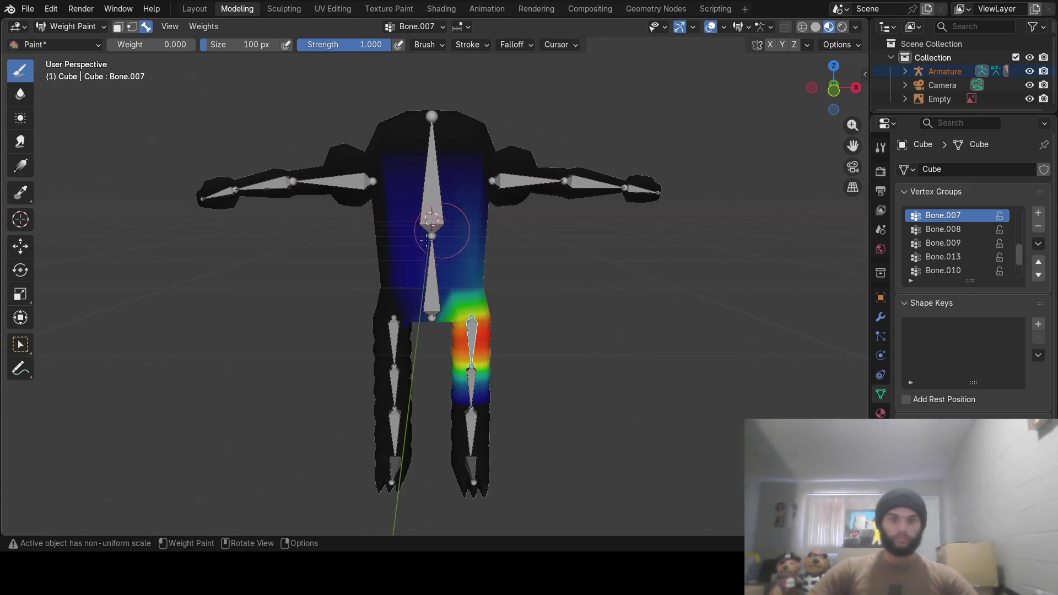
pyautogui.moveTo(571, 236); pyautogui.dragTo(543, 238, button='middle')
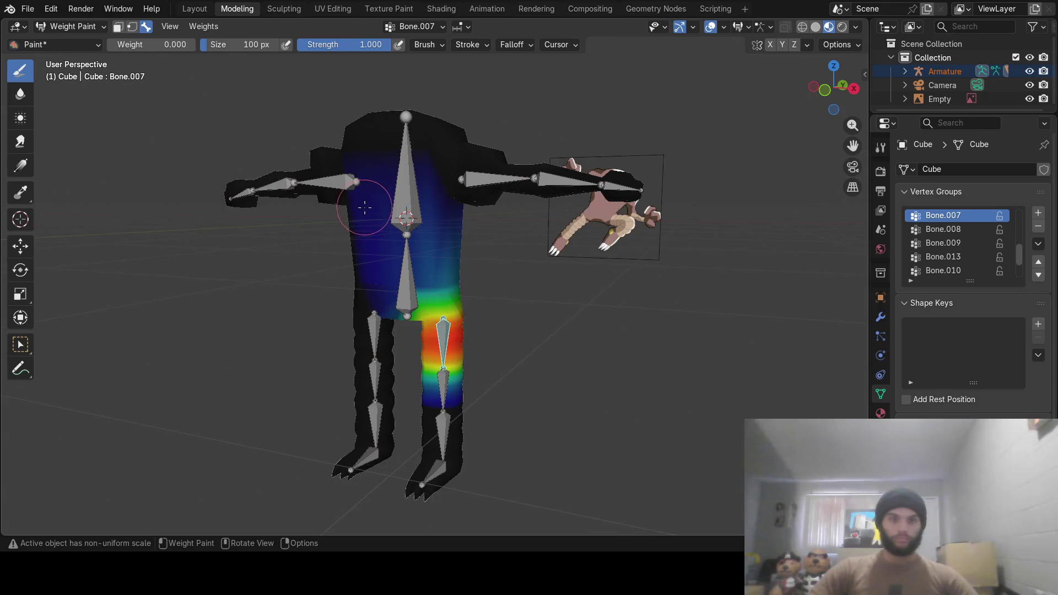
pyautogui.moveTo(355, 215); pyautogui.dragTo(405, 204, button='middle')
pyautogui.rightClick(423, 216)
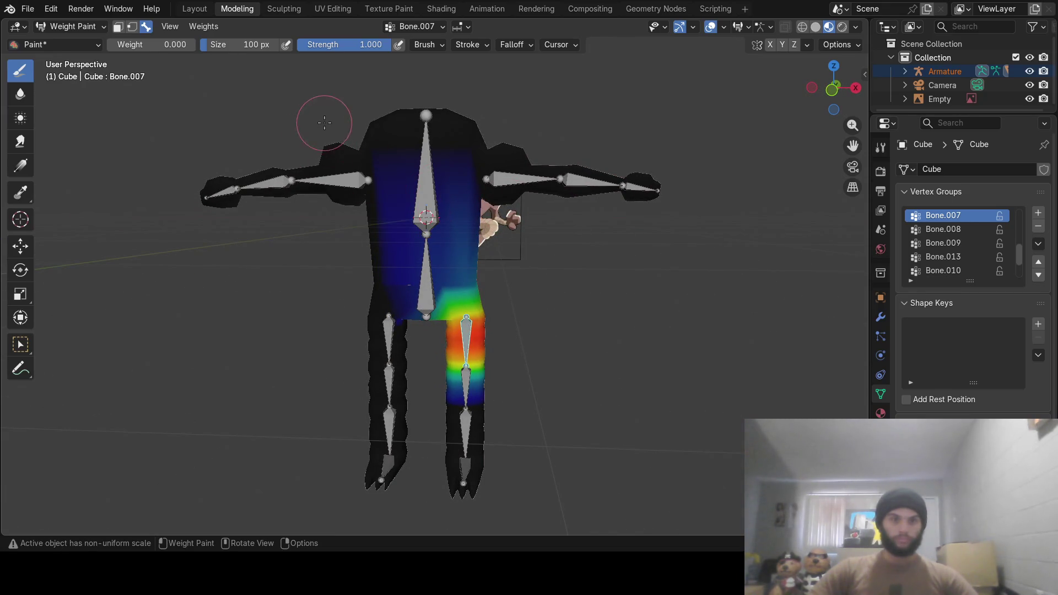
pyautogui.press('ctrl')
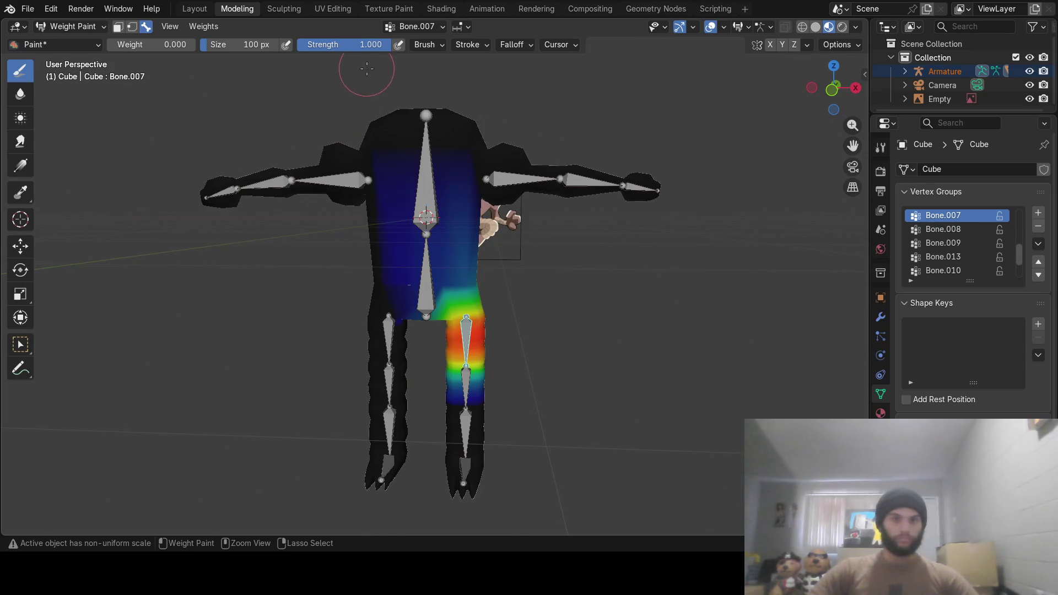
pyautogui.click(366, 45)
pyautogui.write('0')
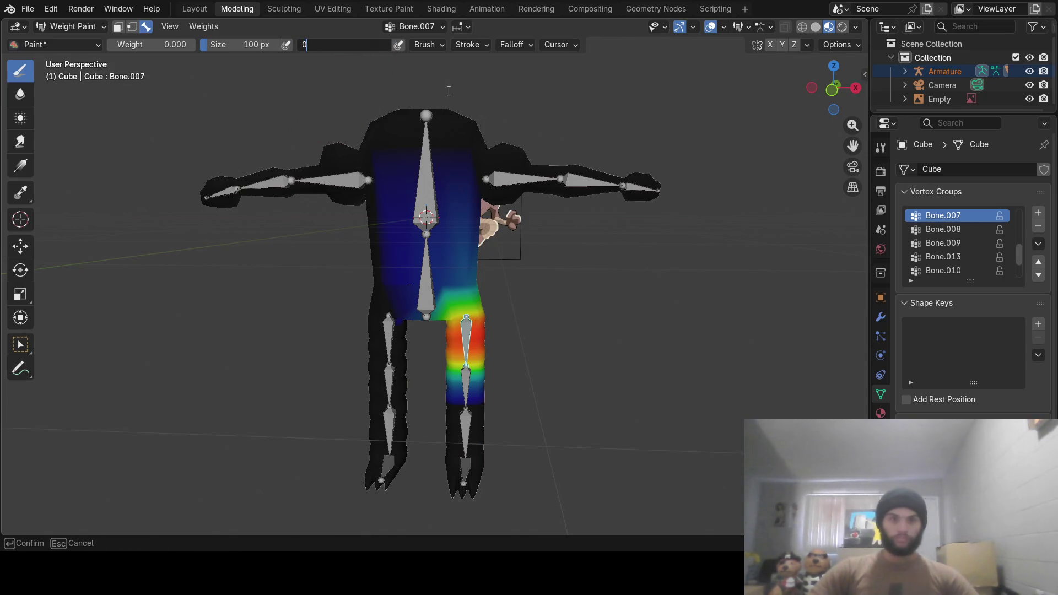
pyautogui.press('Return')
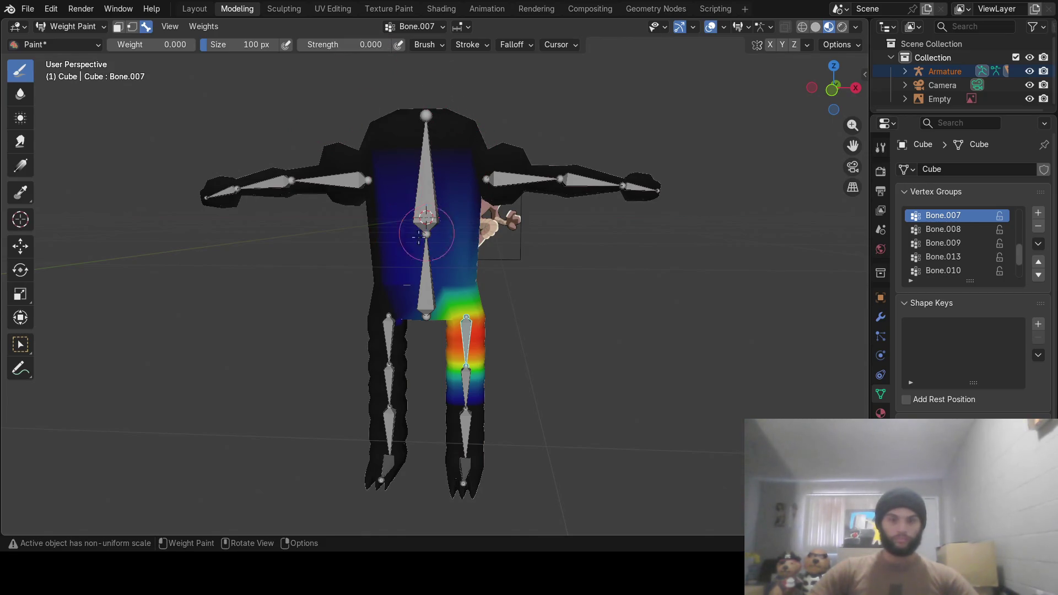
pyautogui.moveTo(474, 228); pyautogui.dragTo(376, 230, button='middle')
# Restore brush weight to 1 and strength to full, undoing a stray shoulder stroke
pyautogui.click(178, 47)
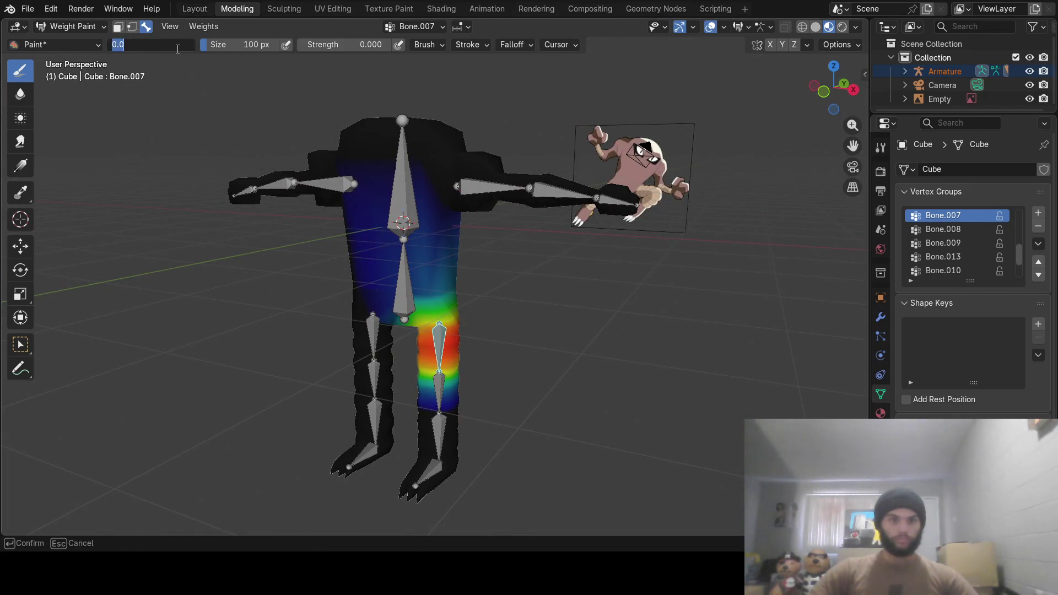
pyautogui.write('1')
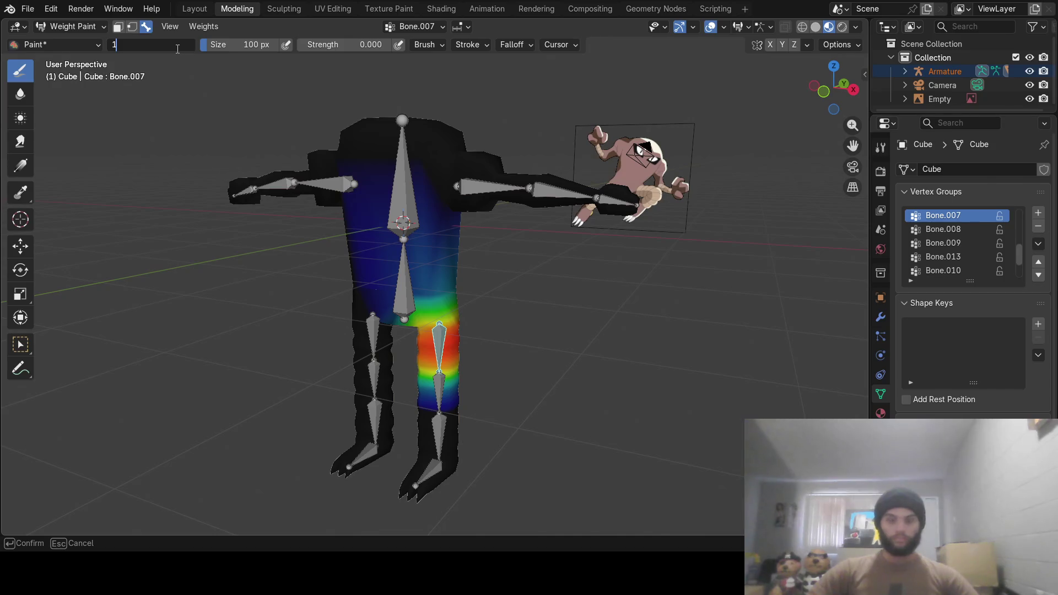
pyautogui.press('Return')
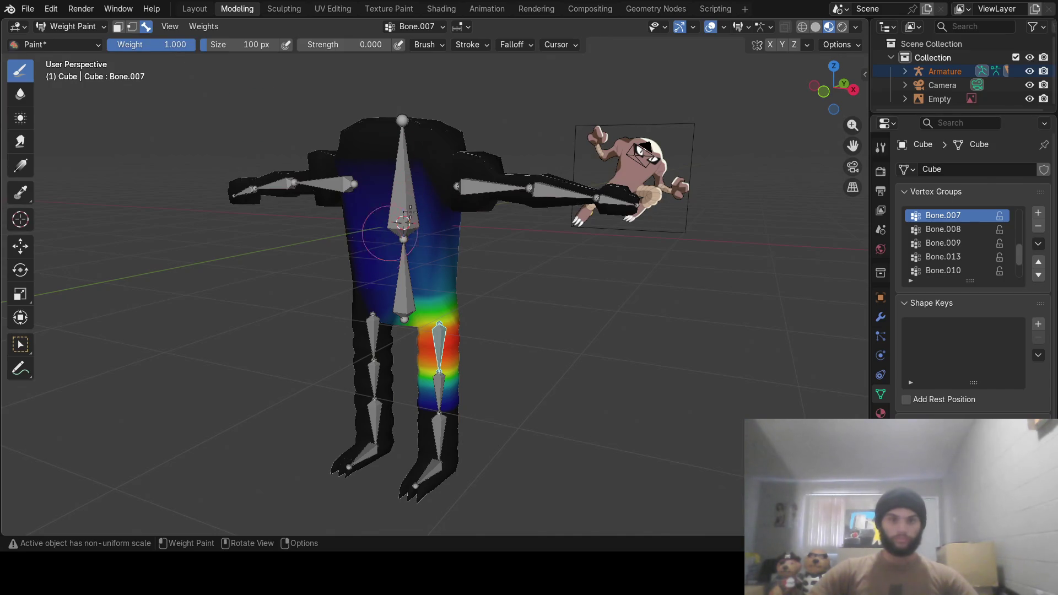
pyautogui.press('KP_1')
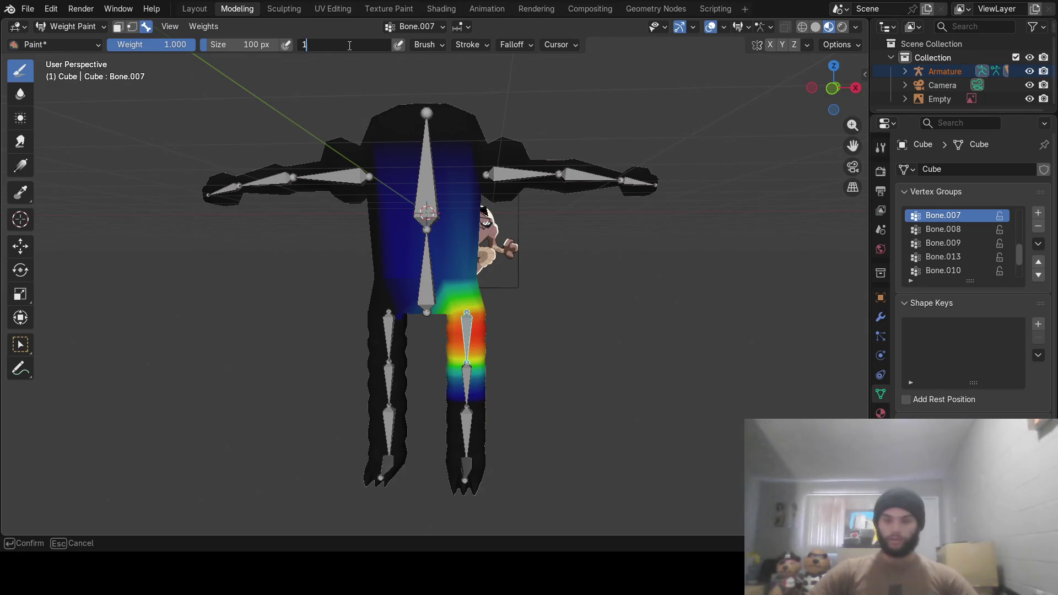
pyautogui.moveTo(349, 45); pyautogui.dragTo(391, 45)
pyautogui.moveTo(455, 197); pyautogui.dragTo(492, 152)
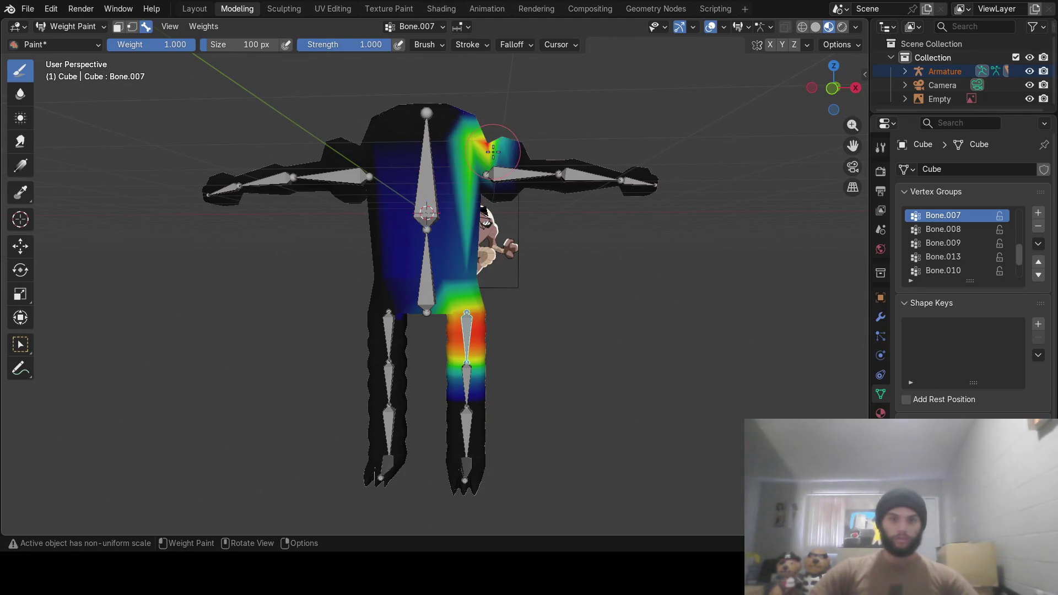
pyautogui.hotkey('ctrl', 'z')
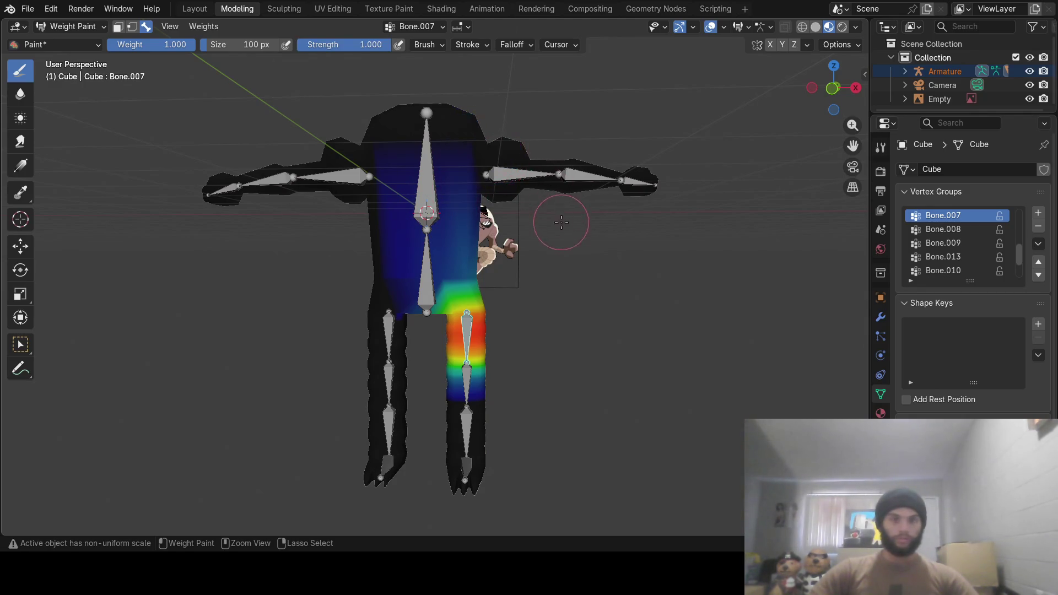
pyautogui.moveTo(557, 226)
pyautogui.mouseDown(button='middle')
pyautogui.moveTo(503, 232)
pyautogui.moveTo(570, 244)
pyautogui.mouseUp(button='middle')
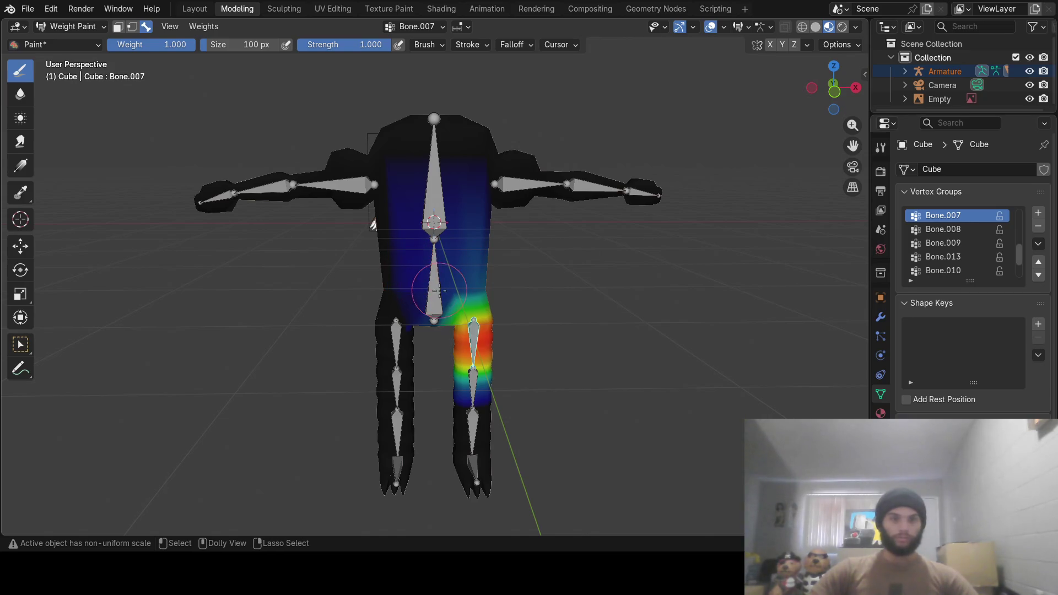
# Paint a full-weight band across the lower torso for the lower spine bone
pyautogui.keyDown('ctrl'); pyautogui.click(434, 293); pyautogui.keyUp('ctrl')
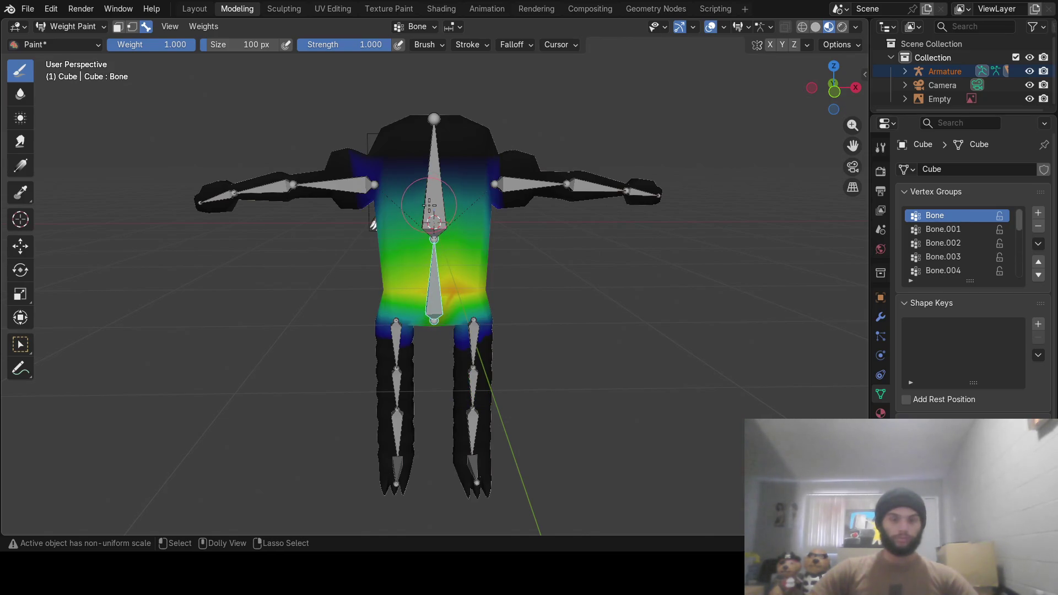
pyautogui.moveTo(407, 295)
pyautogui.mouseDown()
pyautogui.moveTo(471, 288)
pyautogui.moveTo(386, 292)
pyautogui.mouseUp()
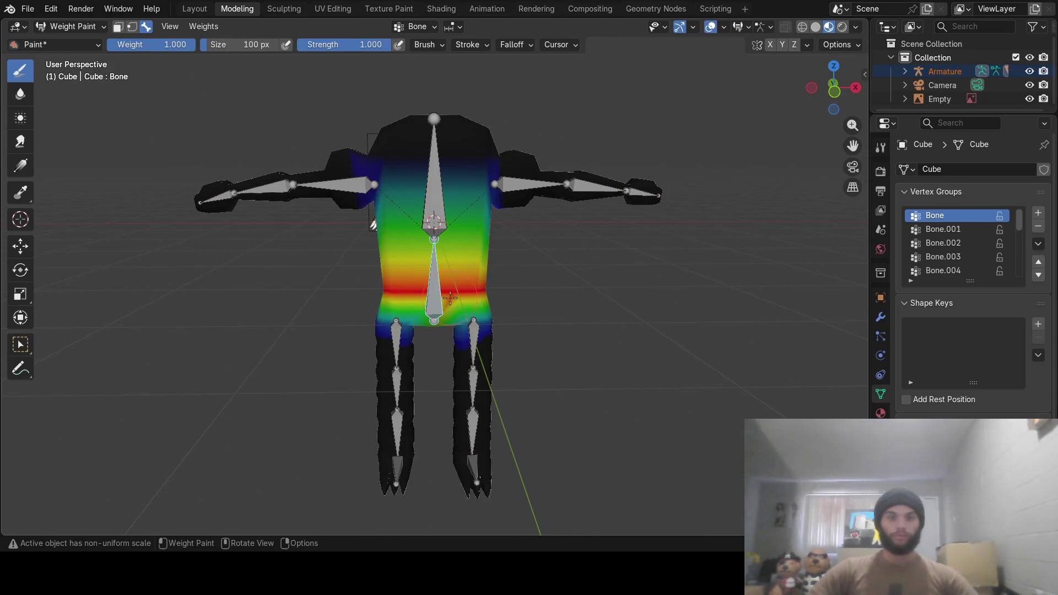
pyautogui.moveTo(450, 297); pyautogui.dragTo(383, 275, button='middle')
pyautogui.moveTo(383, 276); pyautogui.dragTo(483, 275)
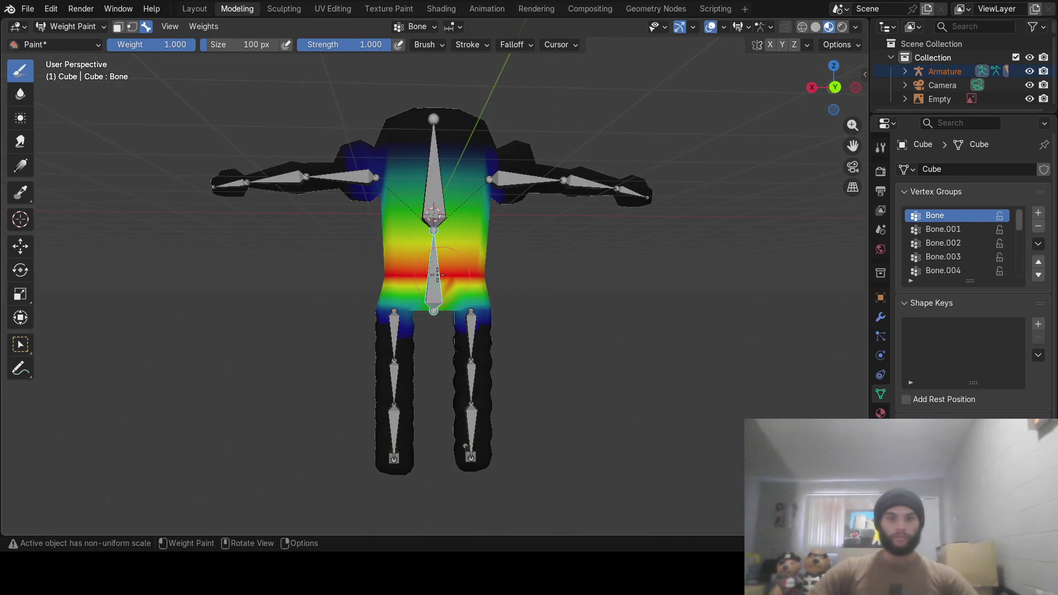
pyautogui.moveTo(406, 277)
pyautogui.mouseDown(button='middle')
pyautogui.moveTo(496, 276)
pyautogui.moveTo(342, 237)
pyautogui.moveTo(503, 193)
pyautogui.mouseUp(button='middle')
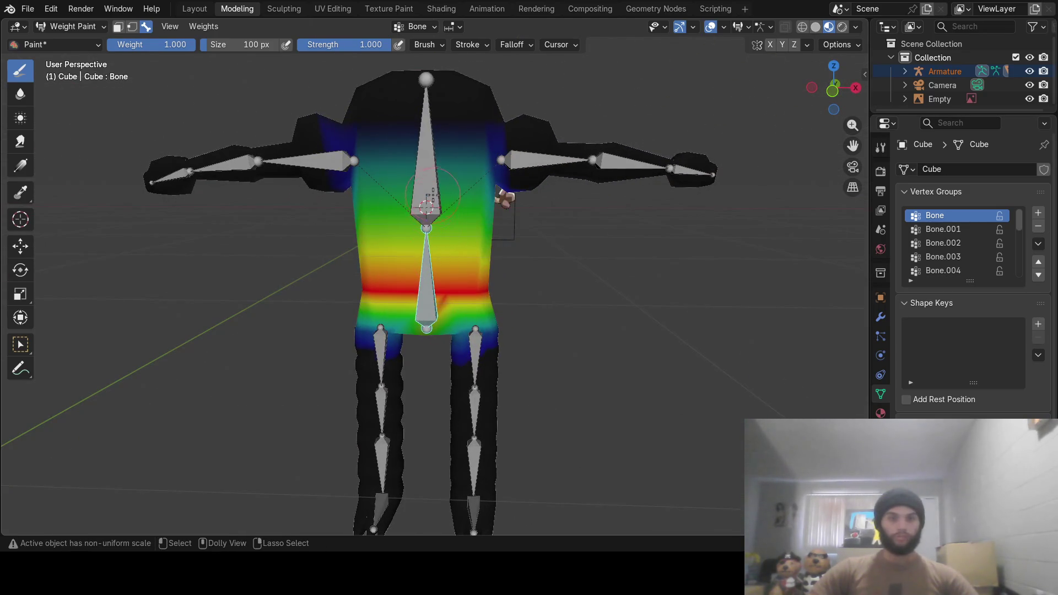
# Paint full weight over the upper-left and upper-right chest for Bone.015, then show Bone.001's weights
pyautogui.keyDown('ctrl'); pyautogui.click(444, 182); pyautogui.keyUp('ctrl')
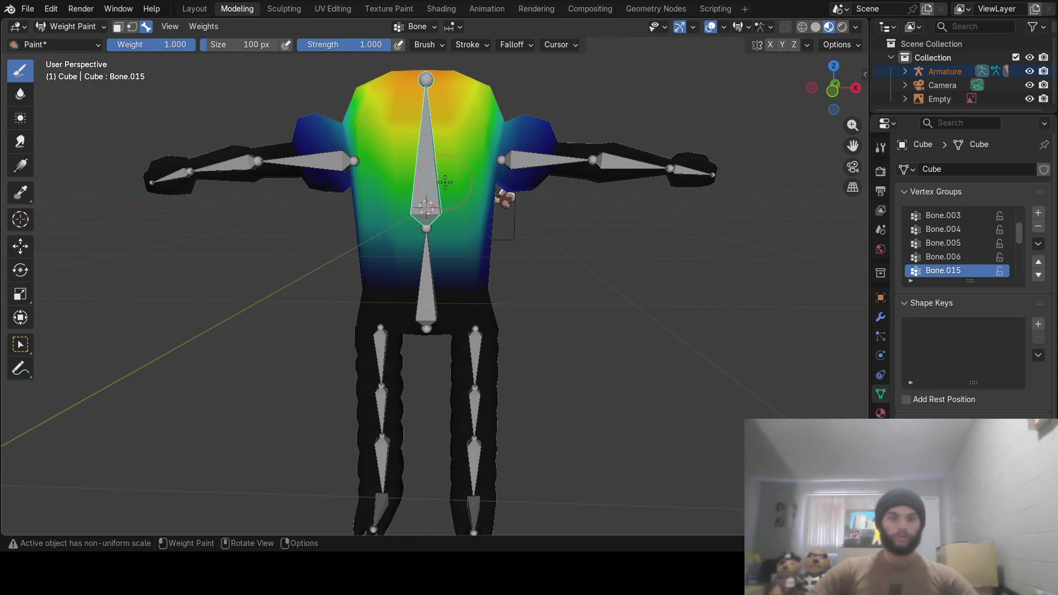
pyautogui.moveTo(445, 182)
pyautogui.mouseDown(button='middle')
pyautogui.moveTo(386, 187)
pyautogui.moveTo(453, 191)
pyautogui.mouseUp(button='middle')
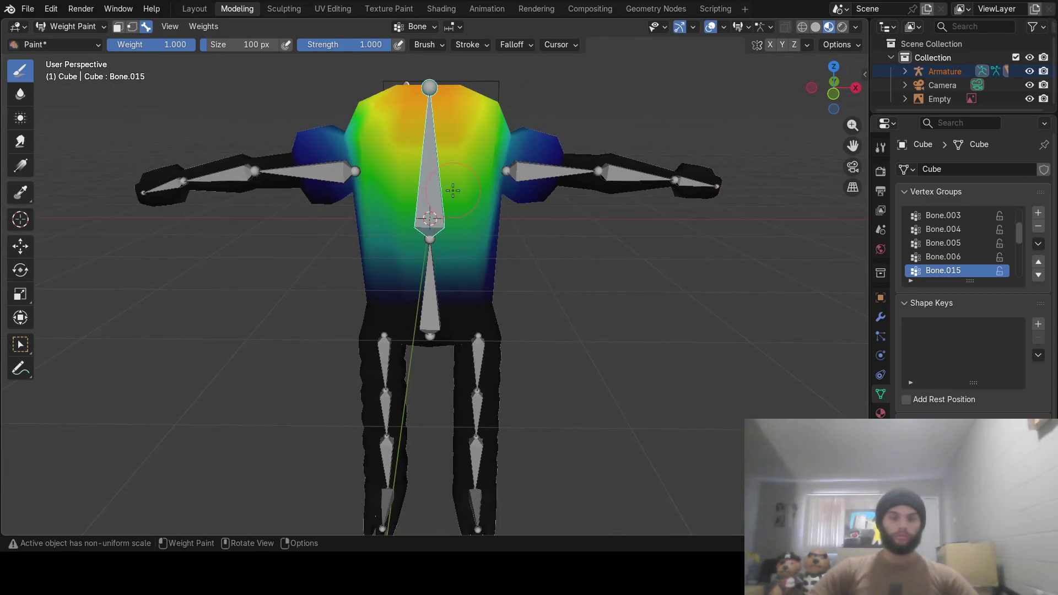
pyautogui.moveTo(393, 187)
pyautogui.mouseDown()
pyautogui.moveTo(373, 135)
pyautogui.moveTo(398, 161)
pyautogui.mouseUp()
pyautogui.moveTo(449, 122); pyautogui.dragTo(482, 94)
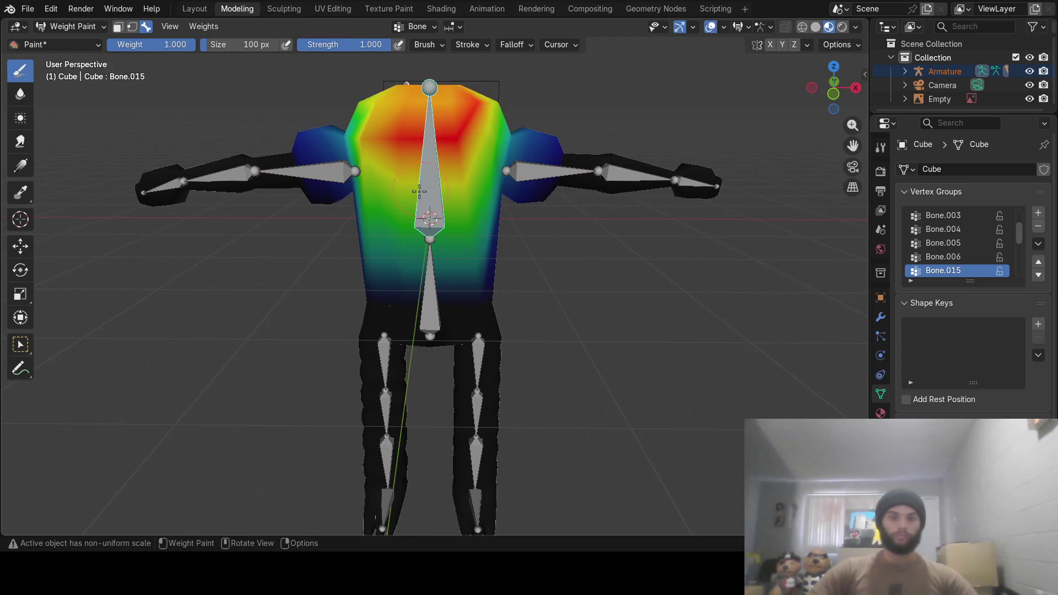
pyautogui.moveTo(385, 138)
pyautogui.mouseDown(button='middle')
pyautogui.moveTo(417, 181)
pyautogui.moveTo(444, 193)
pyautogui.mouseUp(button='middle')
pyautogui.scroll(-3, 449, 212)
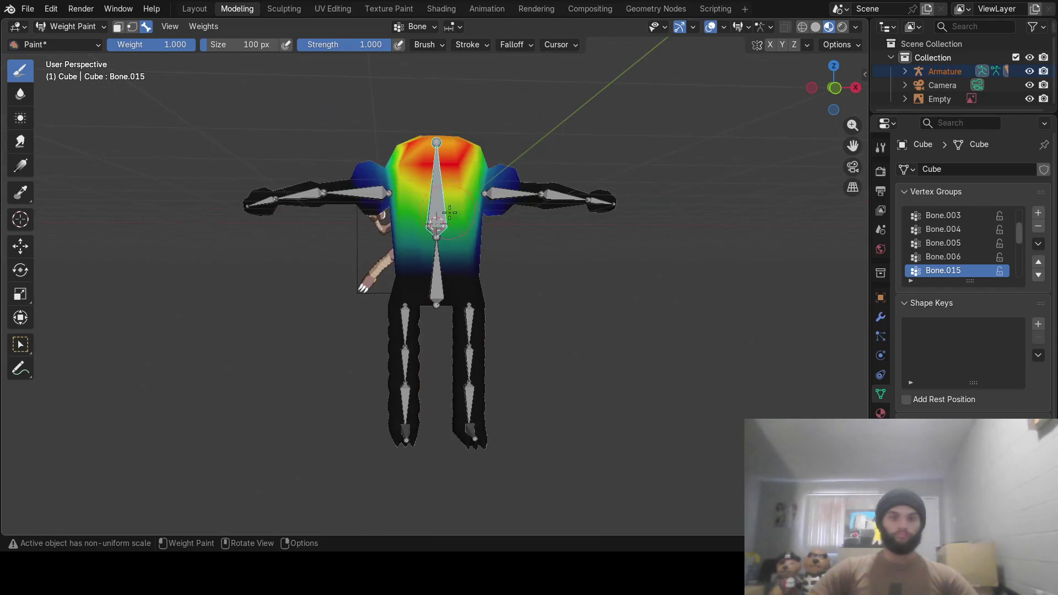
pyautogui.moveTo(489, 230)
pyautogui.mouseDown(button='middle')
pyautogui.moveTo(551, 229)
pyautogui.moveTo(467, 225)
pyautogui.moveTo(446, 182)
pyautogui.moveTo(419, 205)
pyautogui.moveTo(551, 226)
pyautogui.moveTo(526, 188)
pyautogui.mouseUp(button='middle')
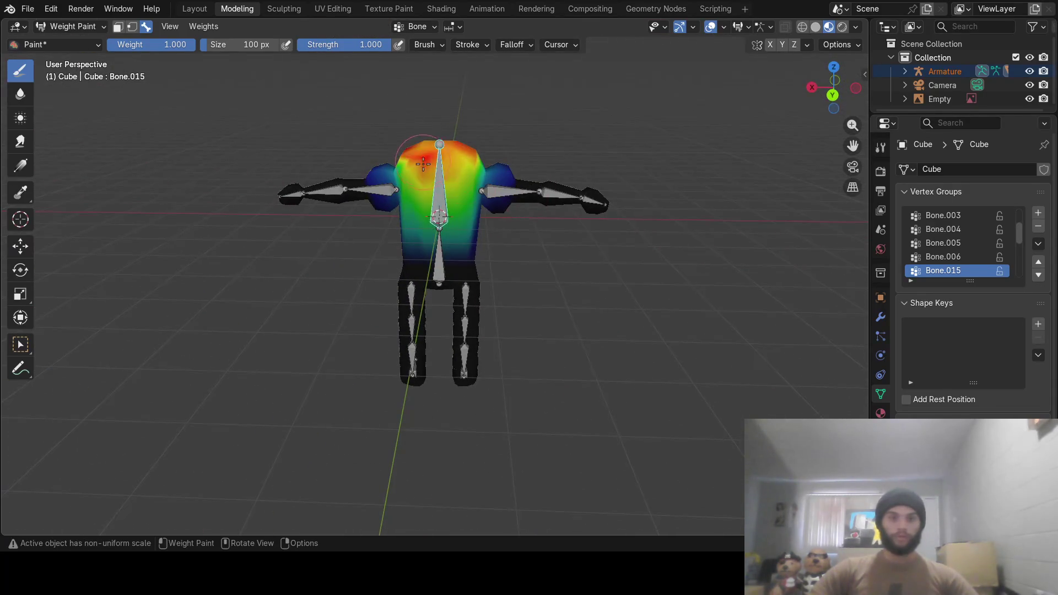
pyautogui.moveTo(448, 190); pyautogui.dragTo(460, 157)
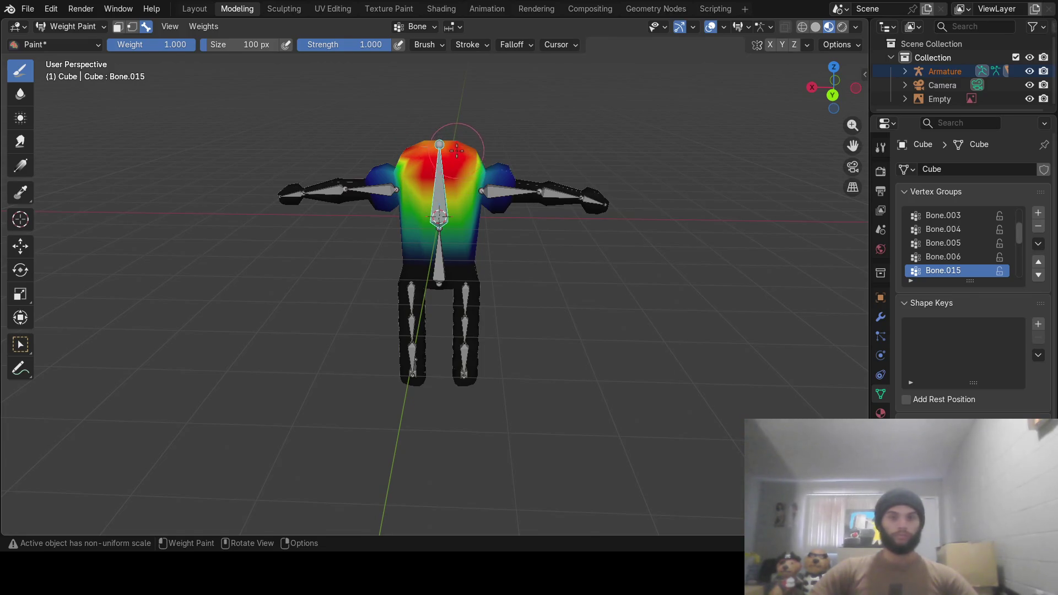
pyautogui.moveTo(465, 146)
pyautogui.mouseDown(button='middle')
pyautogui.moveTo(437, 179)
pyautogui.moveTo(496, 182)
pyautogui.moveTo(450, 210)
pyautogui.mouseUp(button='middle')
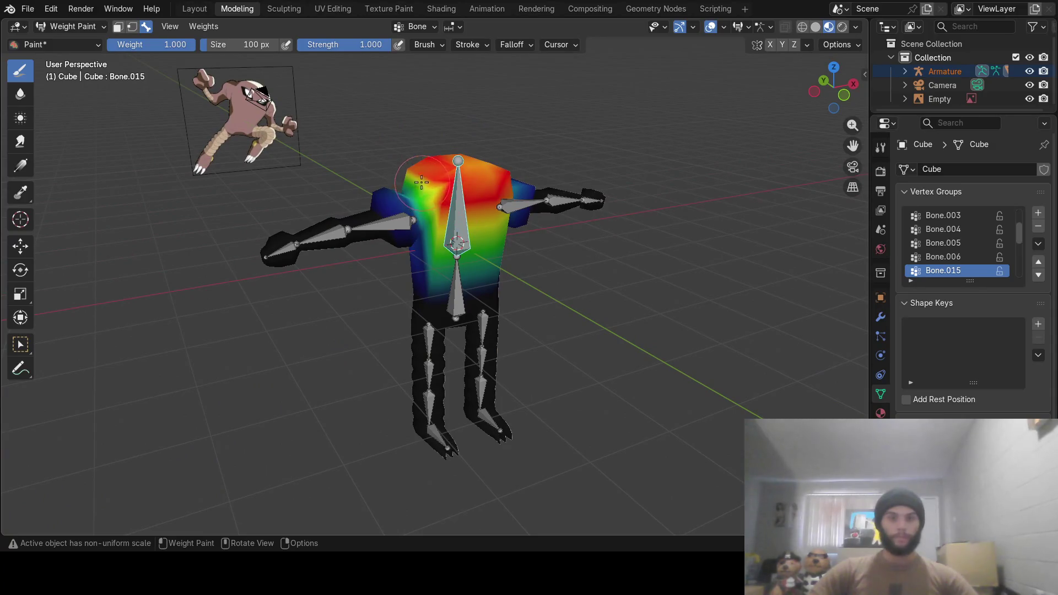
pyautogui.moveTo(417, 175)
pyautogui.mouseDown(button='middle')
pyautogui.moveTo(456, 222)
pyautogui.moveTo(418, 233)
pyautogui.mouseUp(button='middle')
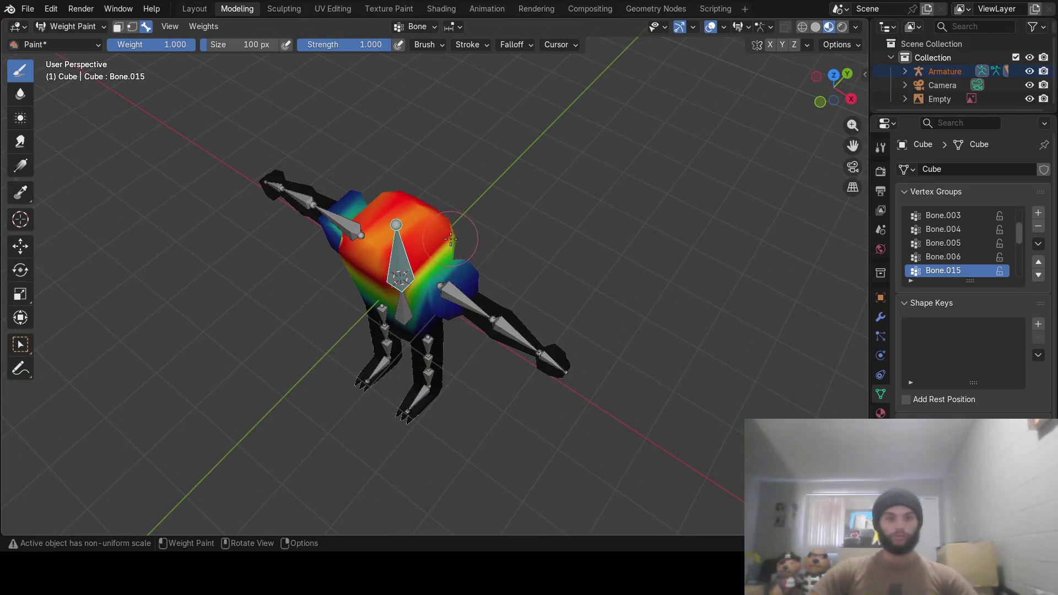
pyautogui.moveTo(465, 259)
pyautogui.mouseDown(button='middle')
pyautogui.moveTo(514, 234)
pyautogui.moveTo(516, 223)
pyautogui.mouseUp(button='middle')
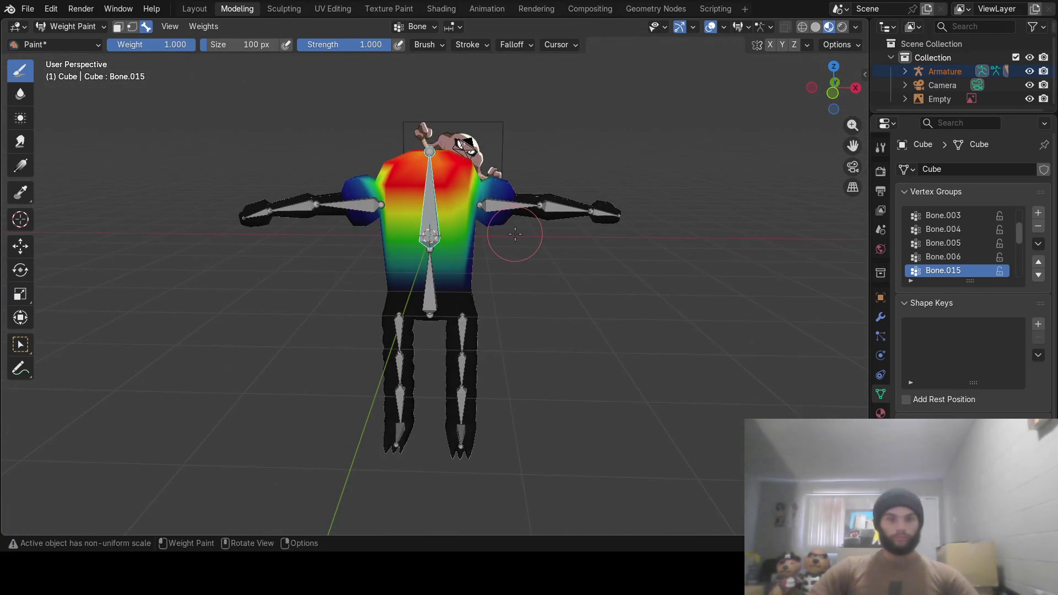
pyautogui.click(505, 208)
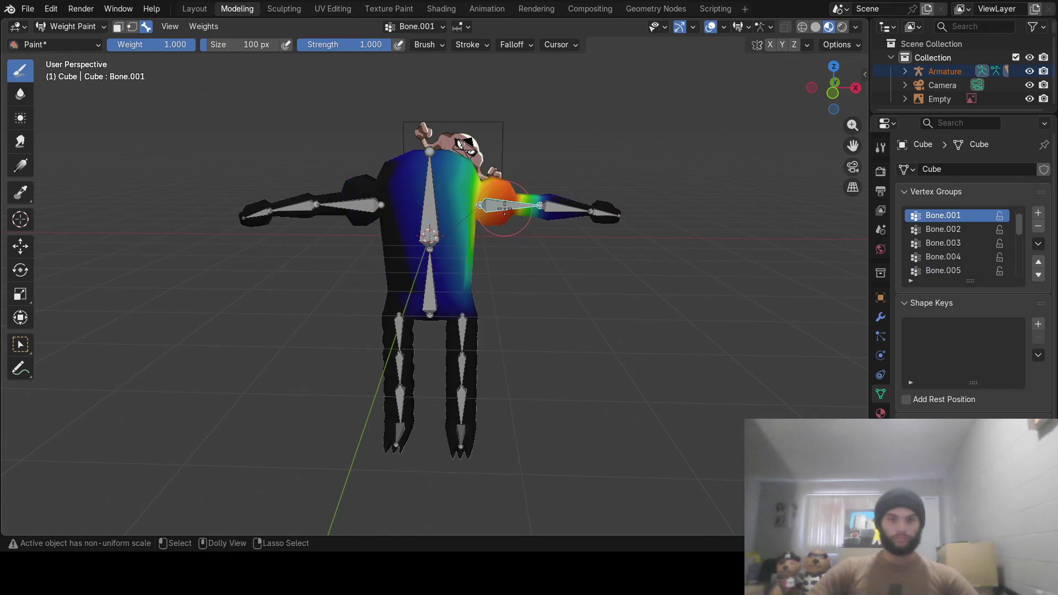
# Review the weights of the right forearm and hand bones
pyautogui.click(560, 210)
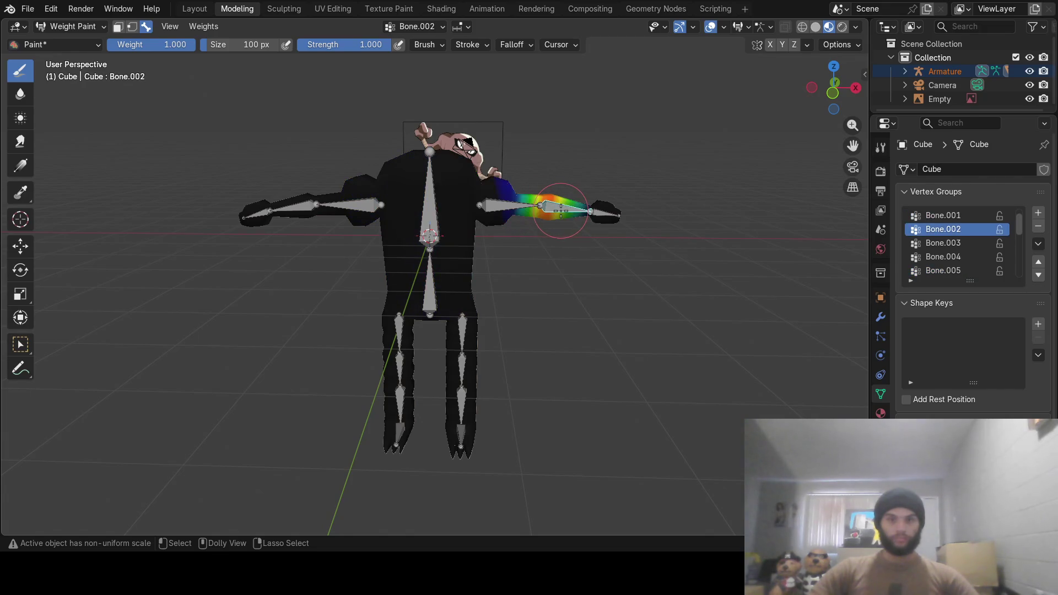
pyautogui.click(598, 212)
pyautogui.moveTo(551, 210); pyautogui.dragTo(541, 210, button='middle')
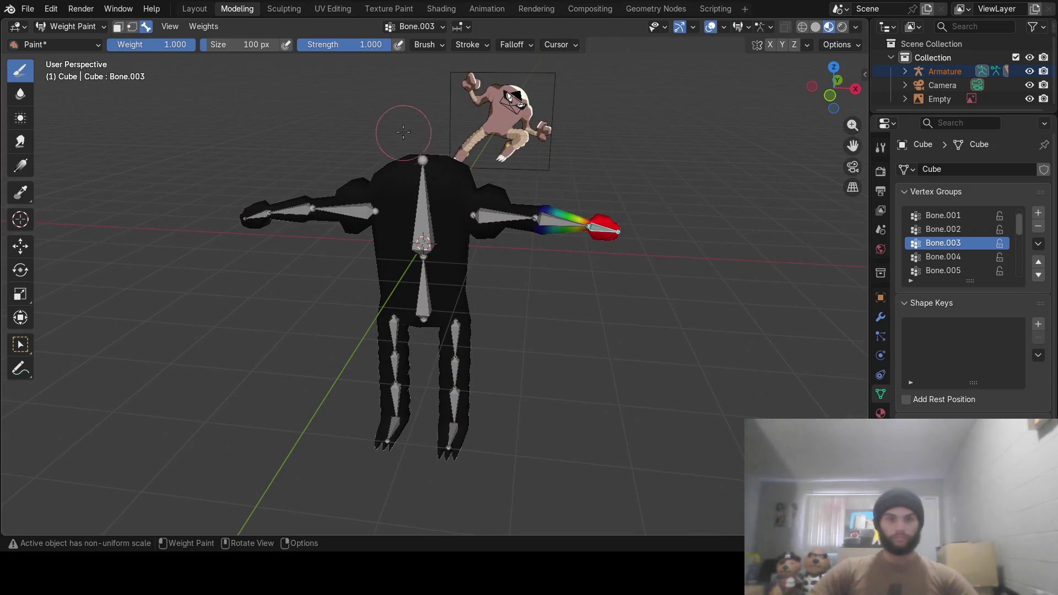
# Zero the brush weight and strength, then set both back to 1.0
pyautogui.click(182, 44)
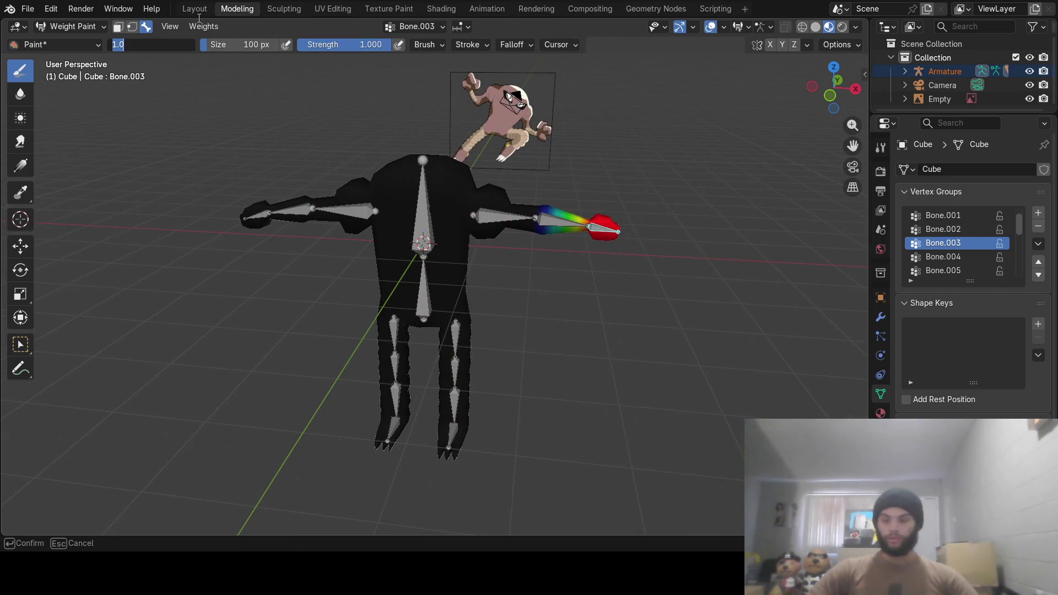
pyautogui.write('0')
pyautogui.press('Return')
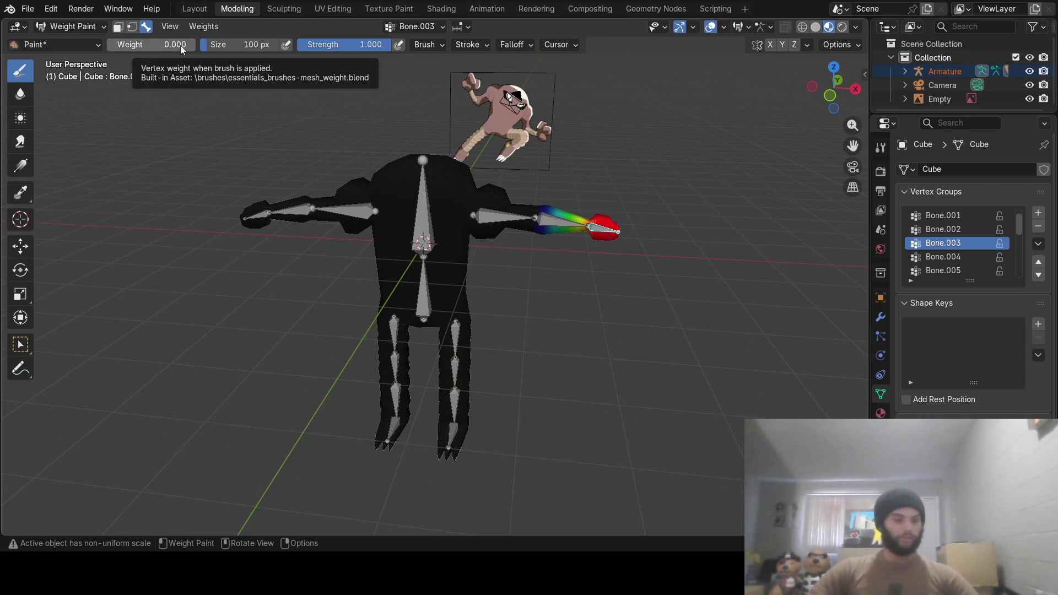
pyautogui.click(341, 45)
pyautogui.write('0')
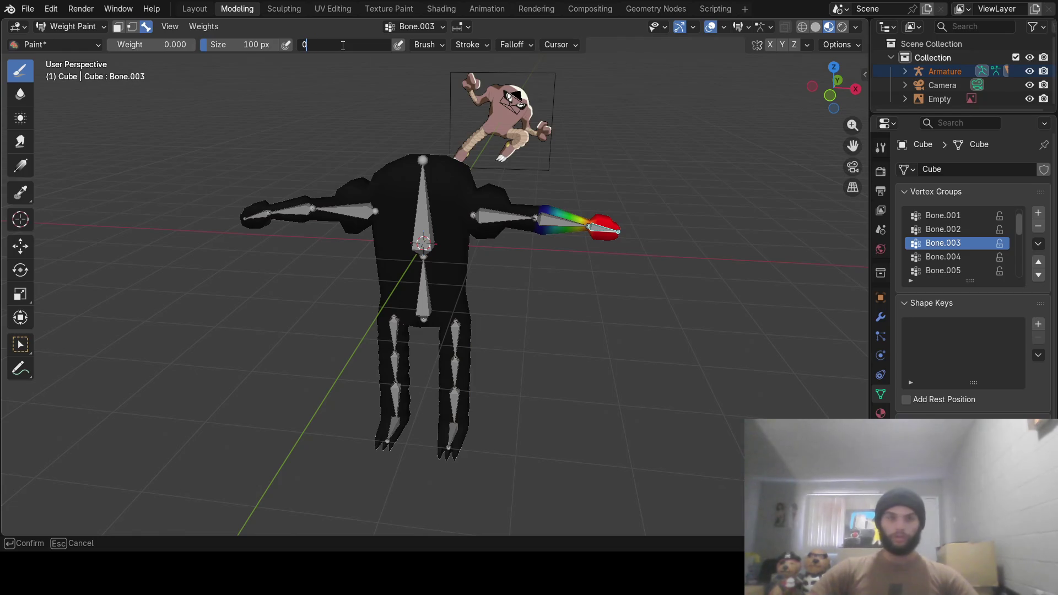
pyautogui.press('Return')
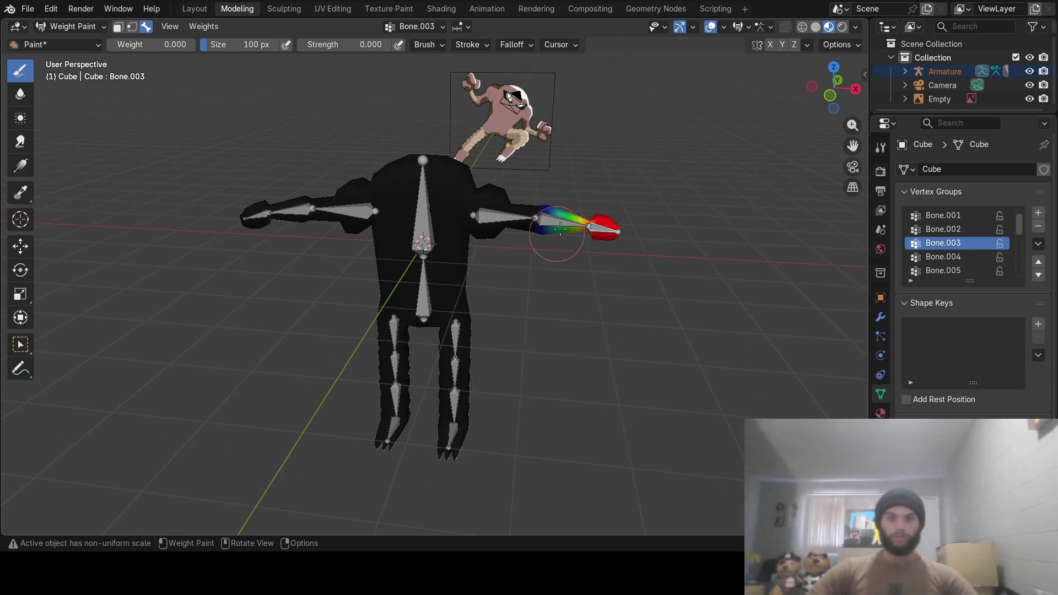
pyautogui.scroll(4, 566, 227)
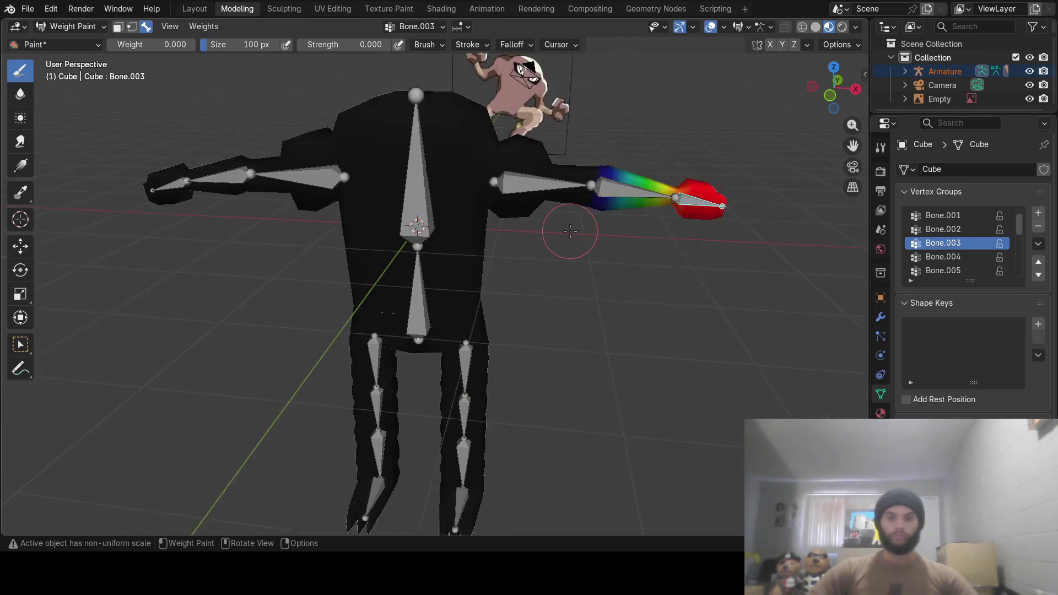
pyautogui.click(162, 44)
pyautogui.click(358, 44)
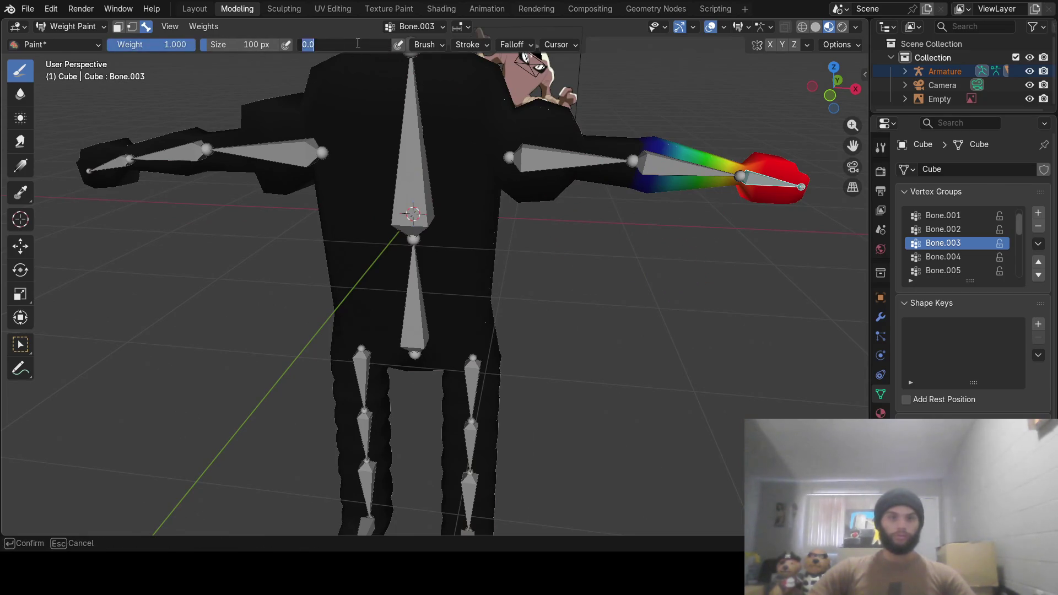
pyautogui.write('1')
pyautogui.press('Return')
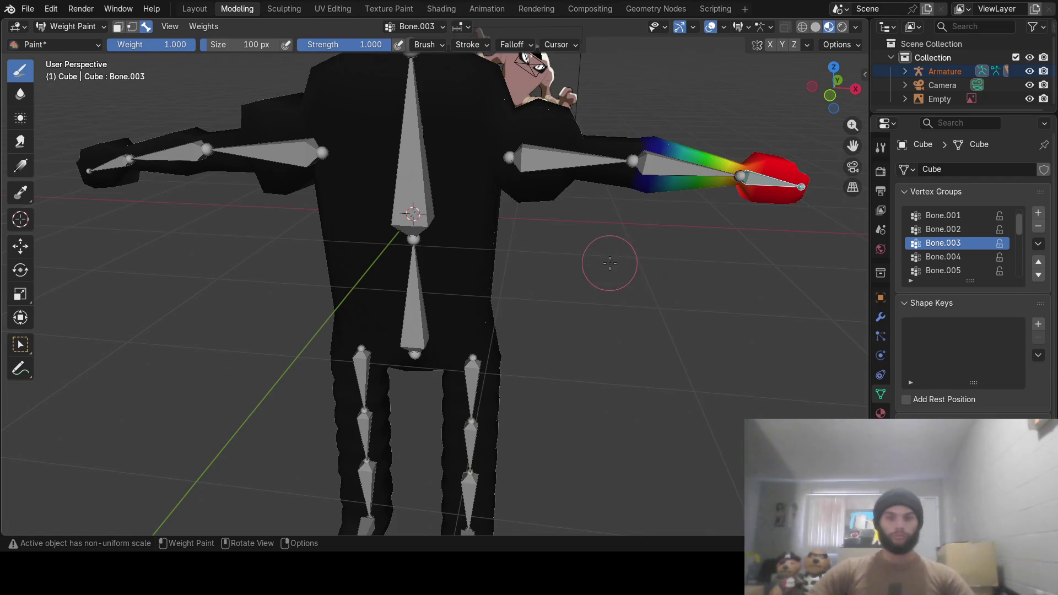
# Check the left upper arm, forearm, hand and torso weights, then return to Object Mode
pyautogui.keyDown('ctrl'); pyautogui.click(289, 154); pyautogui.keyUp('ctrl')
pyautogui.keyDown('ctrl'); pyautogui.click(194, 157); pyautogui.keyUp('ctrl')
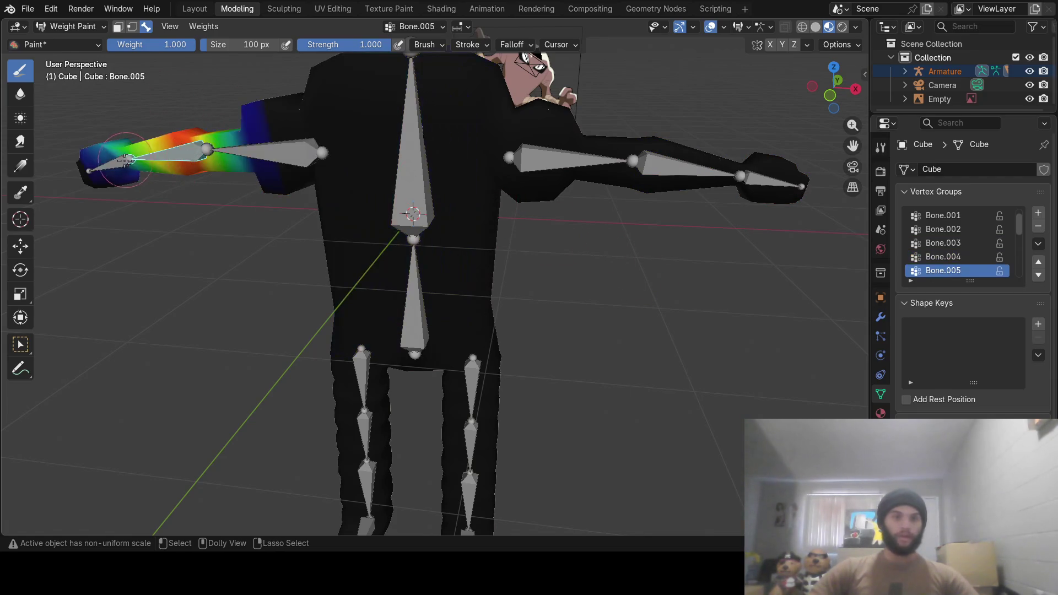
pyautogui.keyDown('ctrl'); pyautogui.click(111, 166); pyautogui.keyUp('ctrl')
pyautogui.scroll(-4, 656, 326)
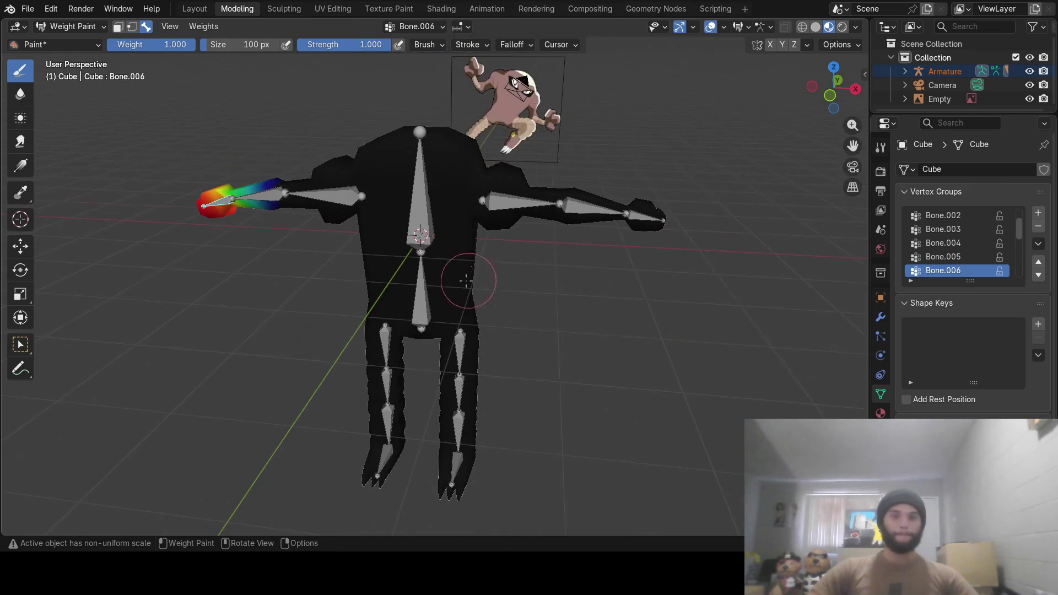
pyautogui.keyDown('ctrl'); pyautogui.click(421, 307); pyautogui.keyUp('ctrl')
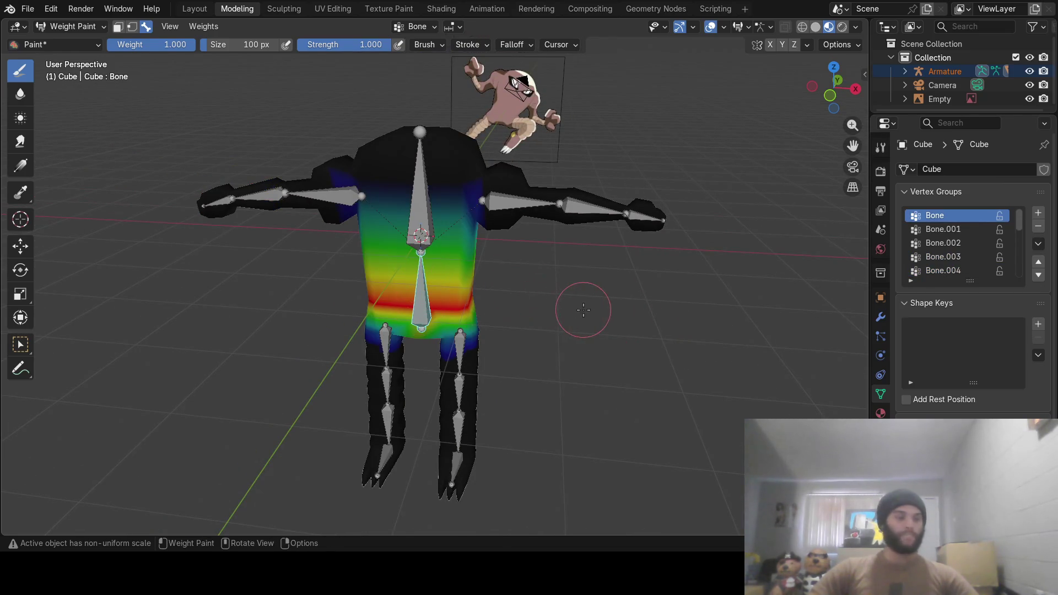
pyautogui.click(79, 28)
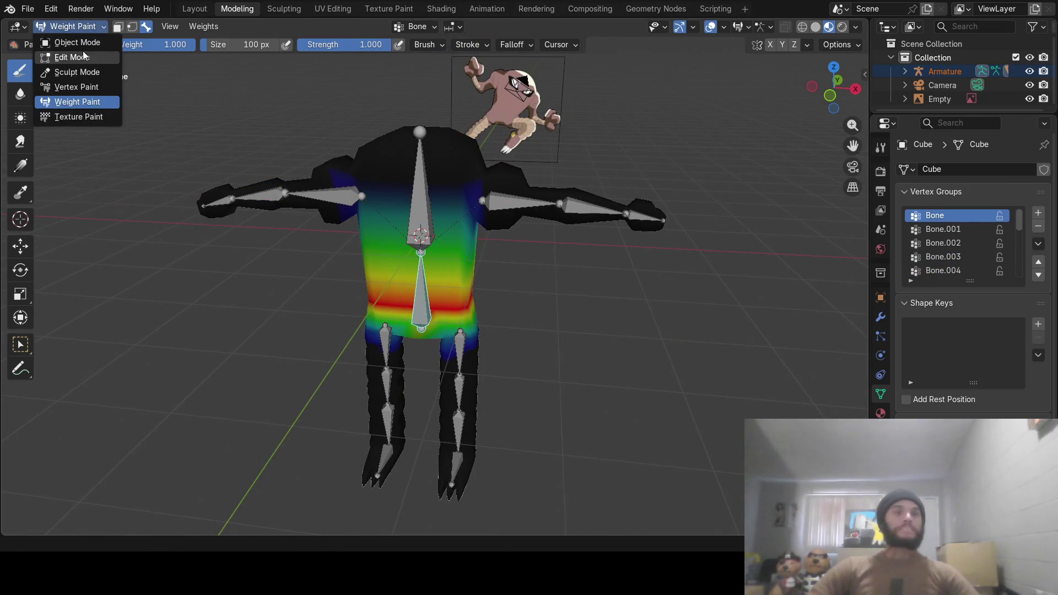
pyautogui.click(77, 43)
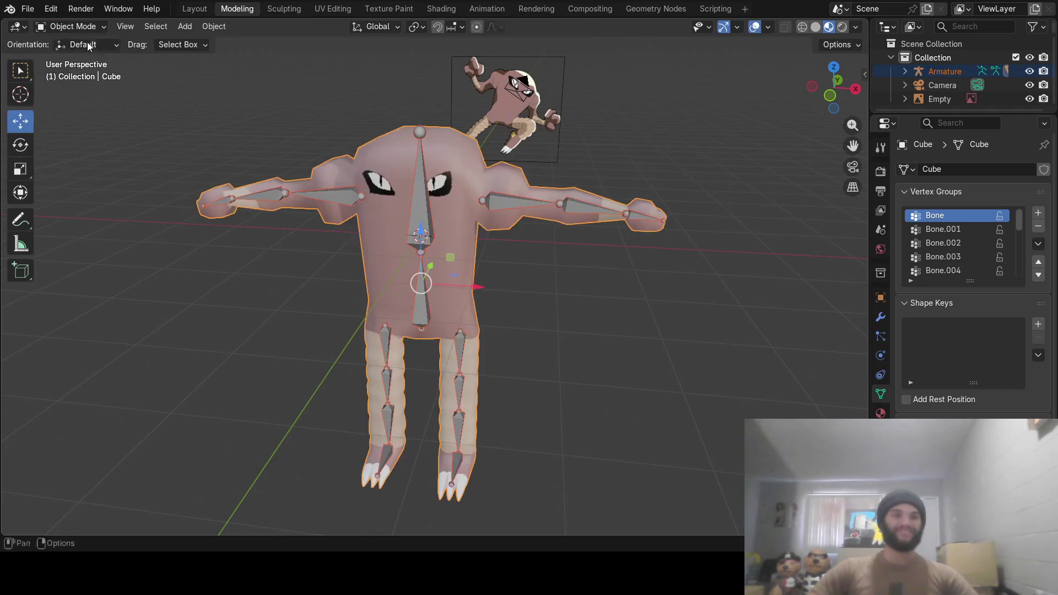
# Select the armature and switch it into Pose Mode
pyautogui.click(420, 305)
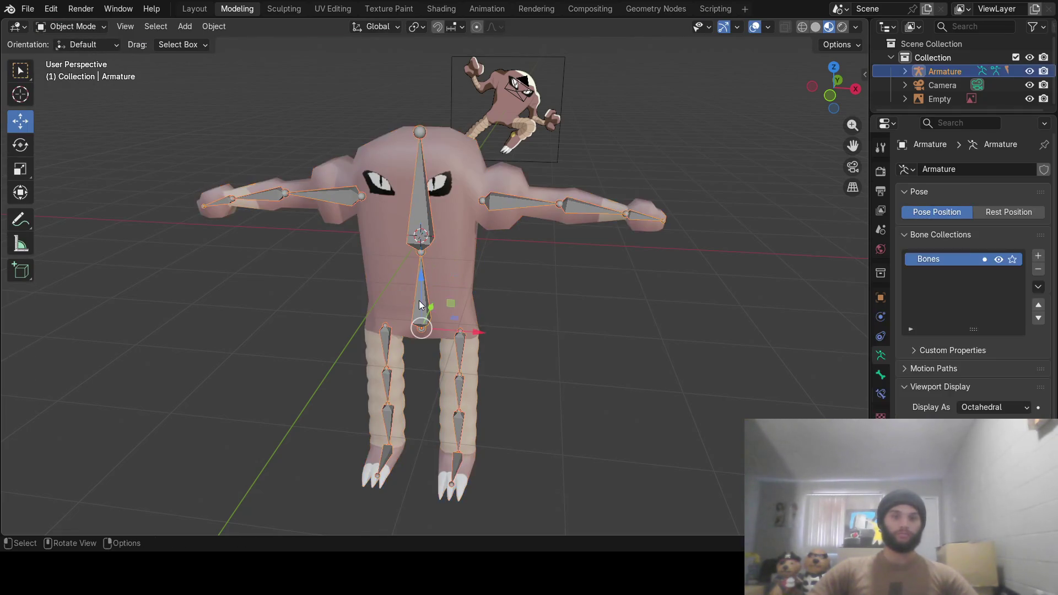
pyautogui.click(74, 26)
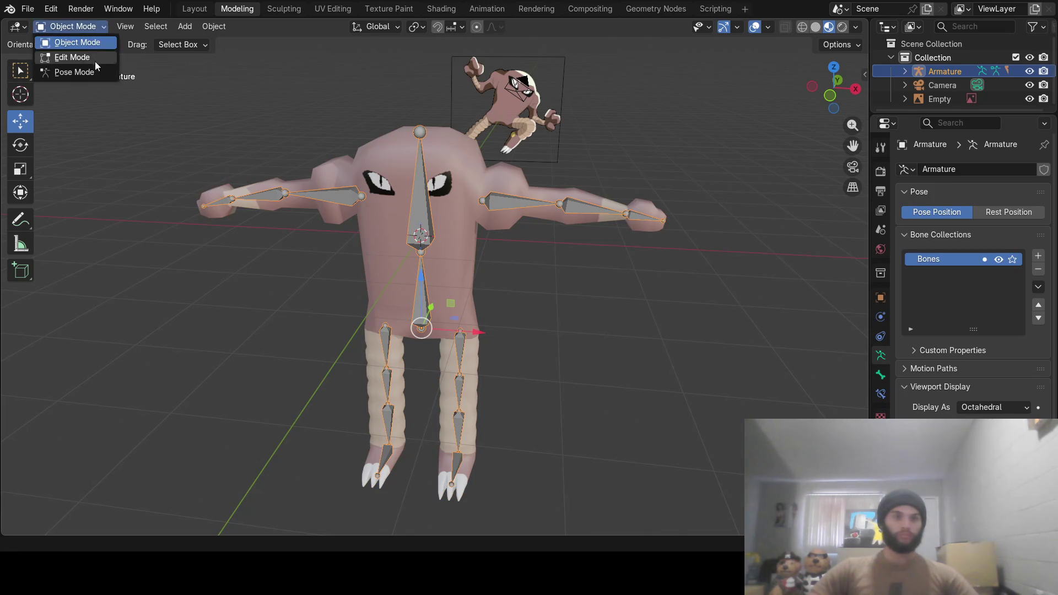
pyautogui.click(97, 72)
pyautogui.moveTo(430, 204); pyautogui.dragTo(511, 231, button='middle')
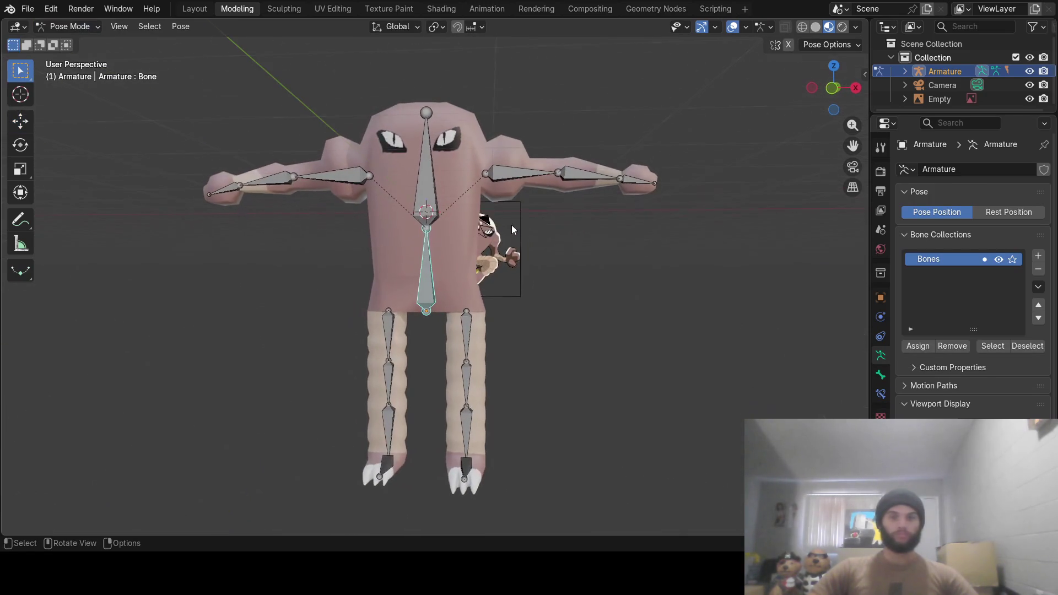
# Rotate the right upper arm bone downward about Y and nudge it slightly sideways
pyautogui.click(523, 177)
pyautogui.moveTo(544, 276)
pyautogui.mouseDown(button='middle')
pyautogui.moveTo(577, 269)
pyautogui.moveTo(548, 278)
pyautogui.moveTo(562, 273)
pyautogui.mouseUp(button='middle')
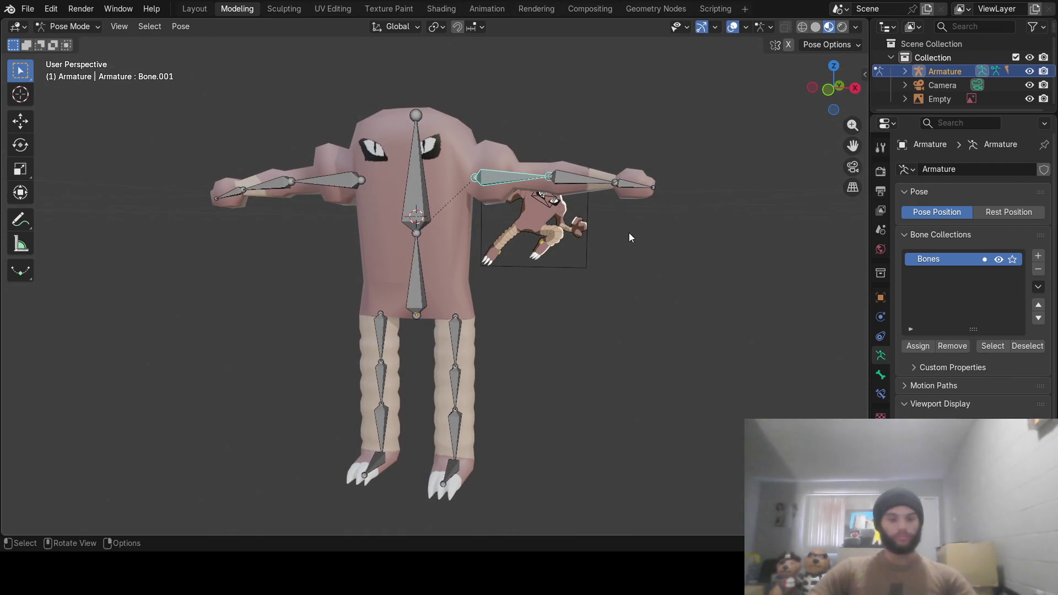
pyautogui.press('r')
pyautogui.press('x')
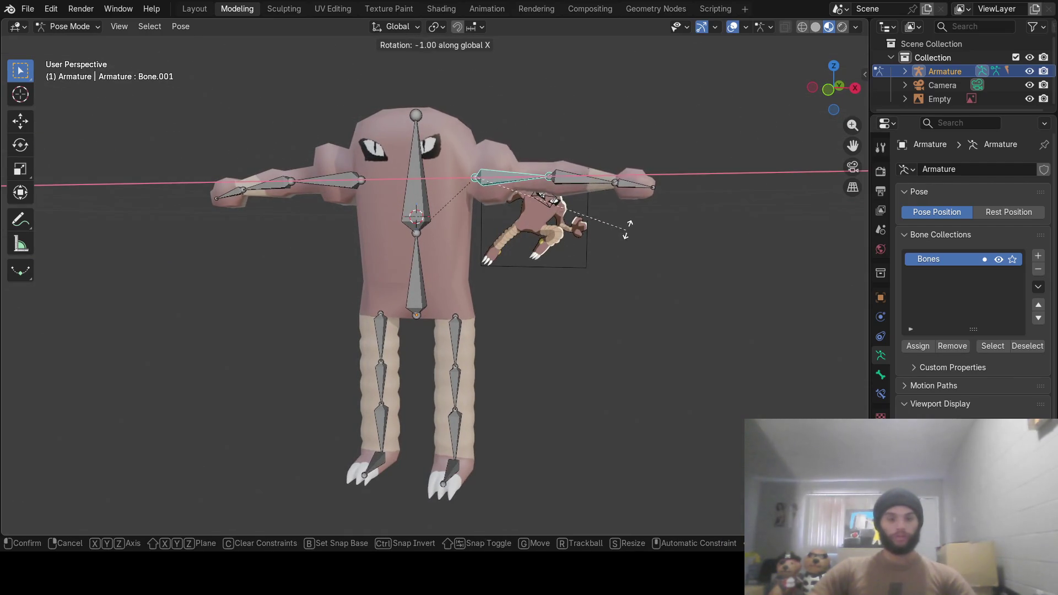
pyautogui.press('y')
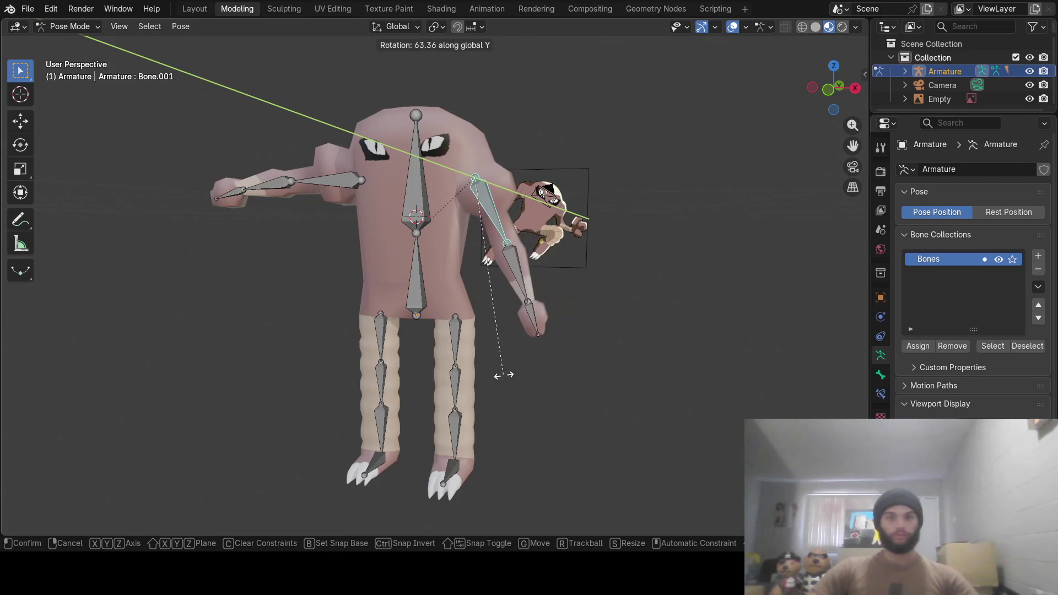
pyautogui.click(563, 248)
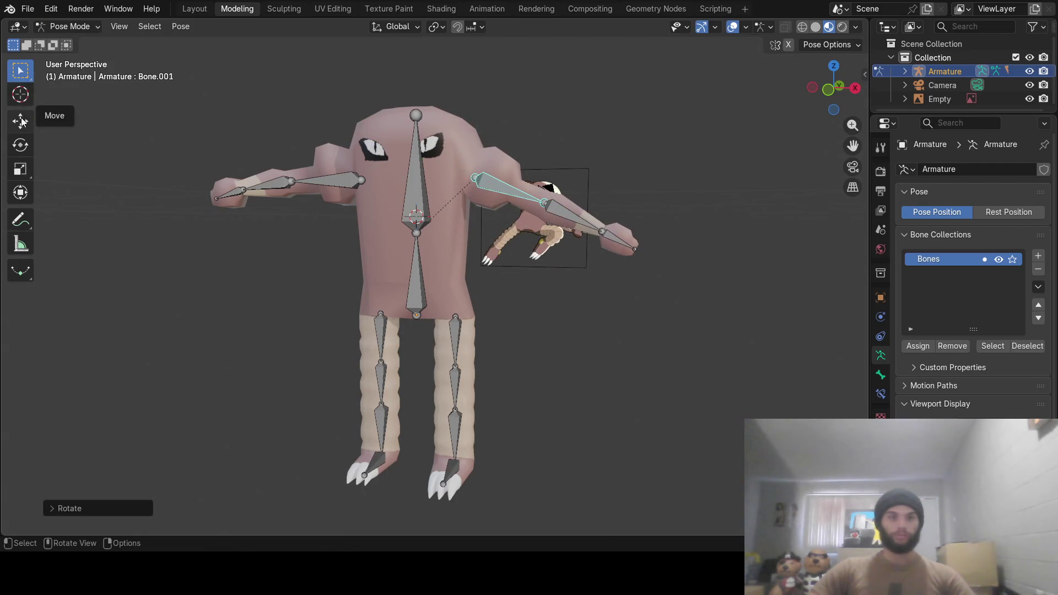
pyautogui.click(21, 121)
pyautogui.moveTo(441, 197); pyautogui.dragTo(497, 242, button='middle')
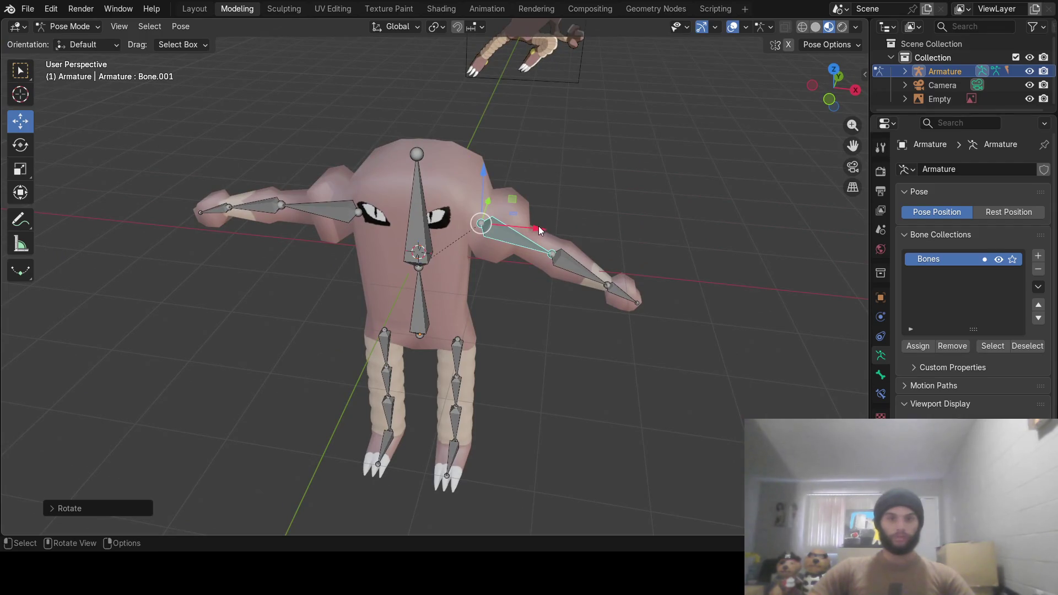
pyautogui.moveTo(534, 228); pyautogui.dragTo(528, 228)
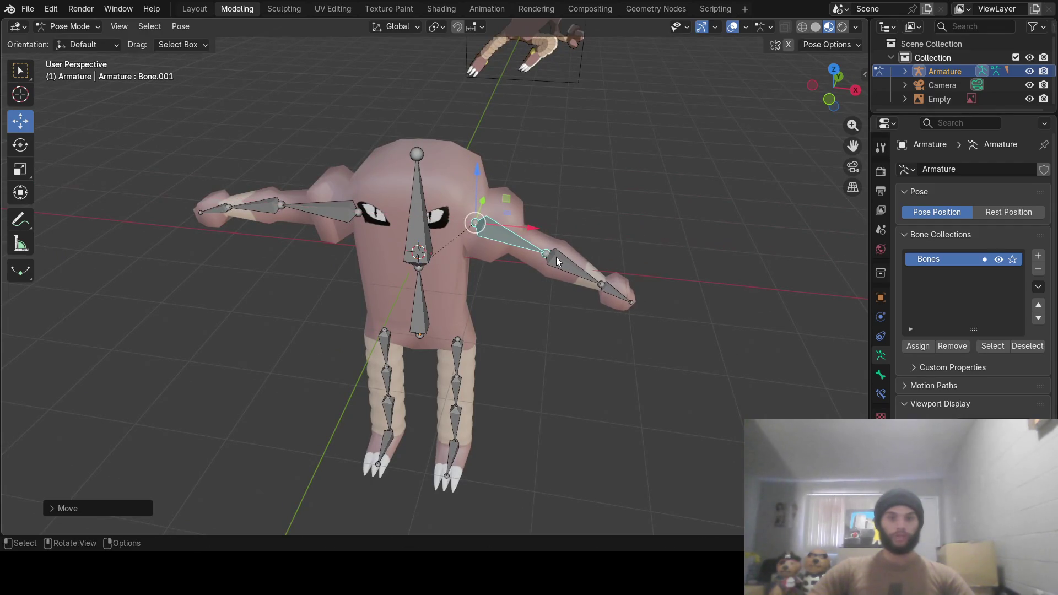
# Rotate the right forearm straight down and bend the hand, both about Z
pyautogui.click(564, 265)
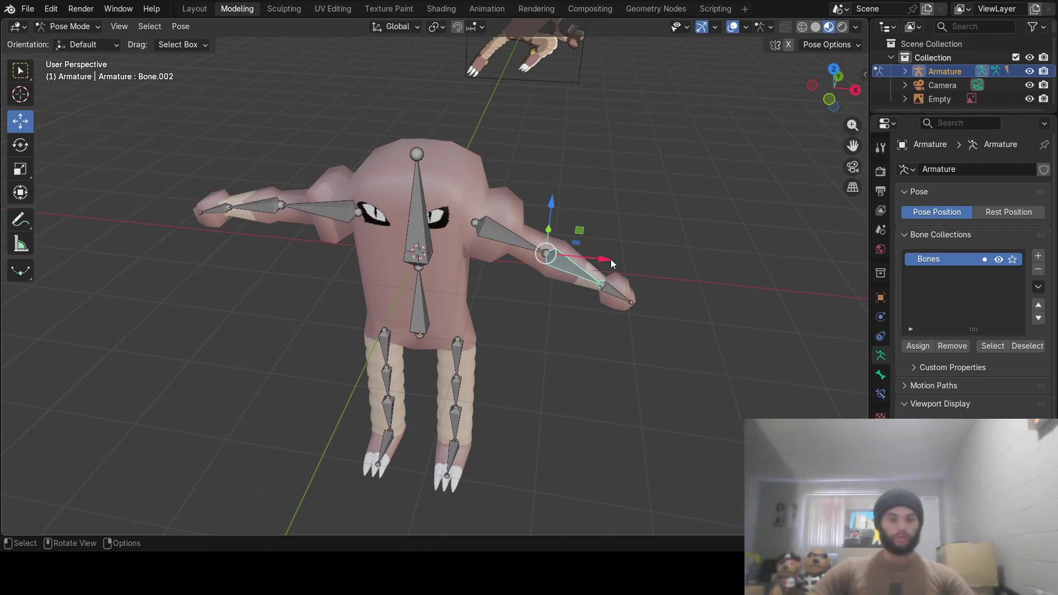
pyautogui.press('r')
pyautogui.press('z')
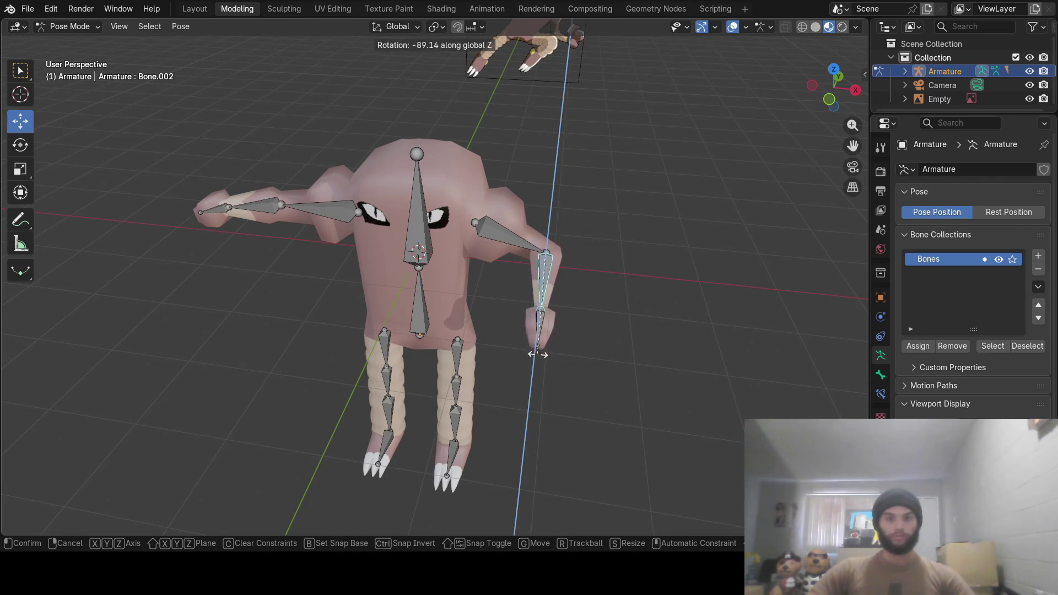
pyautogui.click(537, 354)
pyautogui.click(540, 329)
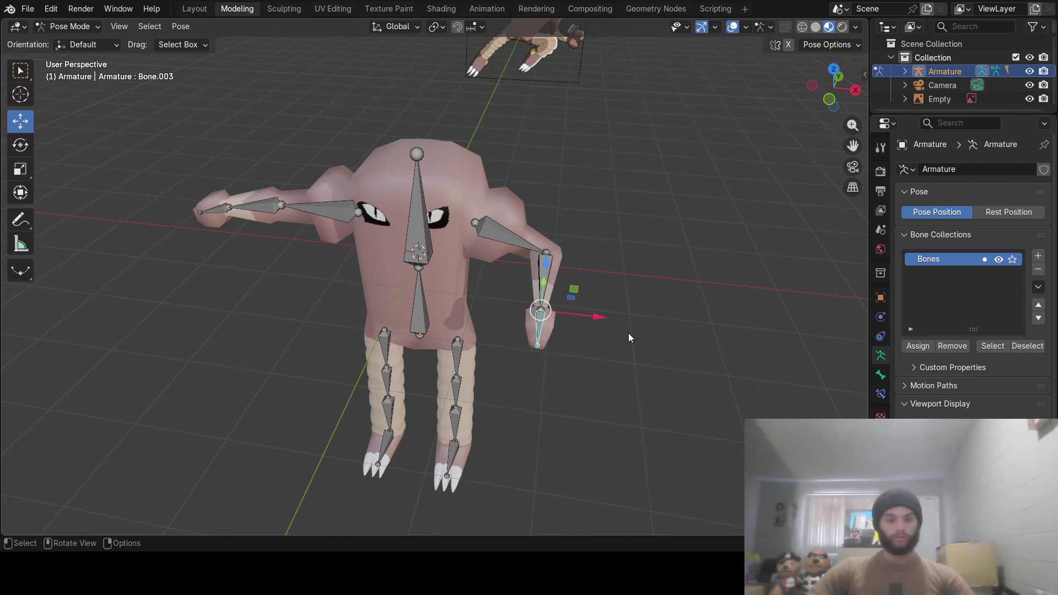
pyautogui.press('r')
pyautogui.press('z')
pyautogui.click(556, 363)
pyautogui.moveTo(556, 363); pyautogui.dragTo(621, 303, button='middle')
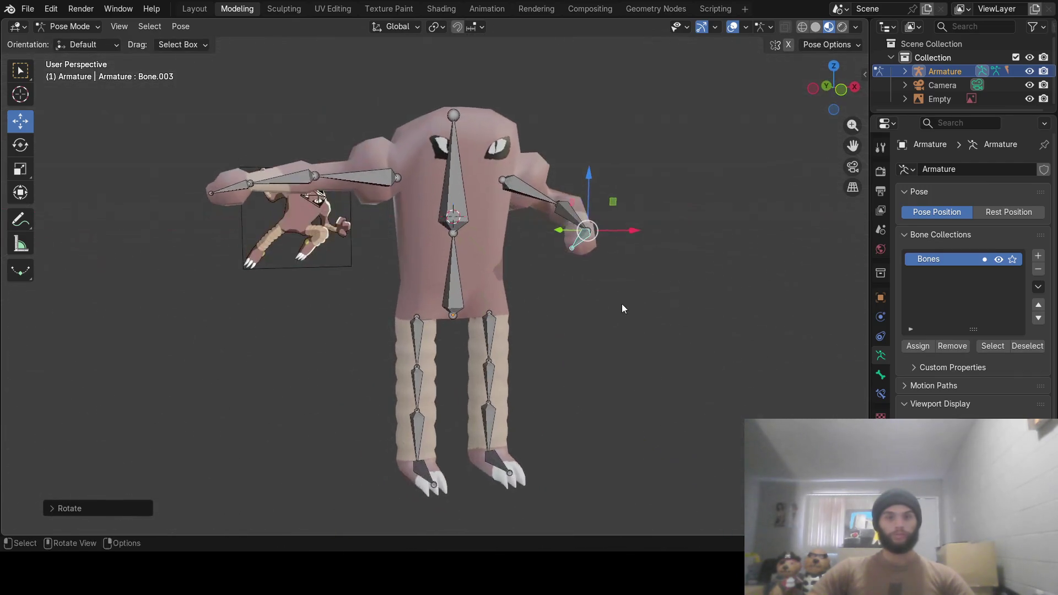
pyautogui.click(401, 192)
pyautogui.moveTo(514, 216)
pyautogui.mouseDown(button='middle')
pyautogui.moveTo(504, 223)
pyautogui.moveTo(512, 220)
pyautogui.mouseUp(button='middle')
# Angle the left upper arm downward, cancelling an accidental sideways move
pyautogui.press('r')
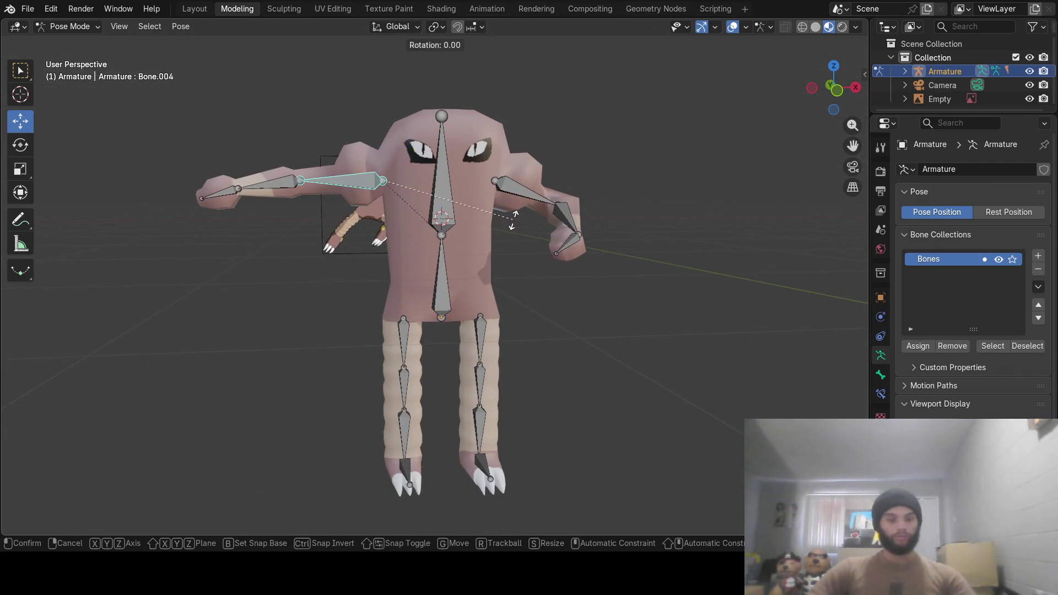
pyautogui.click(415, 190)
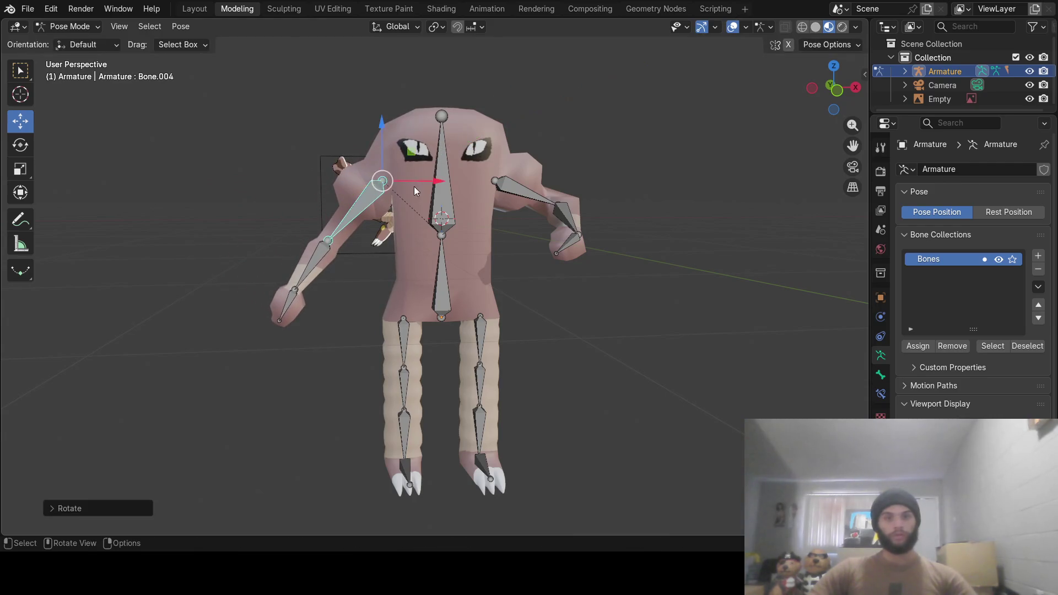
pyautogui.moveTo(435, 181); pyautogui.dragTo(444, 181)
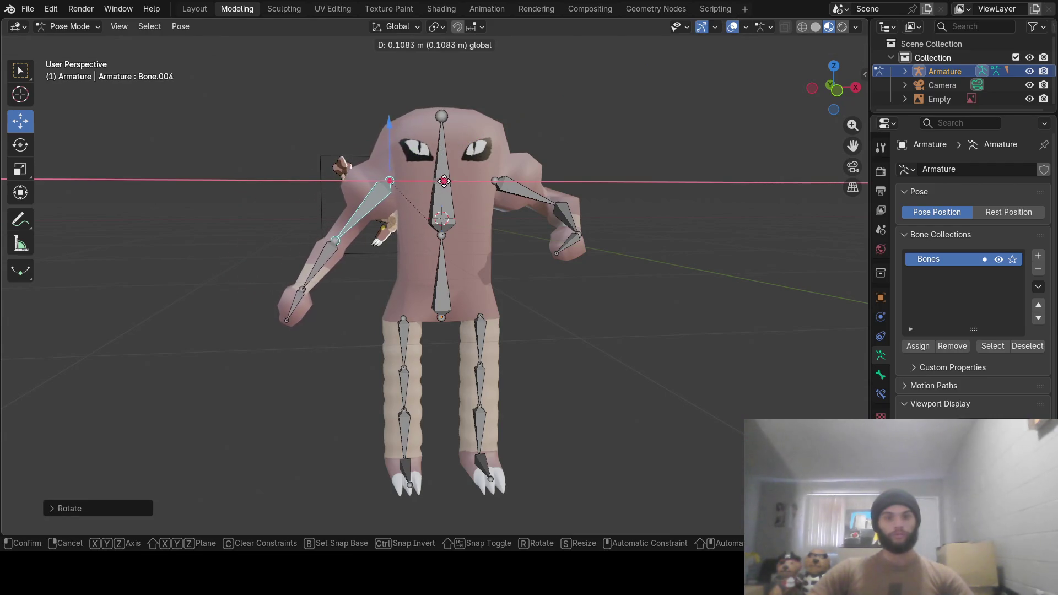
pyautogui.press('Escape')
# Rotate the left forearm about Y, then swing it forward about X
pyautogui.click(338, 249)
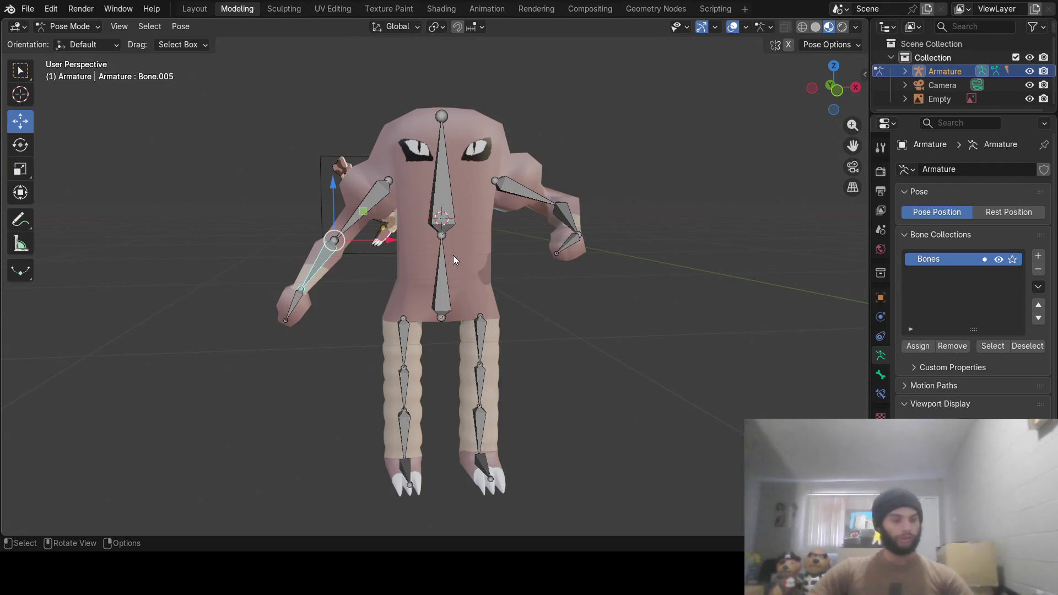
pyautogui.press('r')
pyautogui.press('y')
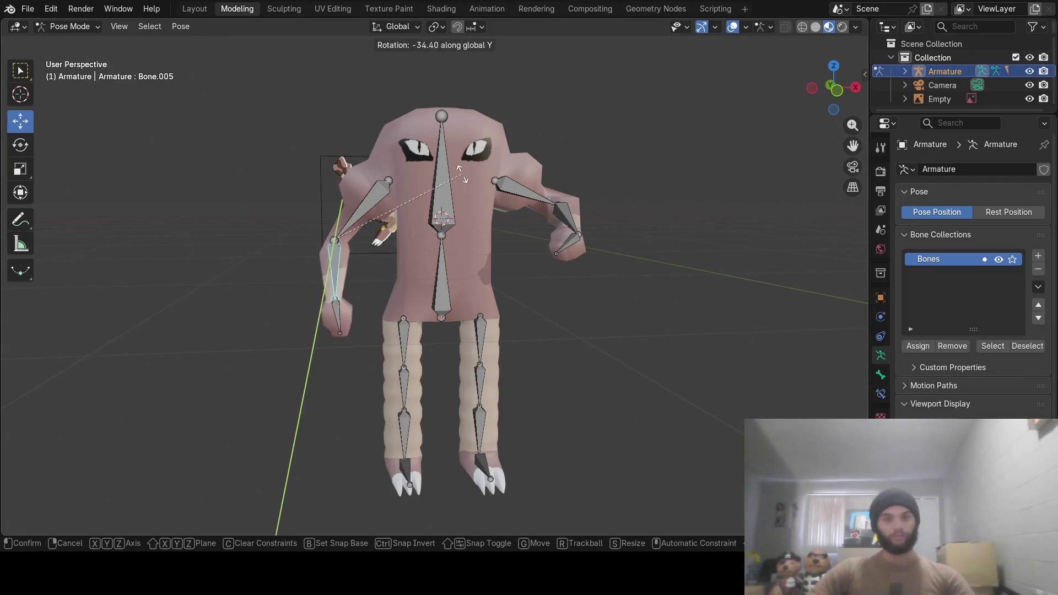
pyautogui.click(461, 173)
pyautogui.moveTo(463, 176)
pyautogui.mouseDown(button='middle')
pyautogui.moveTo(505, 269)
pyautogui.moveTo(557, 282)
pyautogui.mouseUp(button='middle')
pyautogui.press('r')
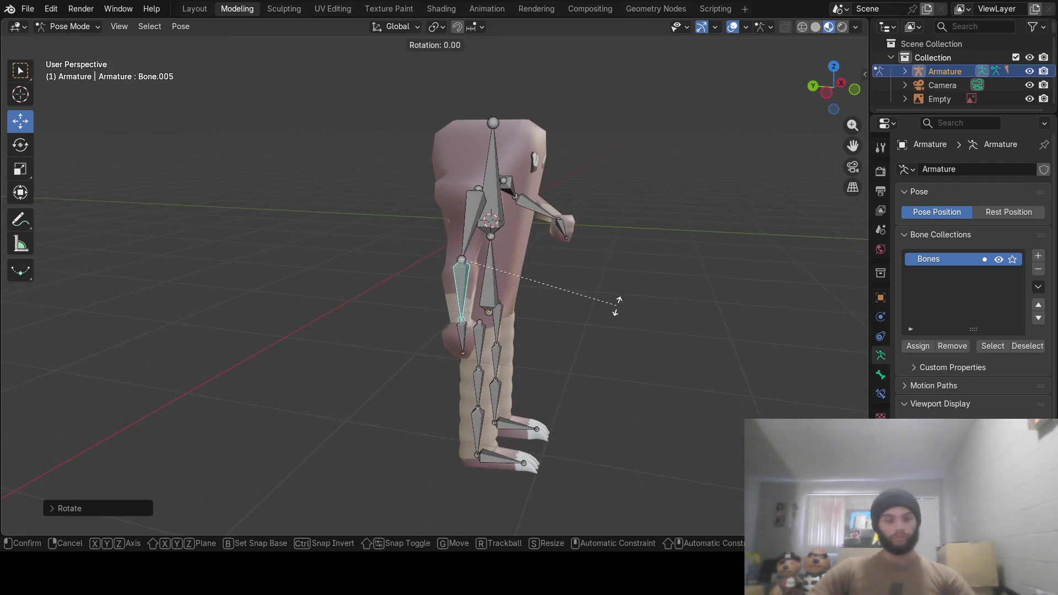
pyautogui.press('x')
pyautogui.click(564, 206)
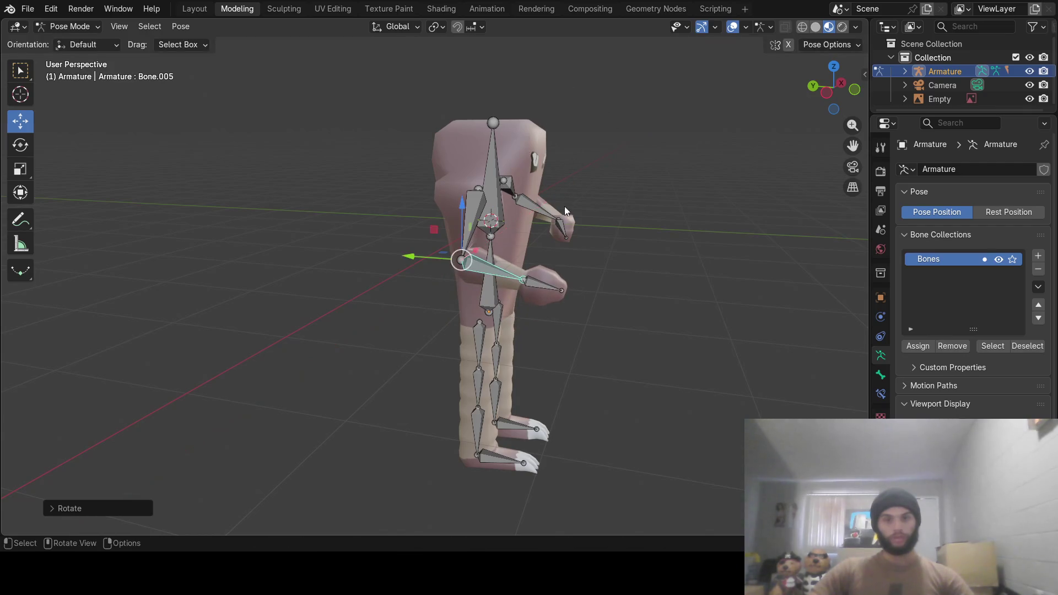
# Bend the other forearm Bone.006 forward about global X
pyautogui.click(553, 283)
pyautogui.press('r')
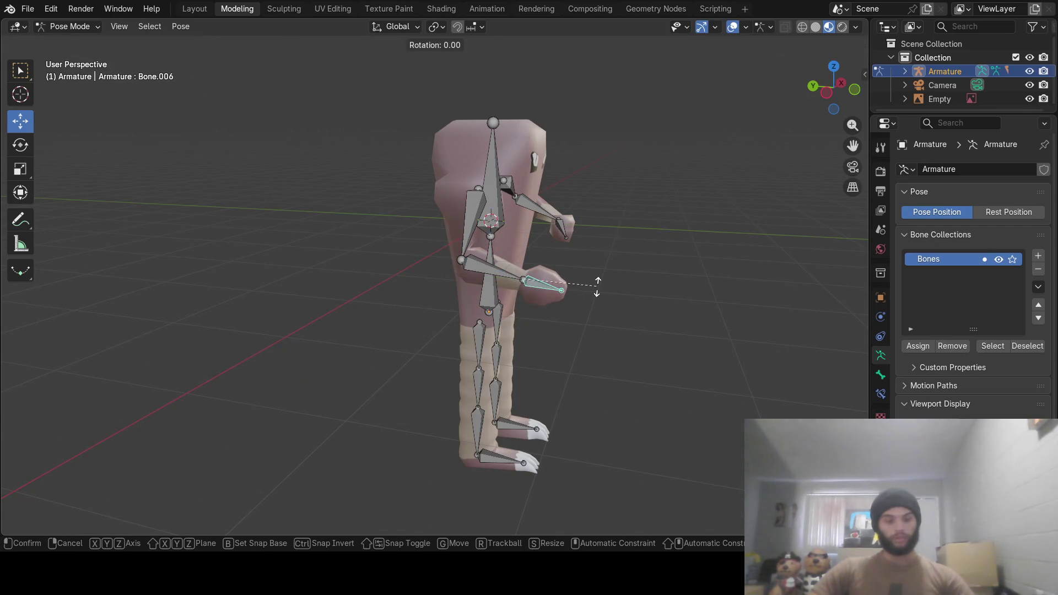
pyautogui.press('x')
pyautogui.click(609, 253)
pyautogui.moveTo(610, 254)
pyautogui.mouseDown(button='middle')
pyautogui.moveTo(507, 233)
pyautogui.moveTo(481, 264)
pyautogui.moveTo(445, 276)
pyautogui.moveTo(518, 243)
pyautogui.mouseUp(button='middle')
# Swing upper arms Bone.001 and Bone.004 in toward the body about global Y
pyautogui.click(497, 219)
pyautogui.press('r')
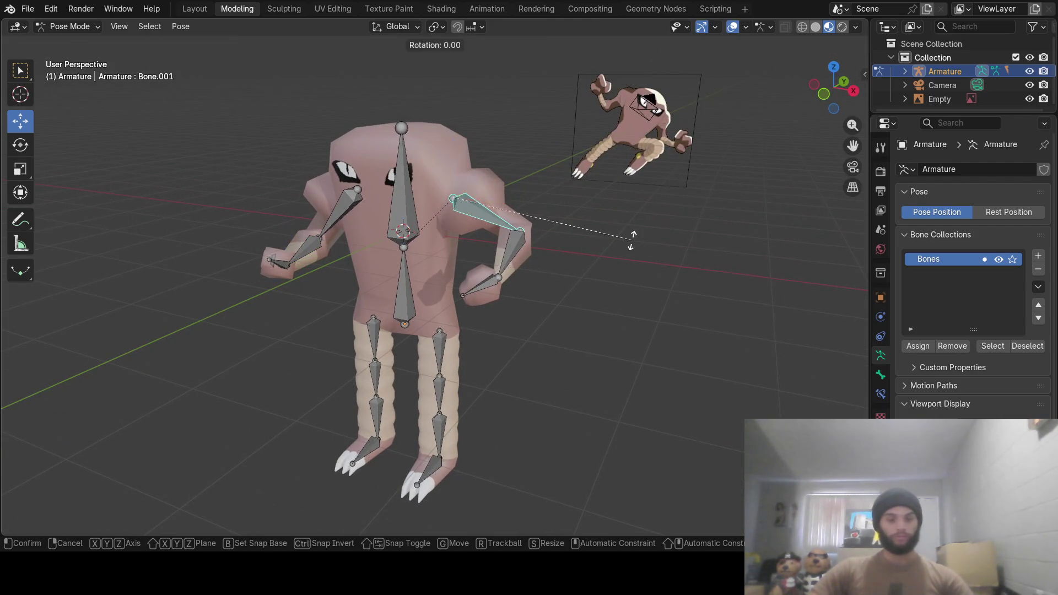
pyautogui.press('y')
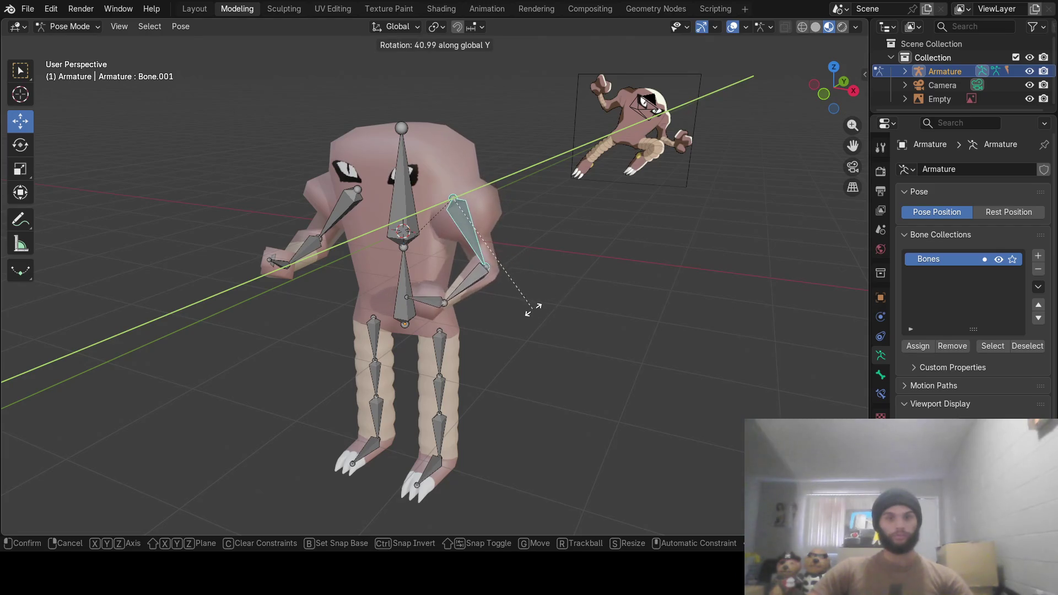
pyautogui.moveTo(508, 322)
pyautogui.mouseDown(button='middle')
pyautogui.moveTo(542, 311)
pyautogui.moveTo(420, 228)
pyautogui.mouseUp(button='middle')
pyautogui.click(388, 197)
pyautogui.press('r')
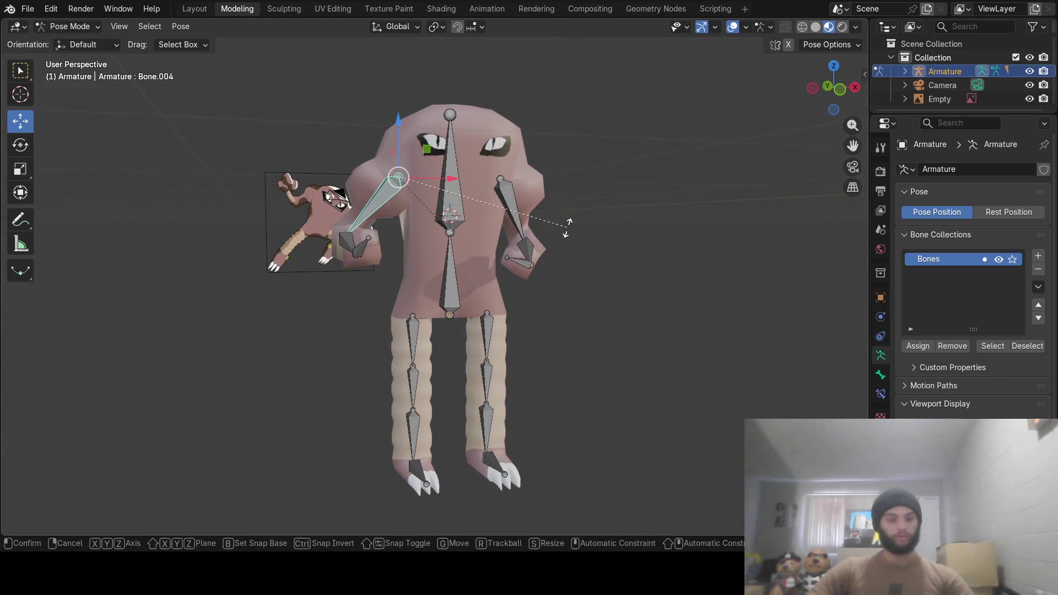
pyautogui.press('y')
pyautogui.click(557, 174)
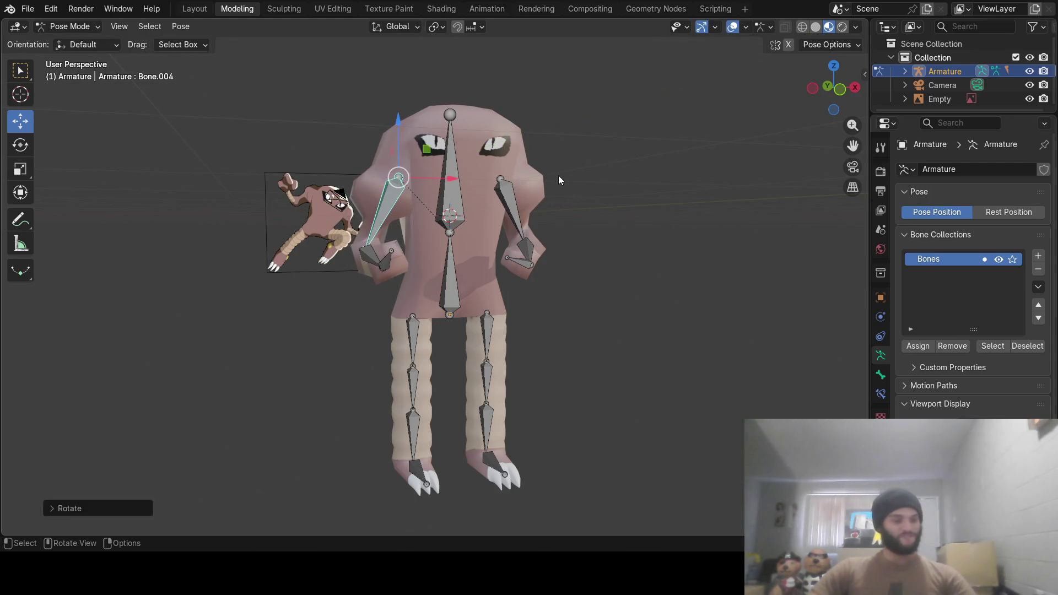
pyautogui.moveTo(557, 175)
pyautogui.mouseDown(button='middle')
pyautogui.moveTo(582, 247)
pyautogui.moveTo(620, 240)
pyautogui.mouseUp(button='middle')
# Tilt Bone.015 slightly about global X, then select the right thigh bone Bone.007
pyautogui.click(492, 228)
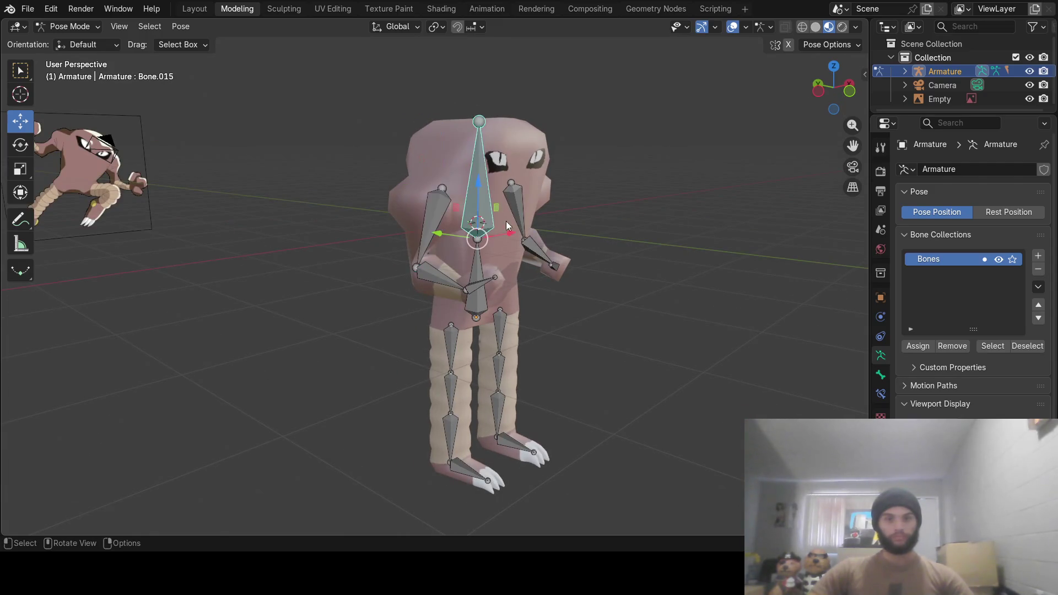
pyautogui.moveTo(492, 228); pyautogui.dragTo(642, 254, button='middle')
pyautogui.press('r')
pyautogui.press('x')
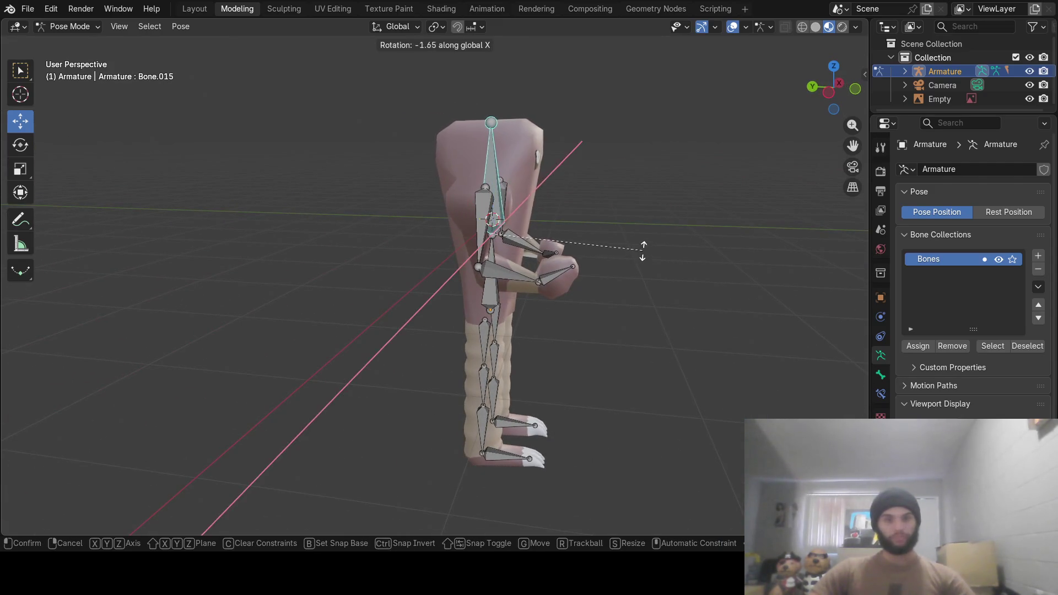
pyautogui.click(604, 287)
pyautogui.moveTo(604, 285)
pyautogui.mouseDown(button='middle')
pyautogui.moveTo(615, 293)
pyautogui.moveTo(548, 256)
pyautogui.moveTo(431, 303)
pyautogui.moveTo(284, 278)
pyautogui.moveTo(517, 269)
pyautogui.mouseUp(button='middle')
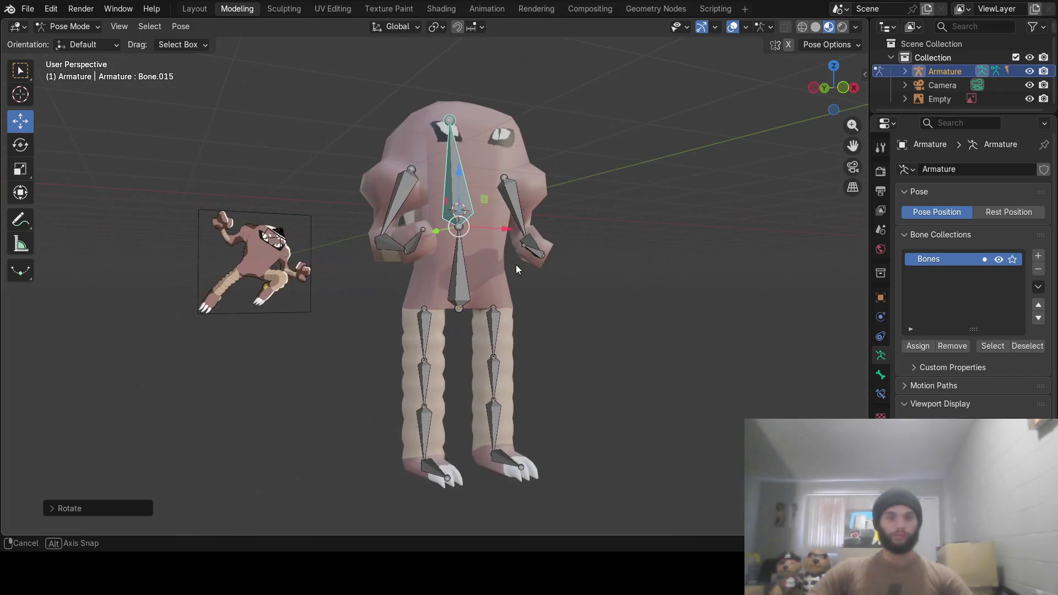
pyautogui.click(495, 326)
pyautogui.moveTo(510, 339)
pyautogui.mouseDown(button='middle')
pyautogui.moveTo(566, 328)
pyautogui.moveTo(571, 347)
pyautogui.mouseUp(button='middle')
# Lift thigh Bone.007 forward about global X and bend shin Bone.008 at the knee
pyautogui.press('r')
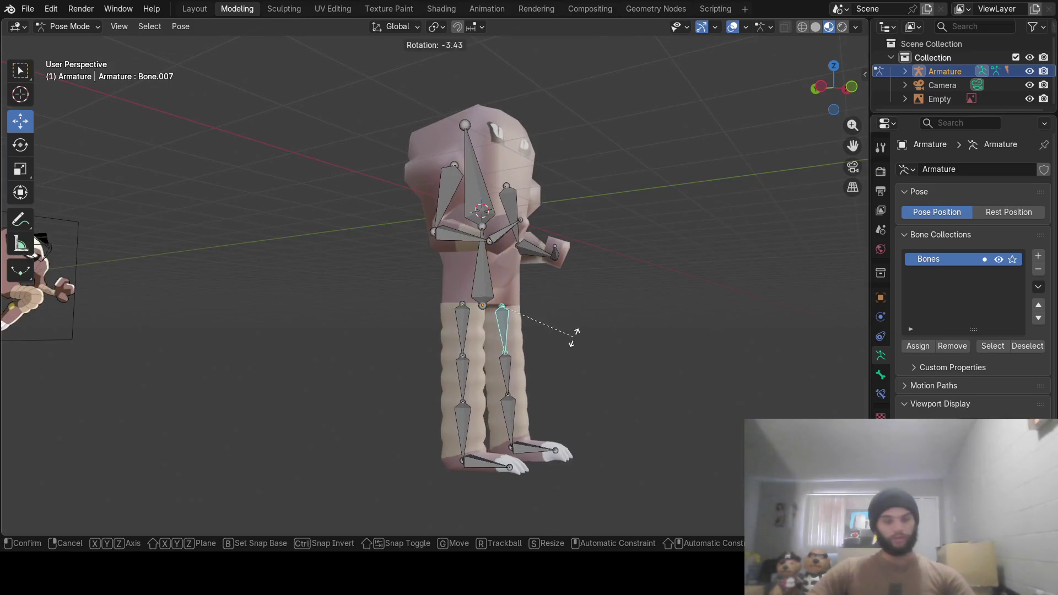
pyautogui.press('y')
pyautogui.press('x')
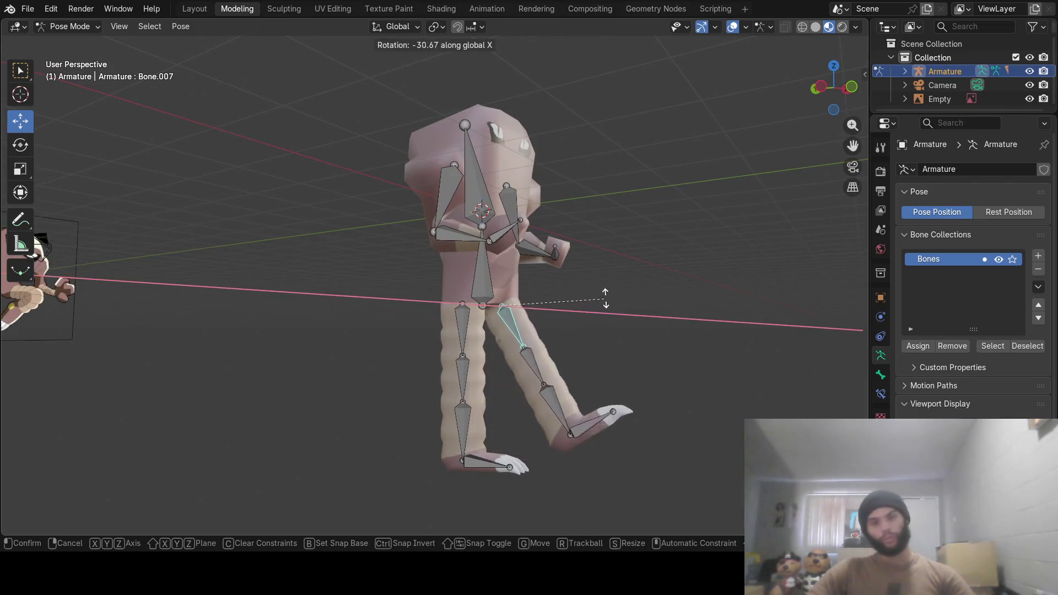
pyautogui.click(609, 216)
pyautogui.click(560, 335)
pyautogui.press('r')
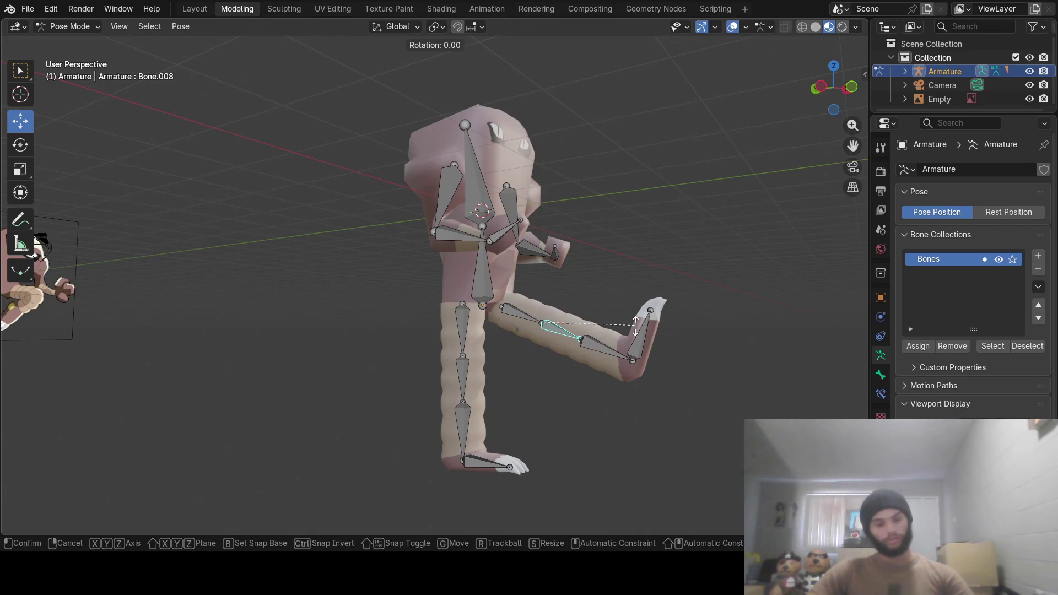
pyautogui.press('x')
pyautogui.click(583, 402)
# Rotate Bone.009 and foot Bone.013 about global X so the foot angles downward
pyautogui.click(558, 402)
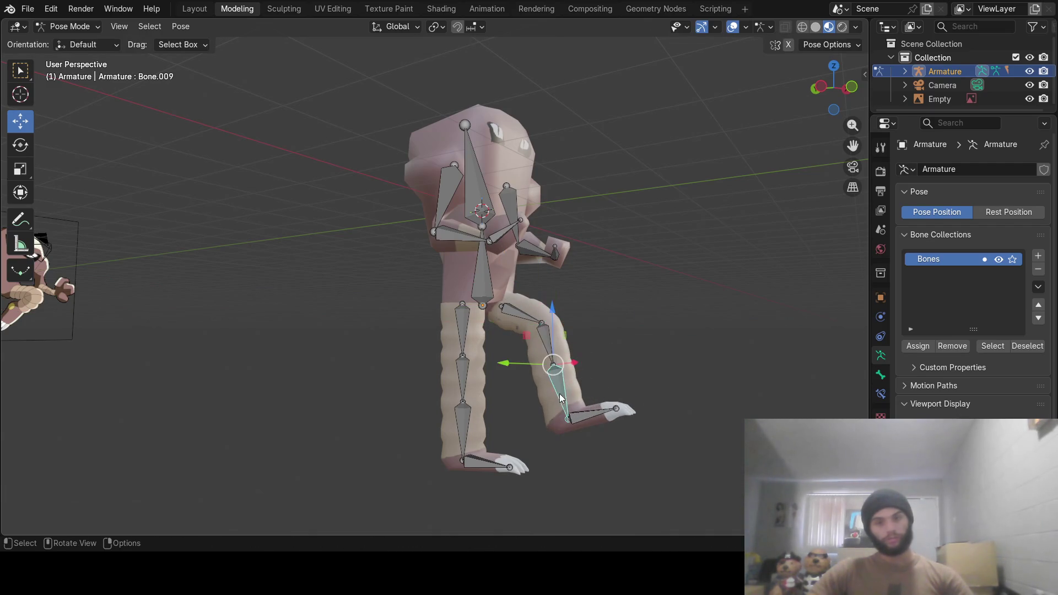
pyautogui.press('r')
pyautogui.press('x')
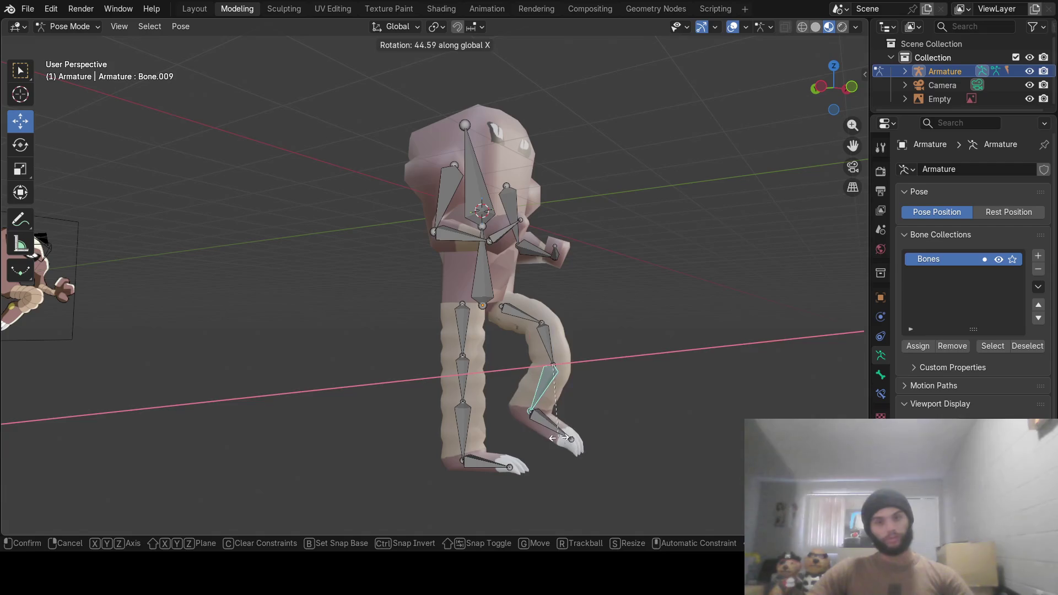
pyautogui.click(559, 436)
pyautogui.click(555, 423)
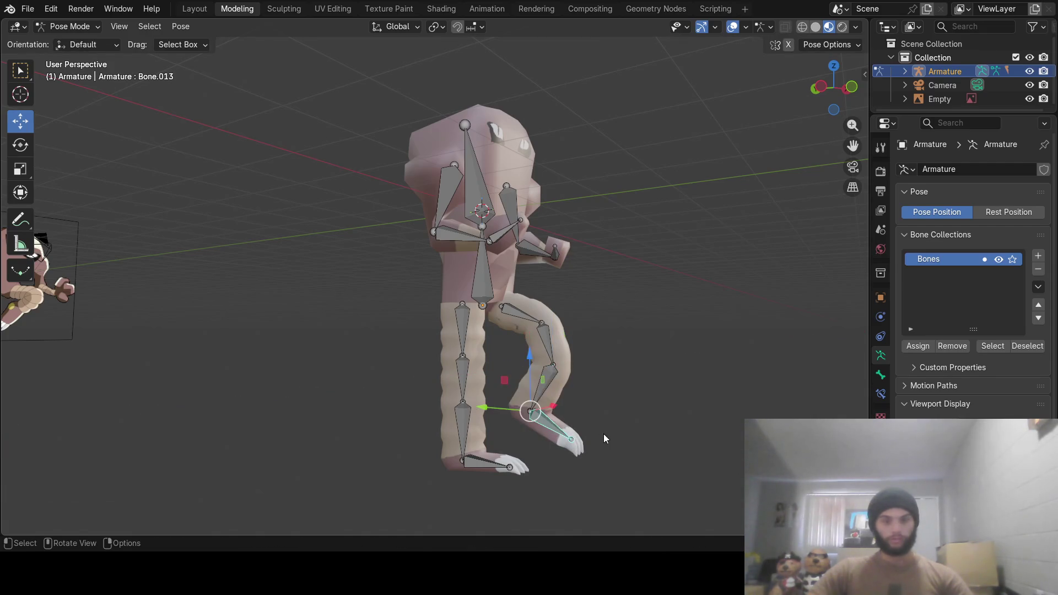
pyautogui.press('r')
pyautogui.press('x')
pyautogui.click(582, 465)
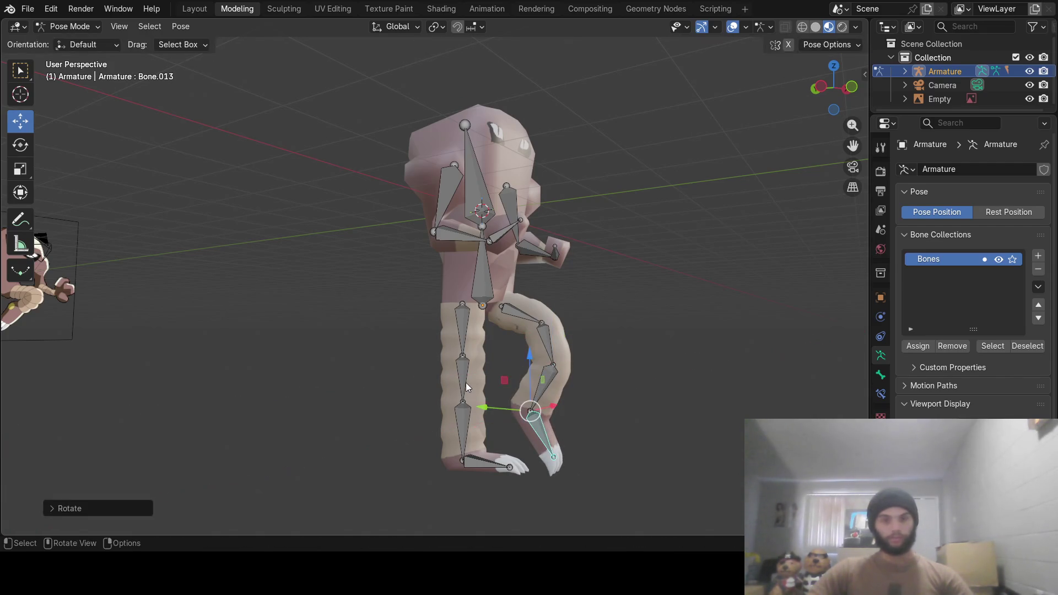
# Angle the other foot Bone.014 about X and tilt thigh Bone.010 about global Y
pyautogui.moveTo(468, 380)
pyautogui.mouseDown(button='middle')
pyautogui.moveTo(437, 378)
pyautogui.moveTo(435, 419)
pyautogui.mouseUp(button='middle')
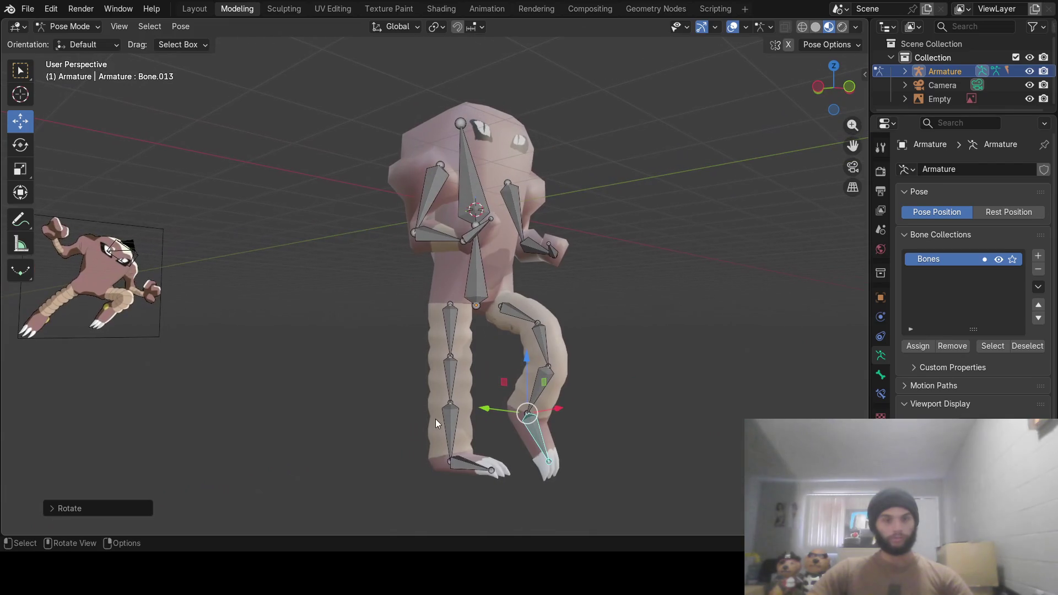
pyautogui.click(463, 465)
pyautogui.press('r')
pyautogui.press('x')
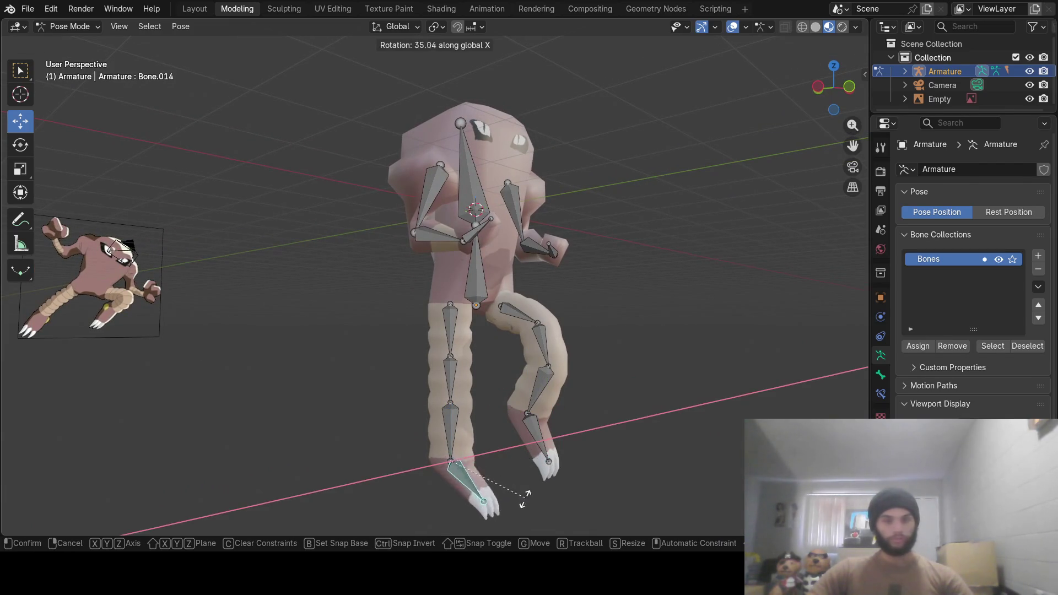
pyautogui.click(494, 527)
pyautogui.moveTo(494, 527)
pyautogui.mouseDown(button='middle')
pyautogui.moveTo(566, 454)
pyautogui.moveTo(505, 474)
pyautogui.moveTo(543, 480)
pyautogui.moveTo(510, 469)
pyautogui.mouseUp(button='middle')
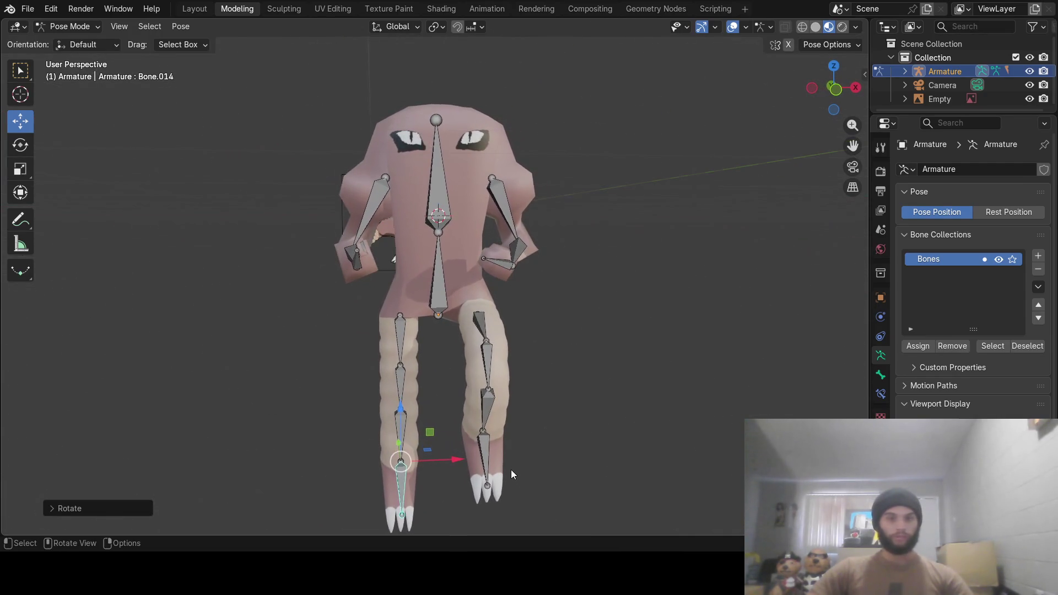
pyautogui.click(399, 330)
pyautogui.press('r')
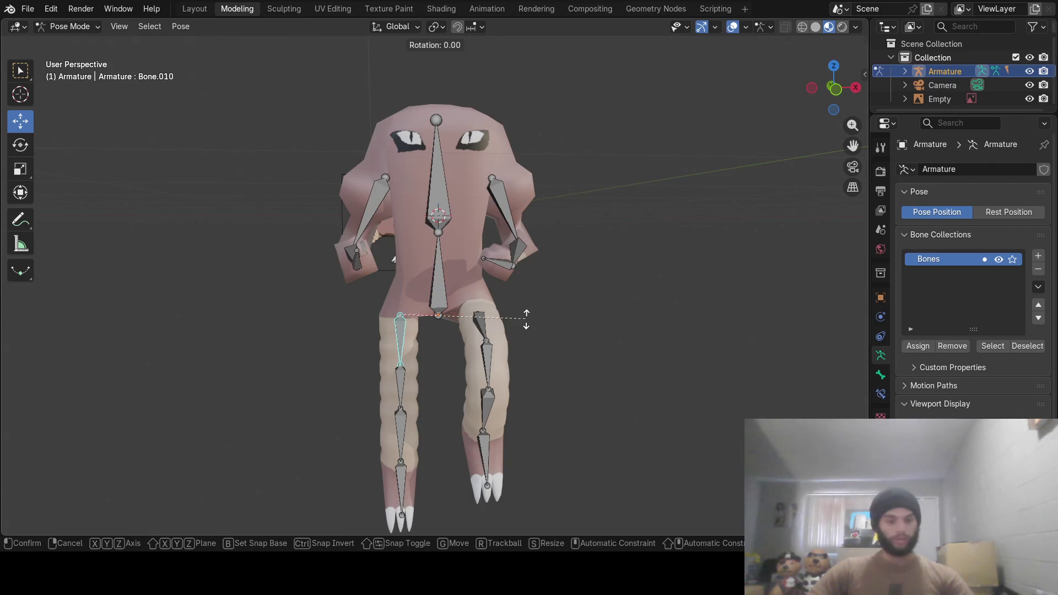
pyautogui.press('y')
pyautogui.click(525, 337)
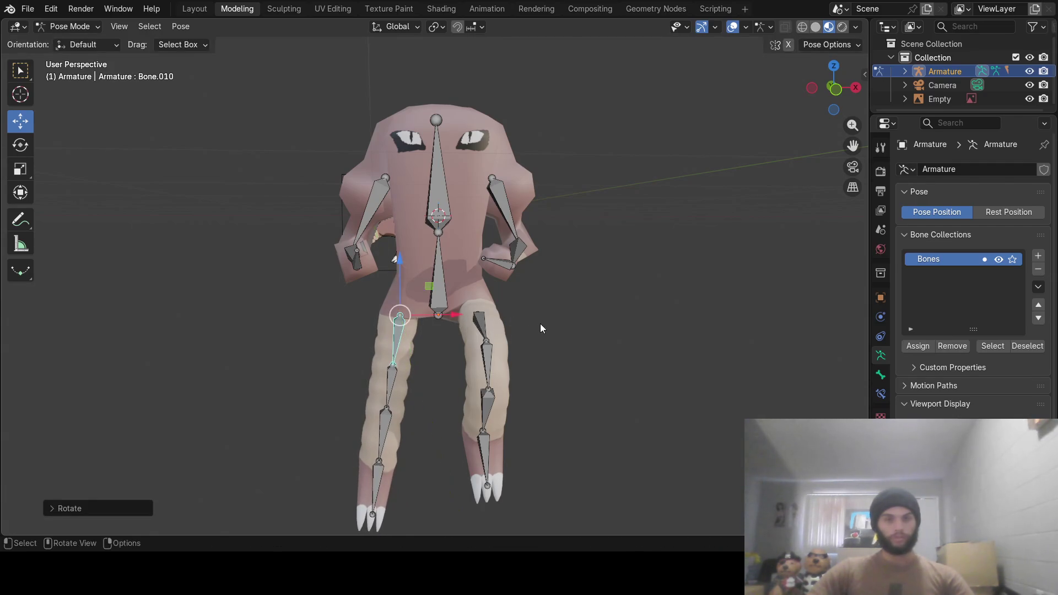
pyautogui.moveTo(540, 323)
pyautogui.mouseDown(button='middle')
pyautogui.moveTo(594, 346)
pyautogui.moveTo(560, 332)
pyautogui.moveTo(439, 328)
pyautogui.moveTo(388, 352)
pyautogui.moveTo(669, 326)
pyautogui.moveTo(609, 306)
pyautogui.moveTo(458, 311)
pyautogui.moveTo(375, 335)
pyautogui.moveTo(497, 324)
pyautogui.mouseUp(button='middle')
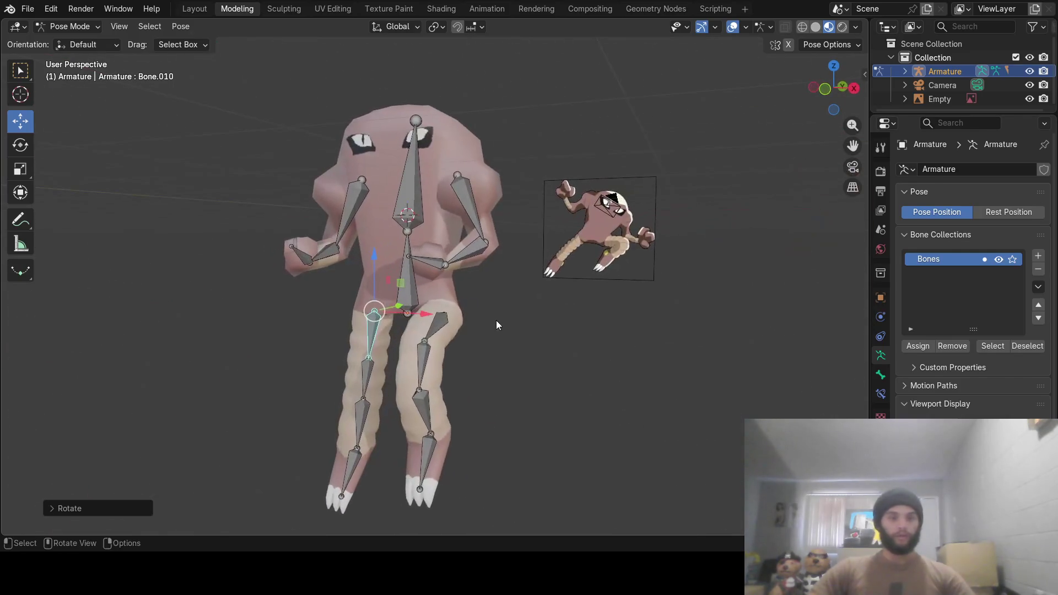
pyautogui.moveTo(616, 232); pyautogui.dragTo(604, 300, button='middle')
# Toggle the armature to its rest pose and back, then switch to Object Mode
pyautogui.scroll(-3, 604, 300)
pyautogui.press('Tab')
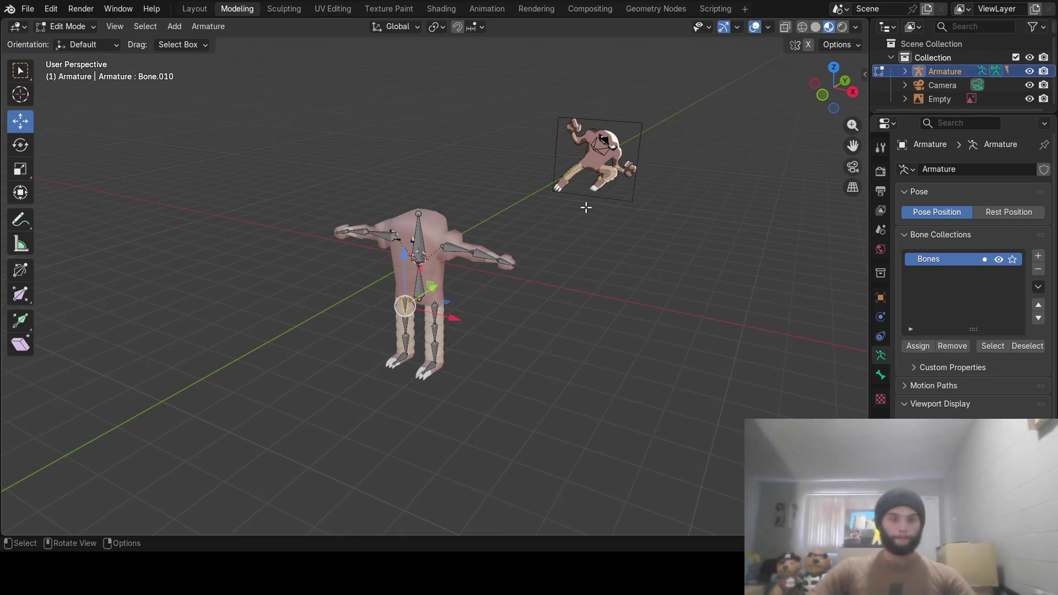
pyautogui.hotkey('ctrl', 'Tab')
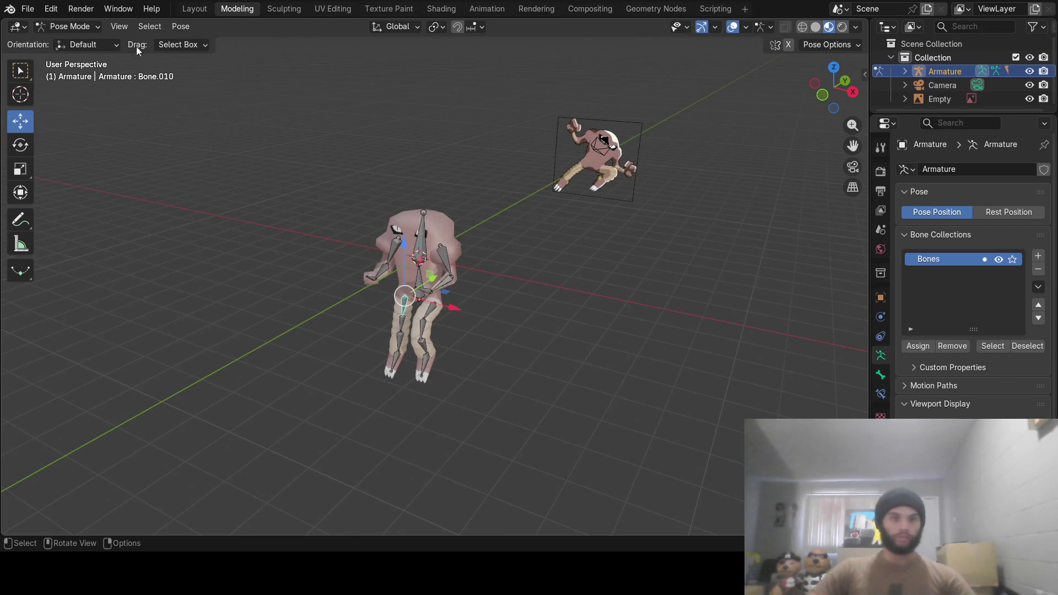
pyautogui.click(87, 26)
pyautogui.click(82, 40)
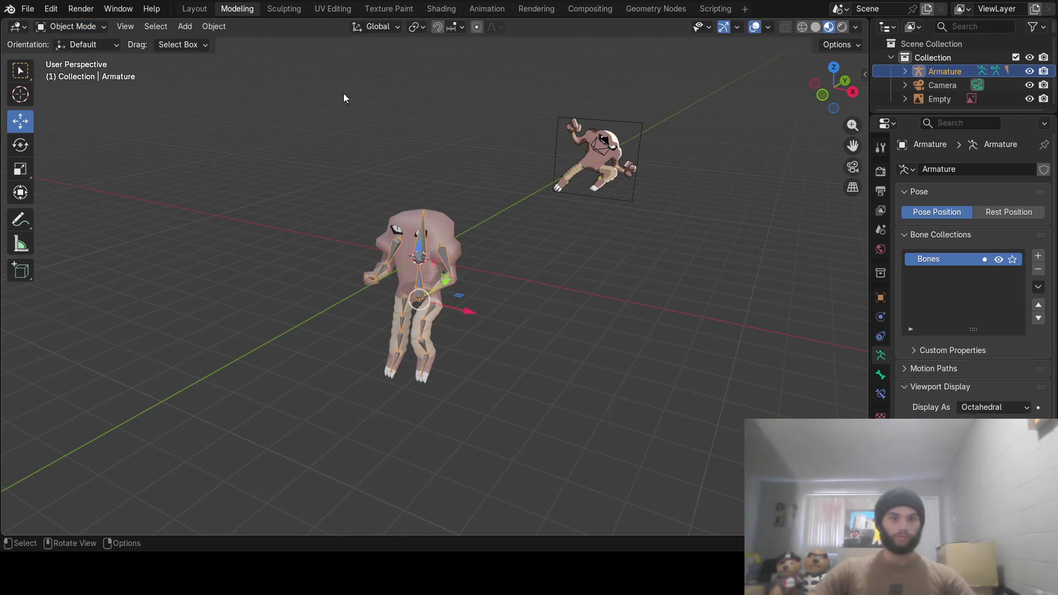
# Move the camera 25.5 m along global Y beside the posed character
pyautogui.click(603, 148)
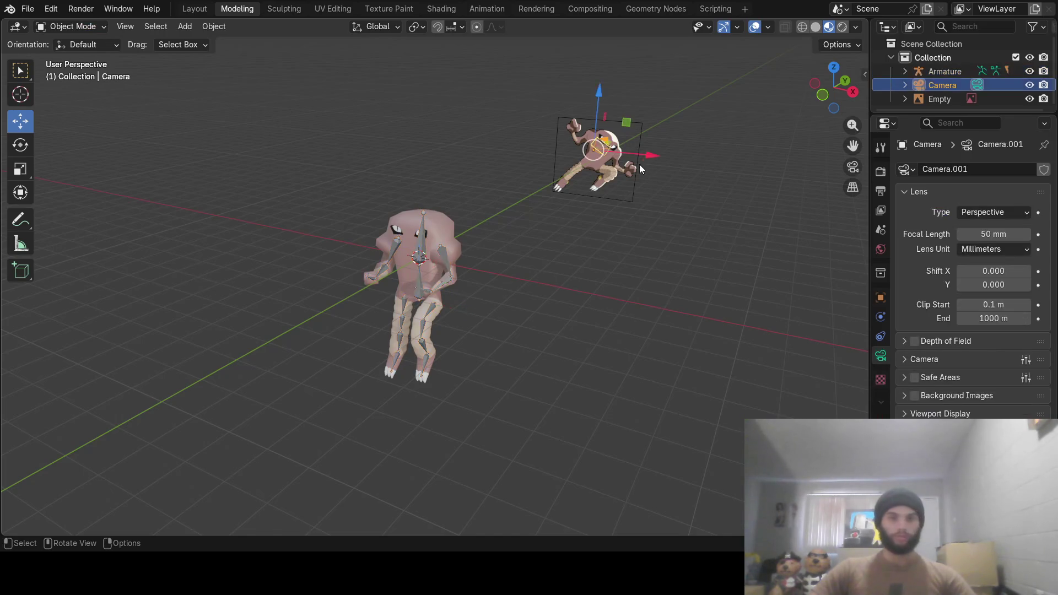
pyautogui.moveTo(639, 164); pyautogui.dragTo(653, 143, button='middle')
pyautogui.moveTo(720, 98)
pyautogui.mouseDown(button='middle')
pyautogui.moveTo(677, 139)
pyautogui.moveTo(728, 127)
pyautogui.mouseUp(button='middle')
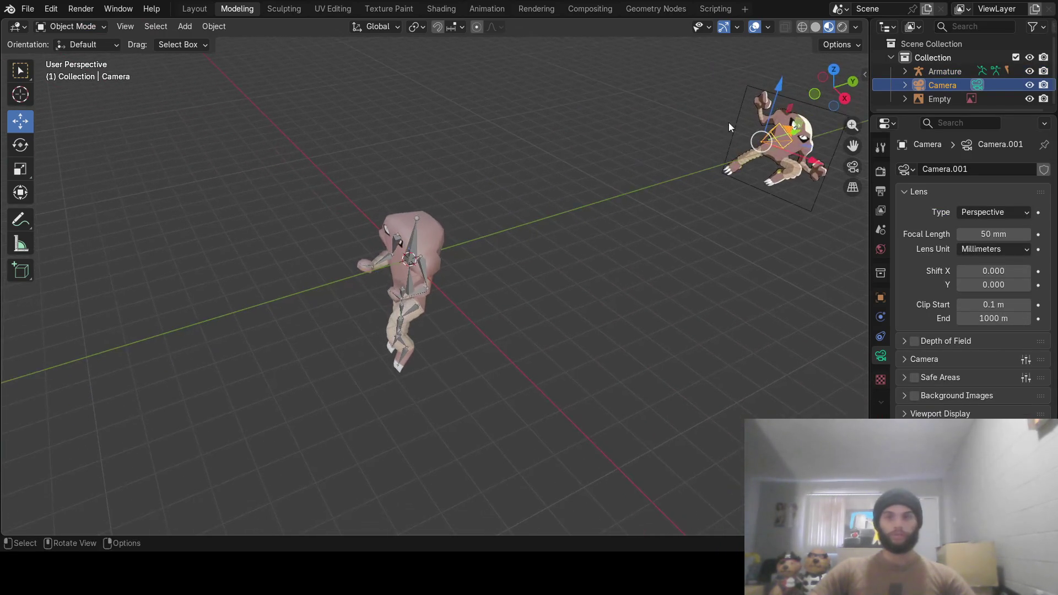
pyautogui.press('g')
pyautogui.press('y')
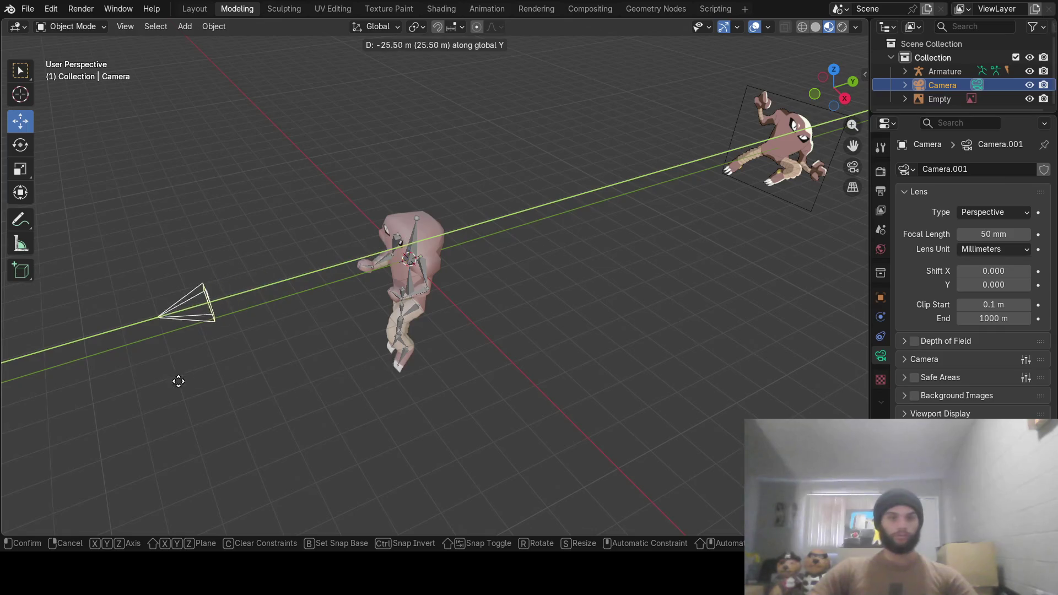
pyautogui.click(248, 330)
pyautogui.rightClick(864, 105)
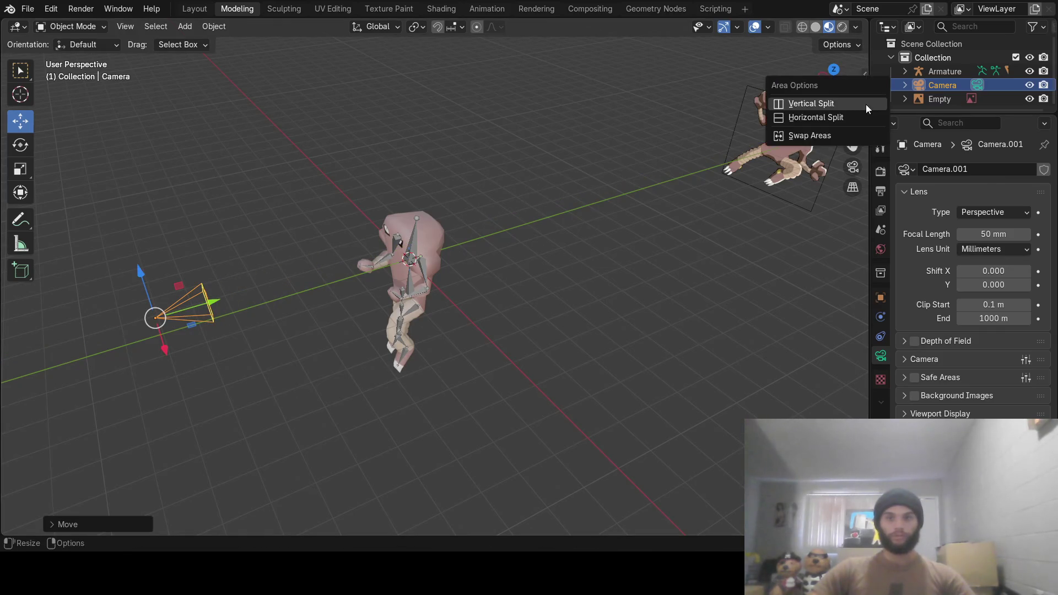
# Split the viewport side by side and make the new view look through the camera
pyautogui.click(854, 103)
pyautogui.click(588, 221)
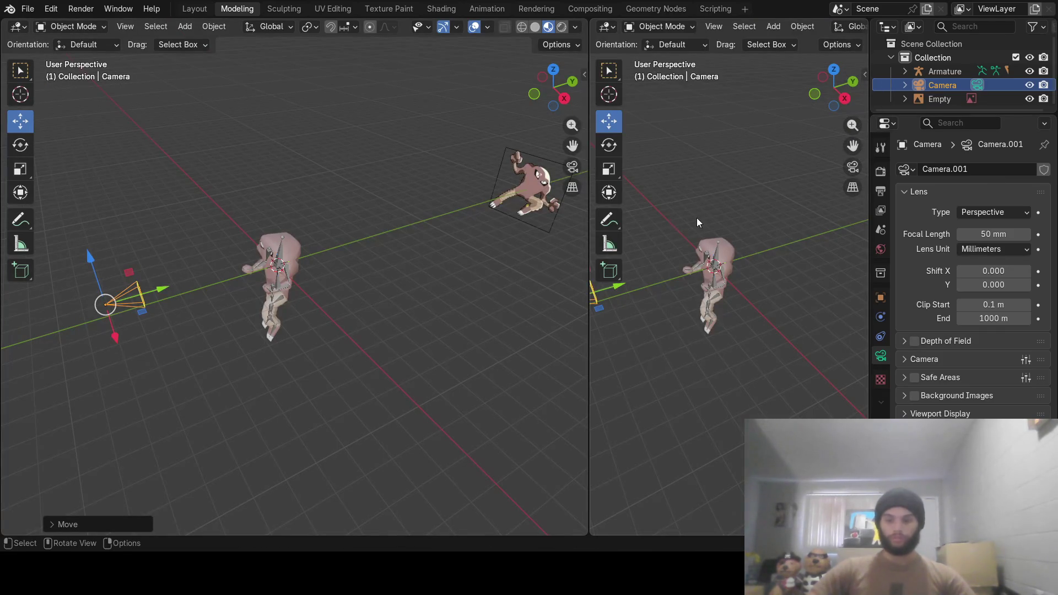
pyautogui.press('KP_0')
pyautogui.scroll(-2, 368, 247)
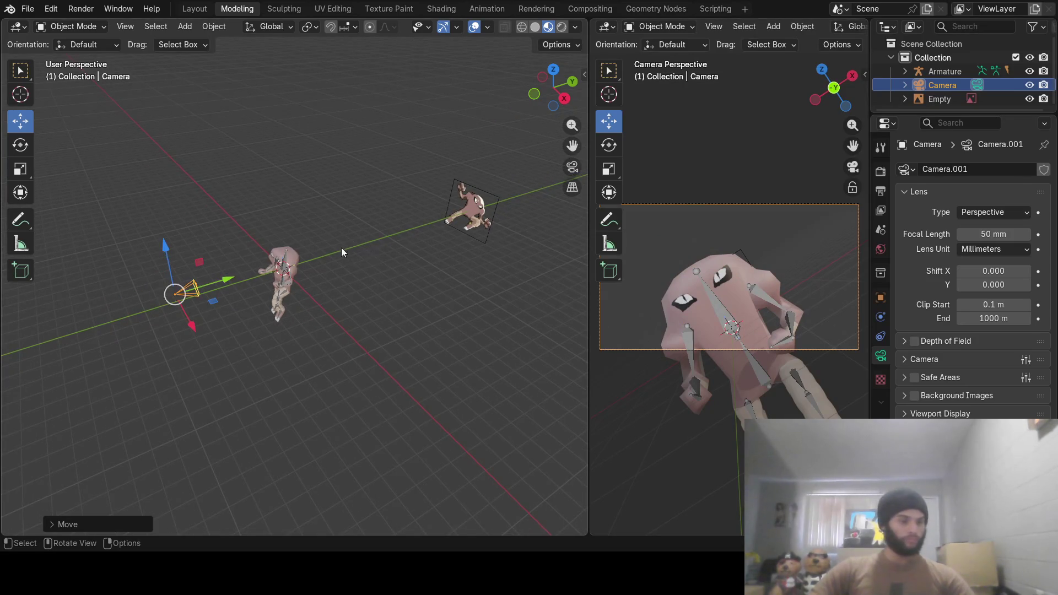
pyautogui.scroll(-1, 342, 247)
pyautogui.moveTo(244, 279)
pyautogui.mouseDown()
pyautogui.moveTo(187, 299)
pyautogui.moveTo(193, 312)
pyautogui.mouseUp()
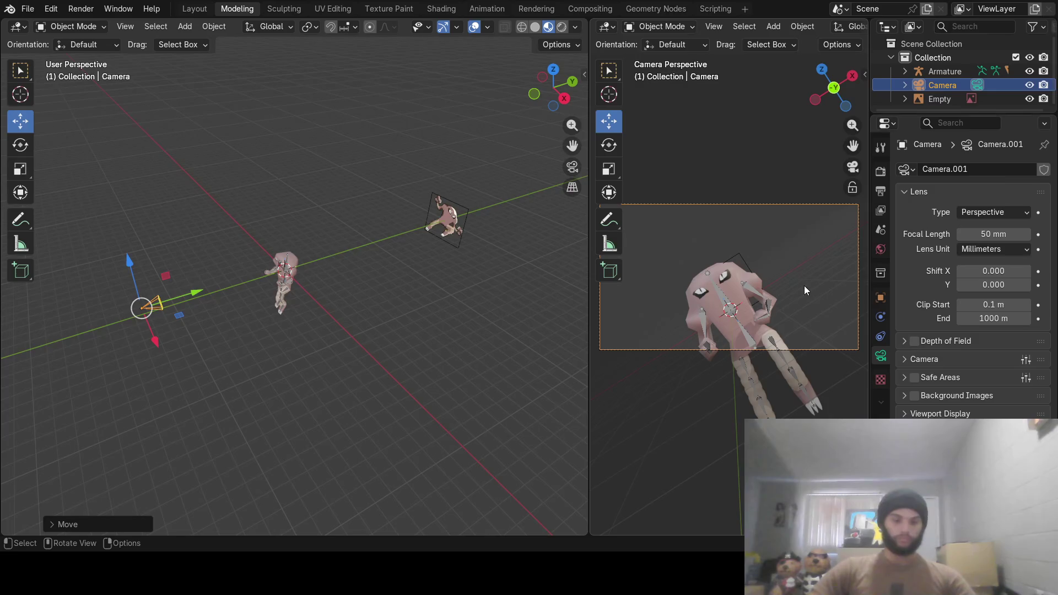
# Rotate the camera freely, then turn it around global Z to reframe the shot
pyautogui.press('r')
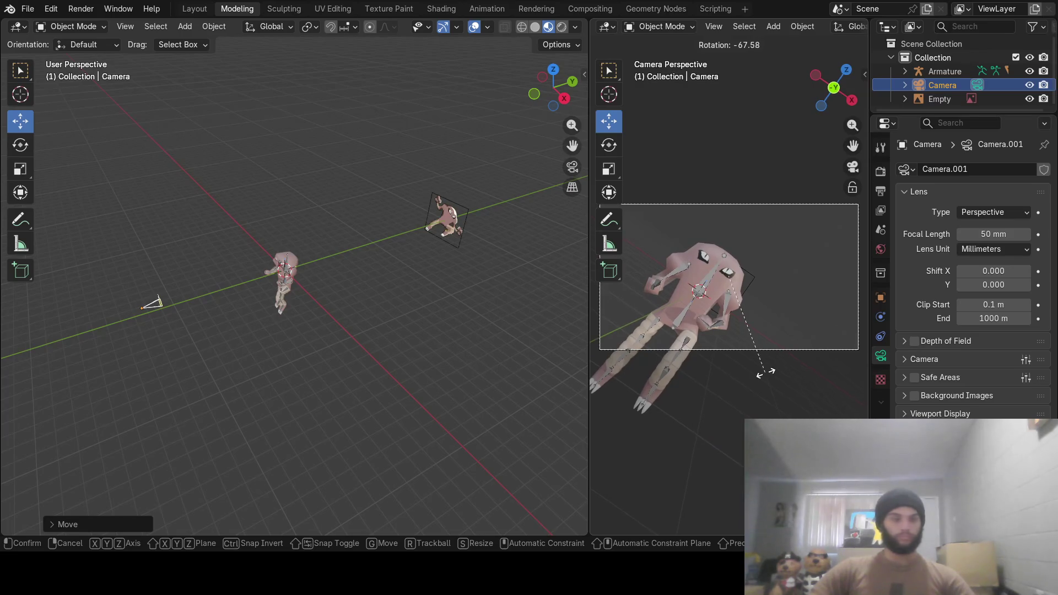
pyautogui.click(768, 333)
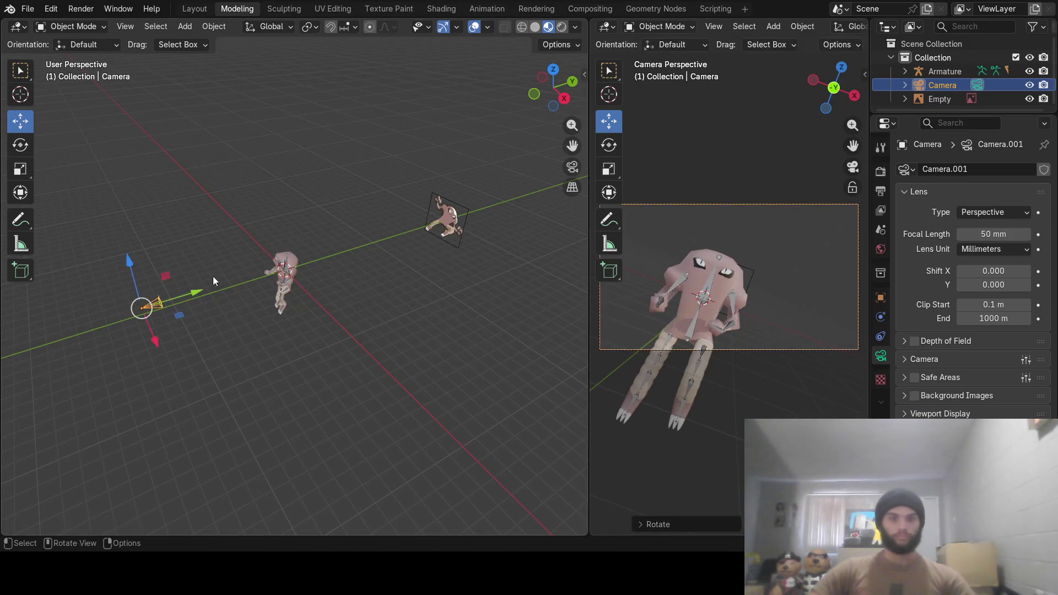
pyautogui.moveTo(156, 339); pyautogui.dragTo(149, 313)
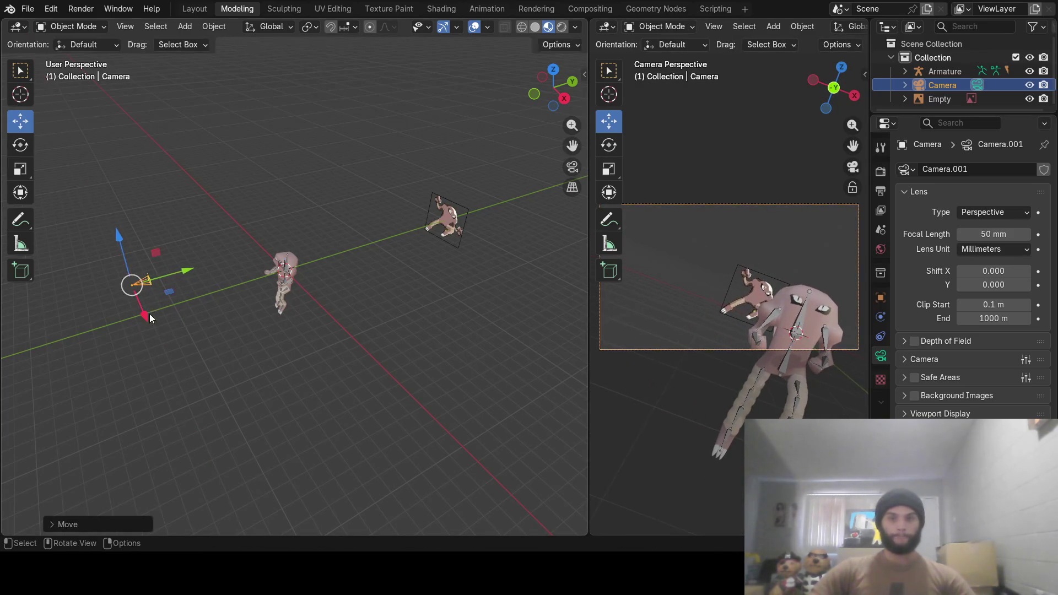
pyautogui.press('r')
pyautogui.press('z')
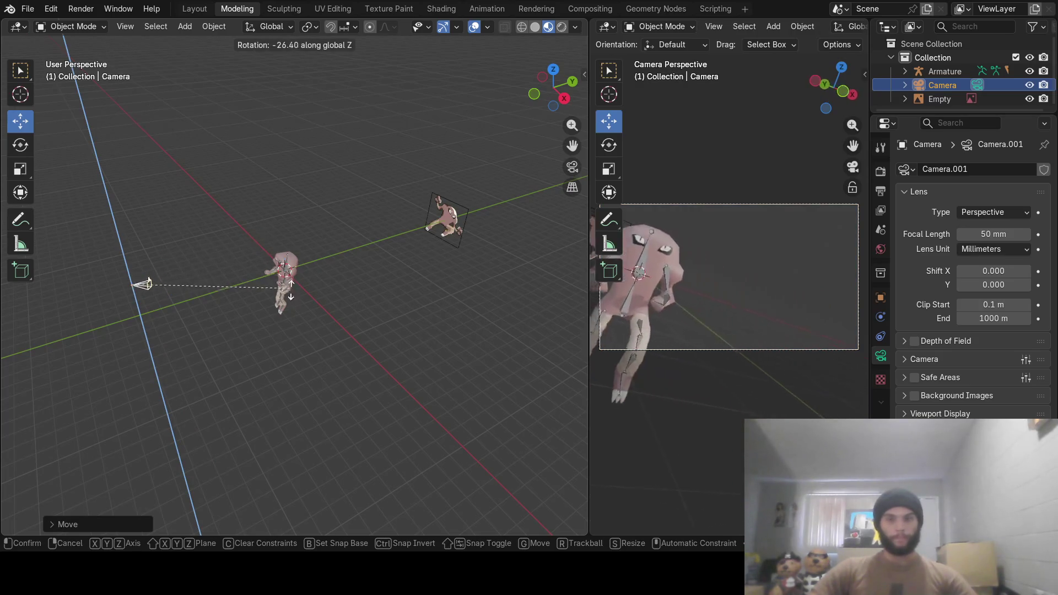
pyautogui.click(299, 338)
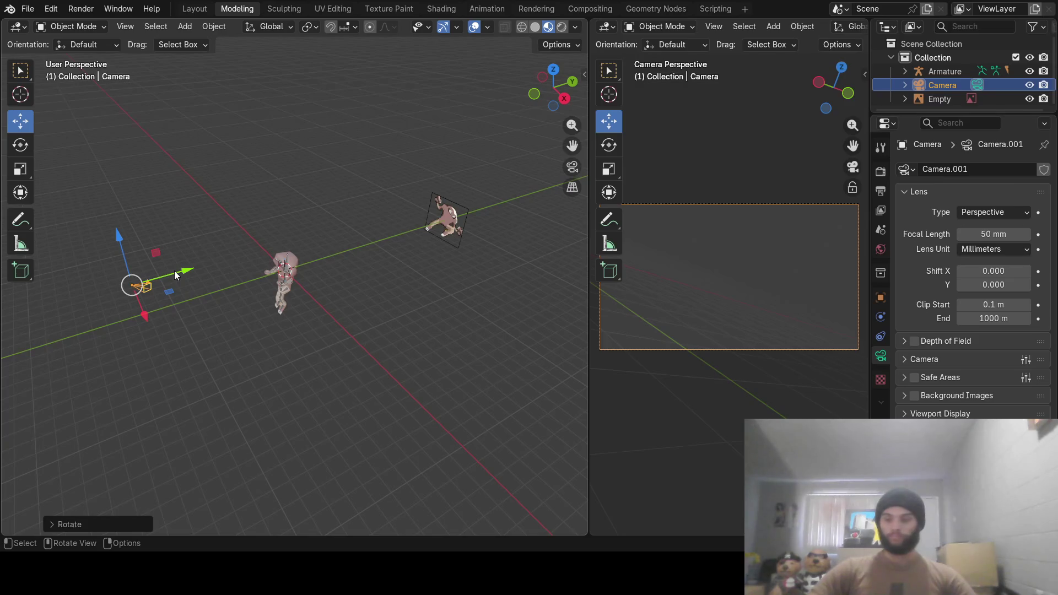
# From top view, slide the camera across the floor and adjust its rotation
pyautogui.press('KP_7')
pyautogui.press('g')
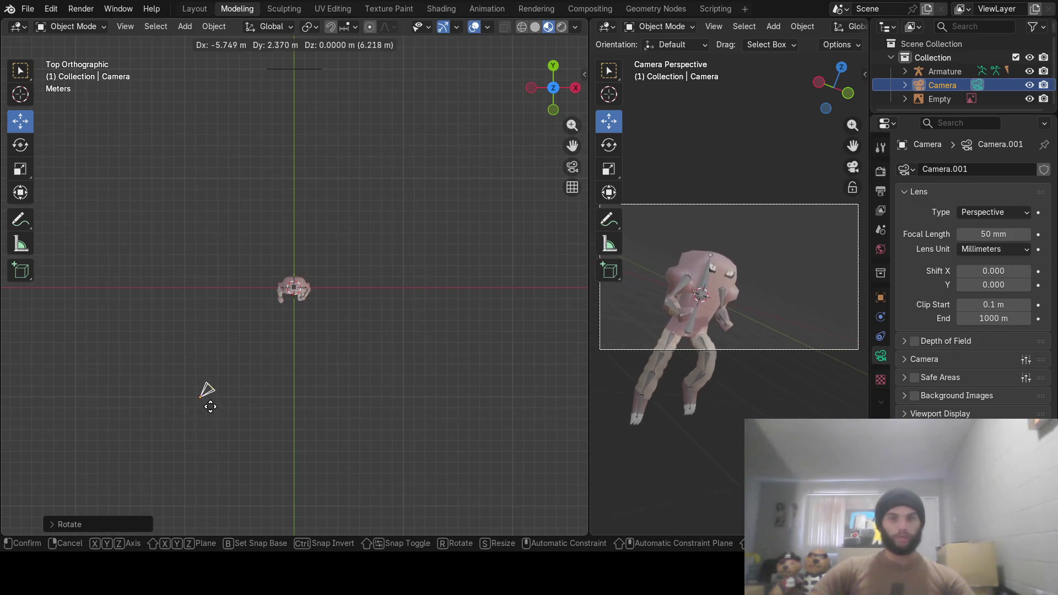
pyautogui.click(205, 401)
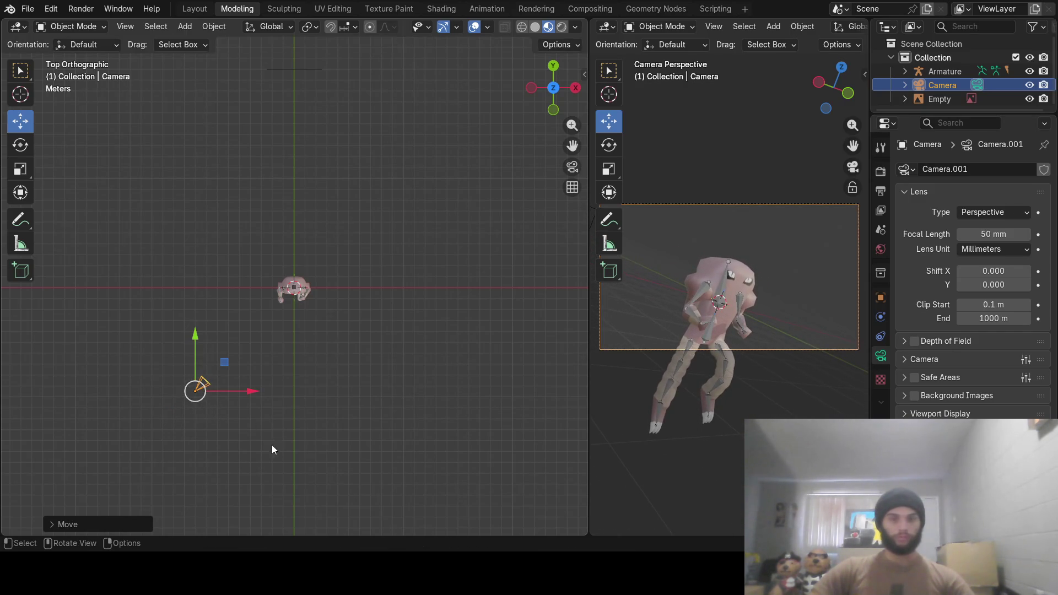
pyautogui.moveTo(272, 445)
pyautogui.mouseDown(button='middle')
pyautogui.moveTo(230, 273)
pyautogui.moveTo(232, 312)
pyautogui.moveTo(232, 297)
pyautogui.mouseUp(button='middle')
pyautogui.press('r')
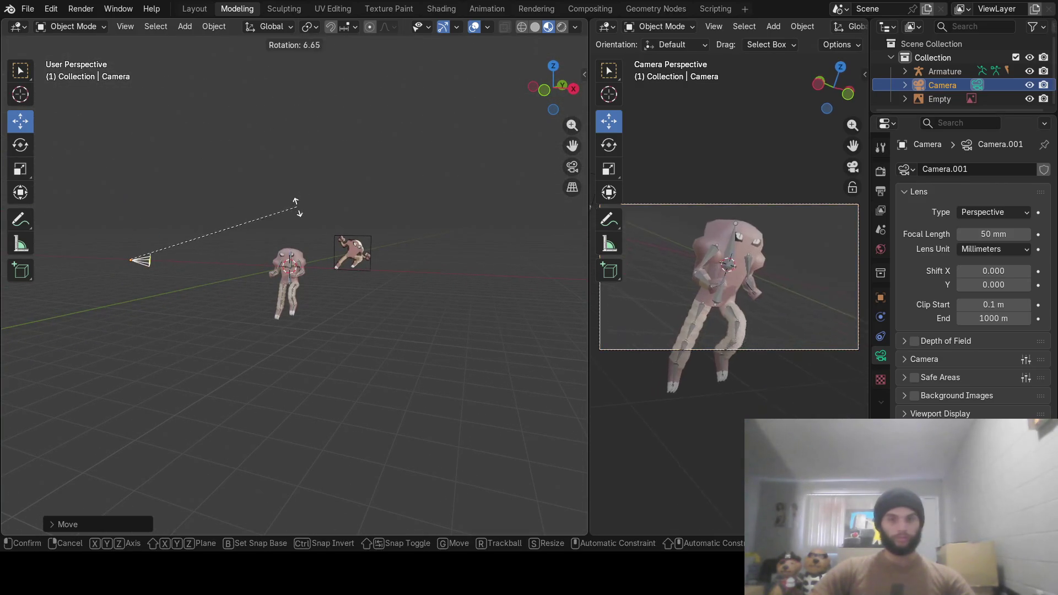
pyautogui.click(297, 216)
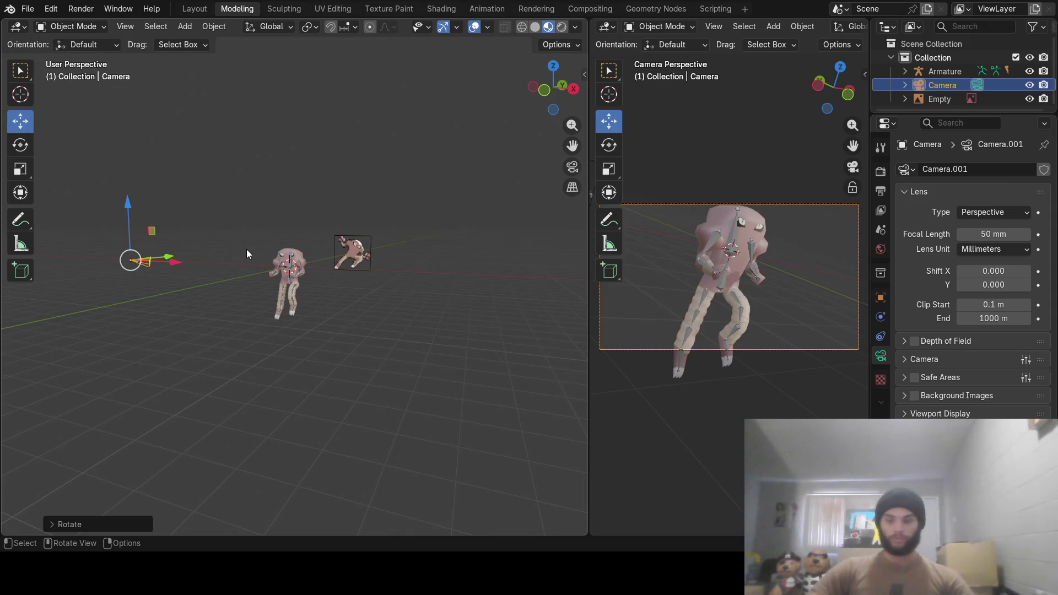
# From top view, place the camera further down-left so the standing character is framed
pyautogui.press('KP_7')
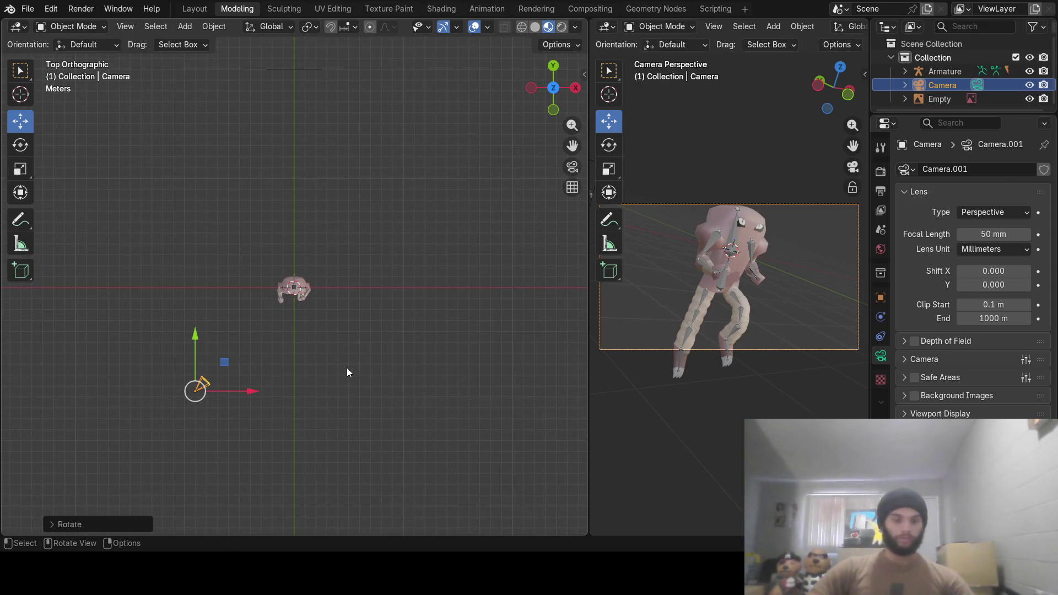
pyautogui.press('g')
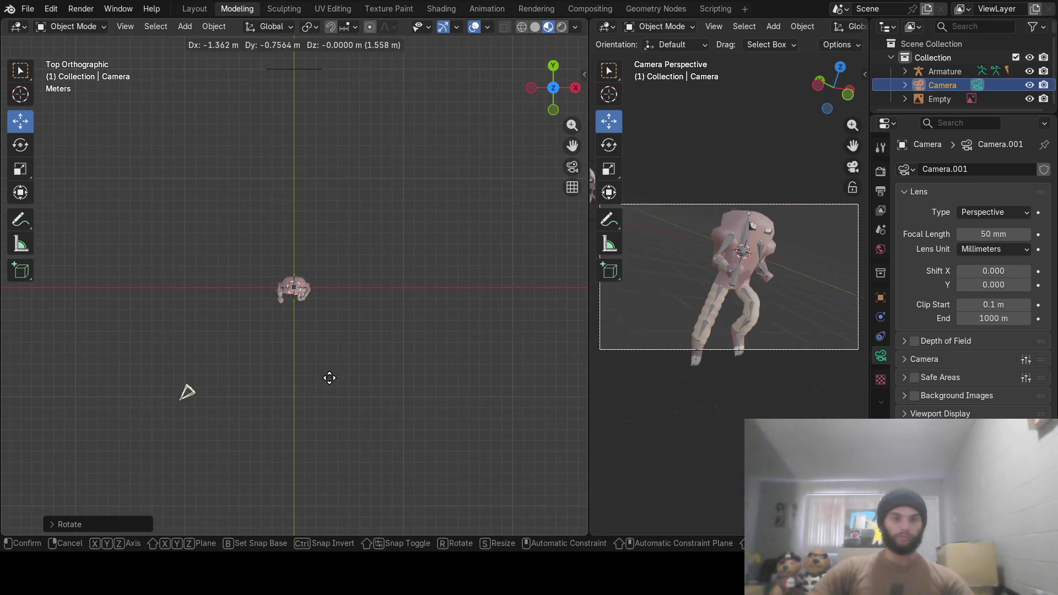
pyautogui.moveTo(298, 401)
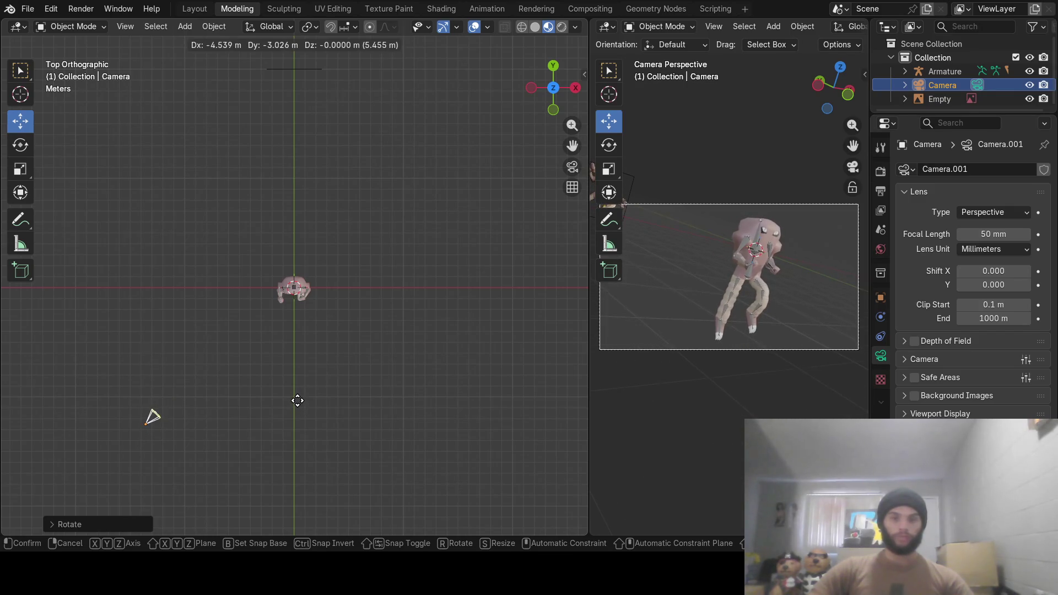
pyautogui.click(297, 400)
pyautogui.moveTo(277, 357)
pyautogui.mouseDown(button='middle')
pyautogui.moveTo(333, 302)
pyautogui.moveTo(271, 137)
pyautogui.mouseUp(button='middle')
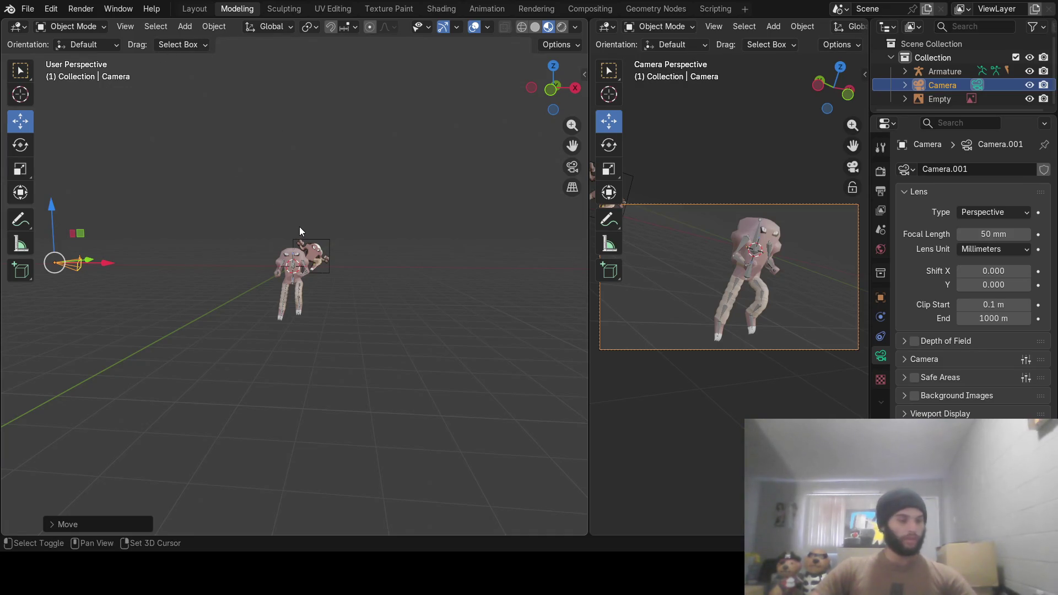
pyautogui.hotkey('shift', 'a')
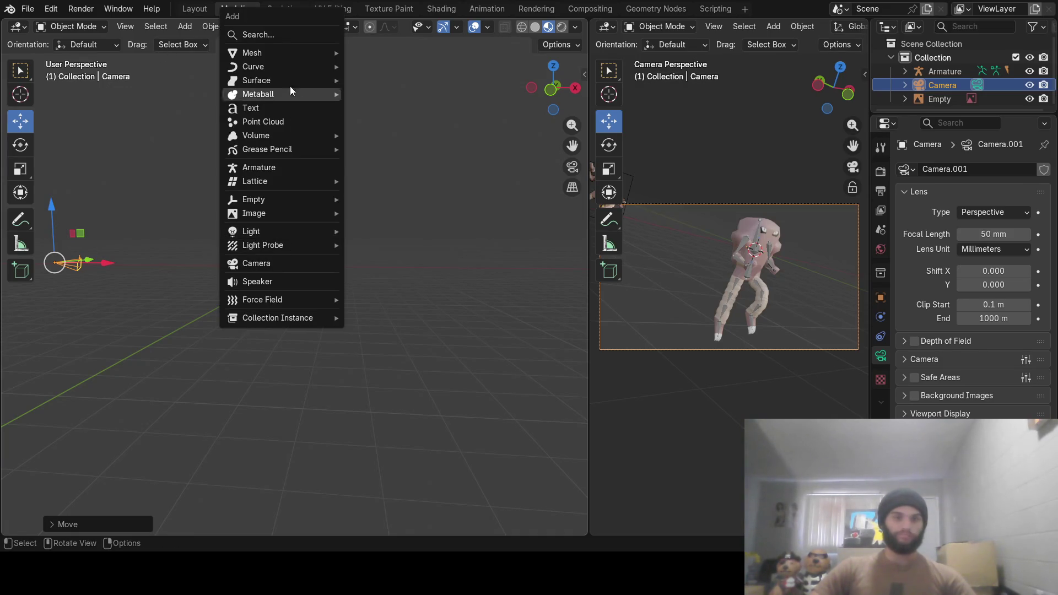
# Add a Point light and drag it along X to sit beside the character
pyautogui.moveTo(303, 203)
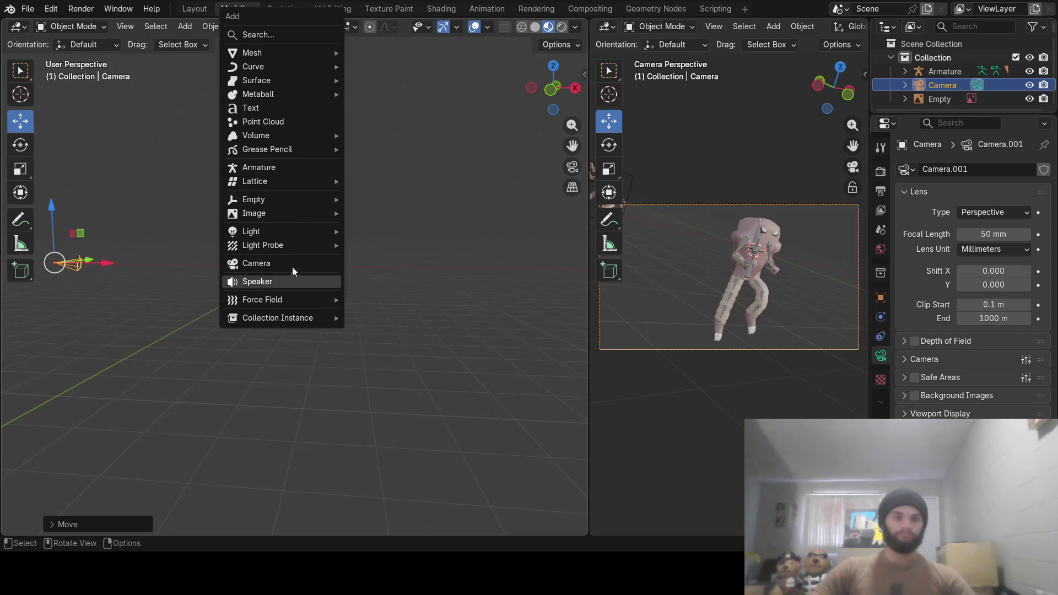
pyautogui.moveTo(332, 236)
pyautogui.click(373, 234)
pyautogui.moveTo(374, 234)
pyautogui.mouseDown(button='middle')
pyautogui.moveTo(365, 279)
pyautogui.moveTo(335, 317)
pyautogui.mouseUp(button='middle')
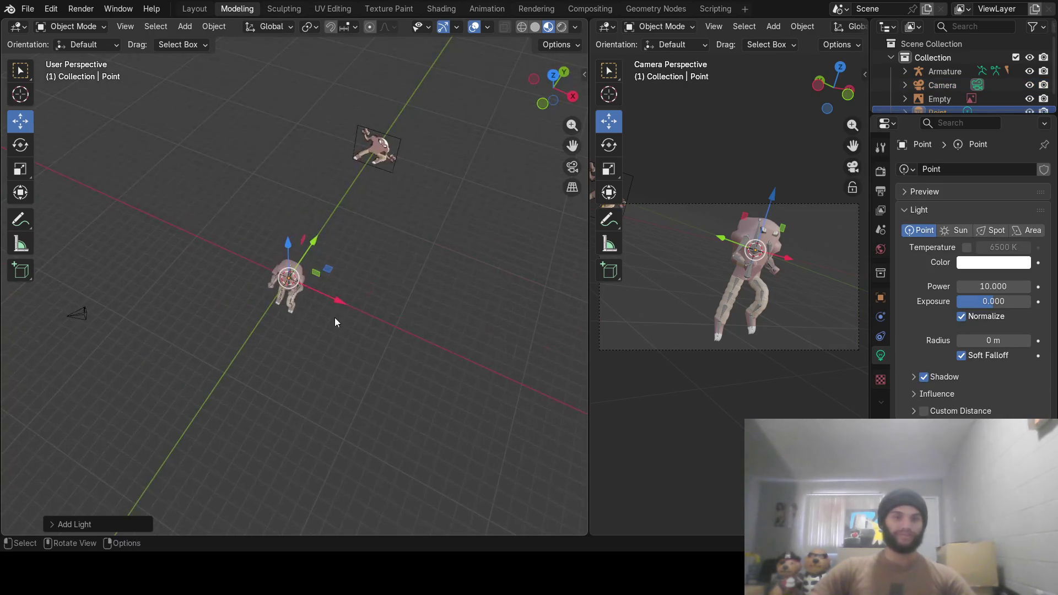
pyautogui.moveTo(335, 303)
pyautogui.mouseDown()
pyautogui.moveTo(269, 223)
pyautogui.moveTo(225, 272)
pyautogui.moveTo(173, 206)
pyautogui.moveTo(178, 215)
pyautogui.mouseUp()
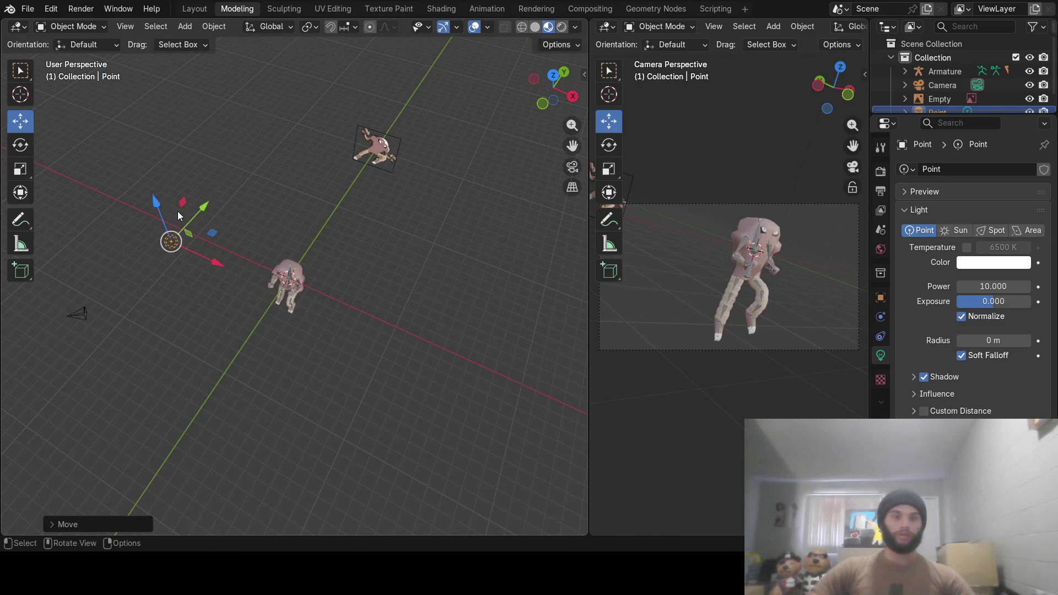
pyautogui.click(88, 13)
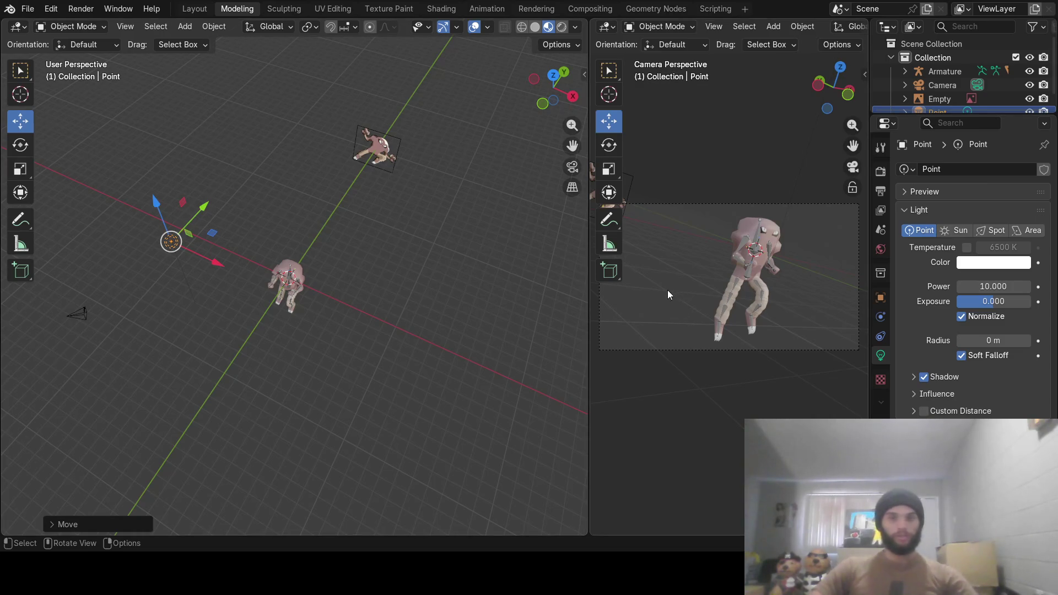
pyautogui.click(300, 272)
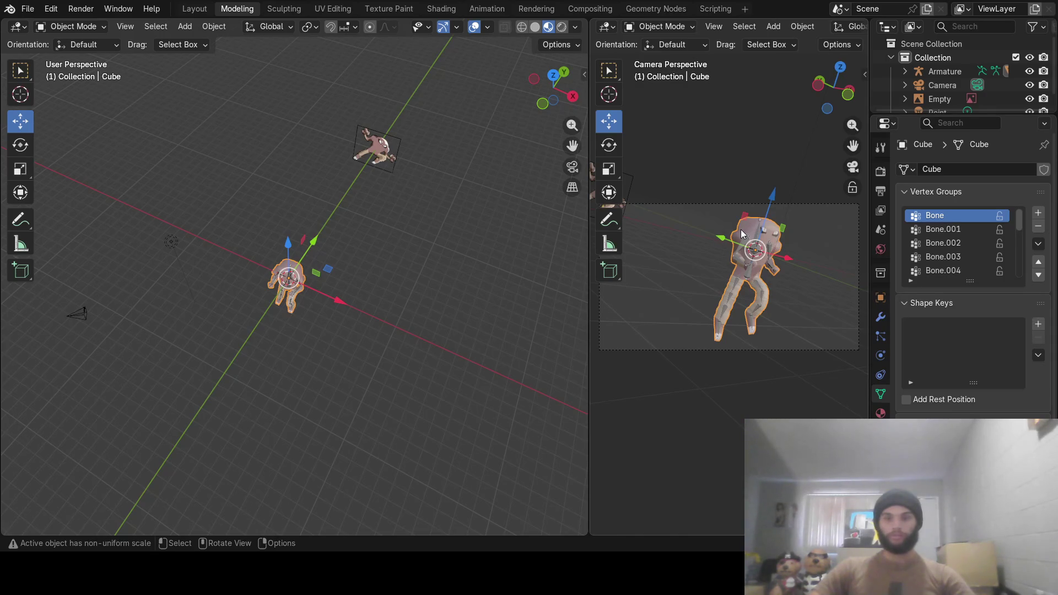
# Set the character material's Roughness to 0.196 and move the point light along X and Y
pyautogui.click(879, 413)
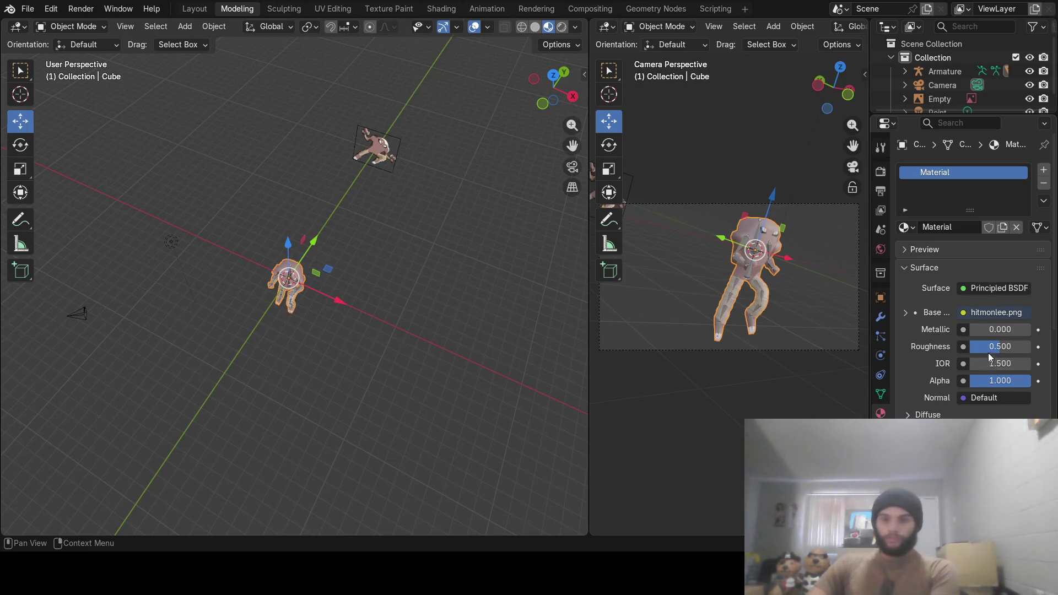
pyautogui.moveTo(995, 345); pyautogui.dragTo(980, 346)
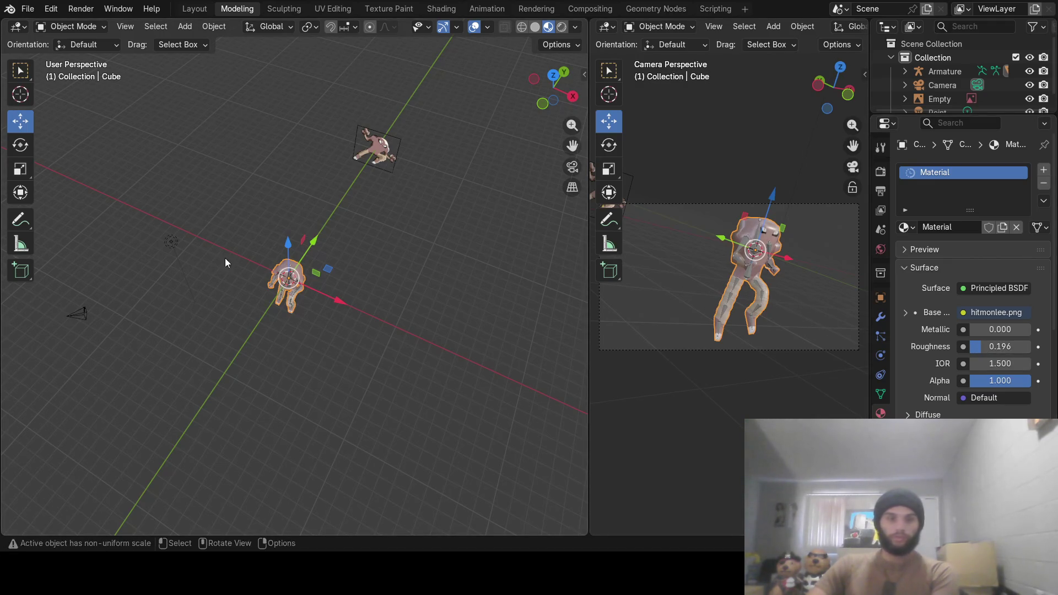
pyautogui.click(187, 248)
pyautogui.moveTo(221, 264); pyautogui.dragTo(282, 300)
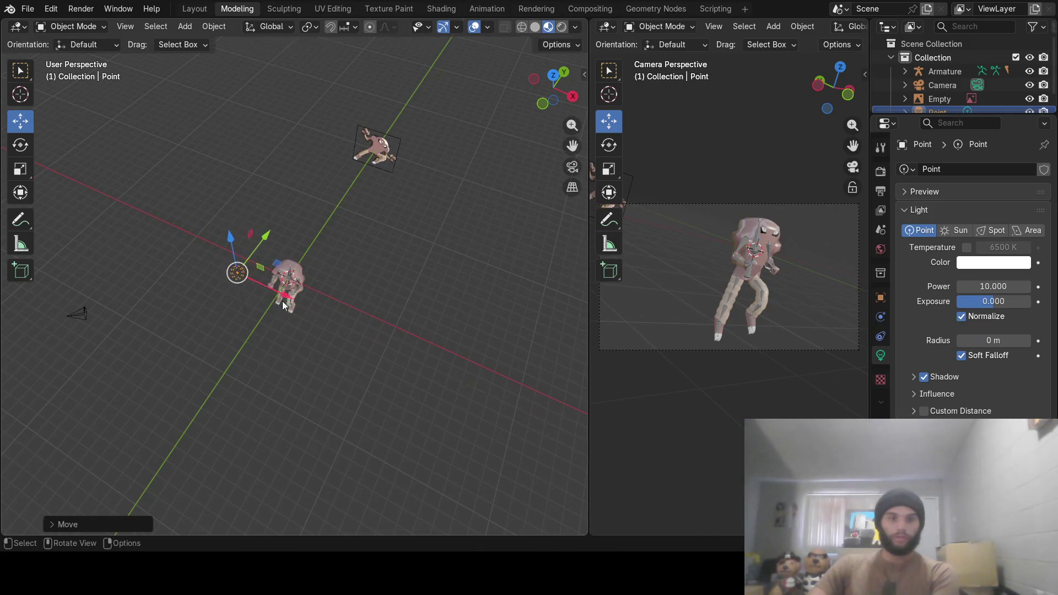
pyautogui.moveTo(264, 242); pyautogui.dragTo(283, 215)
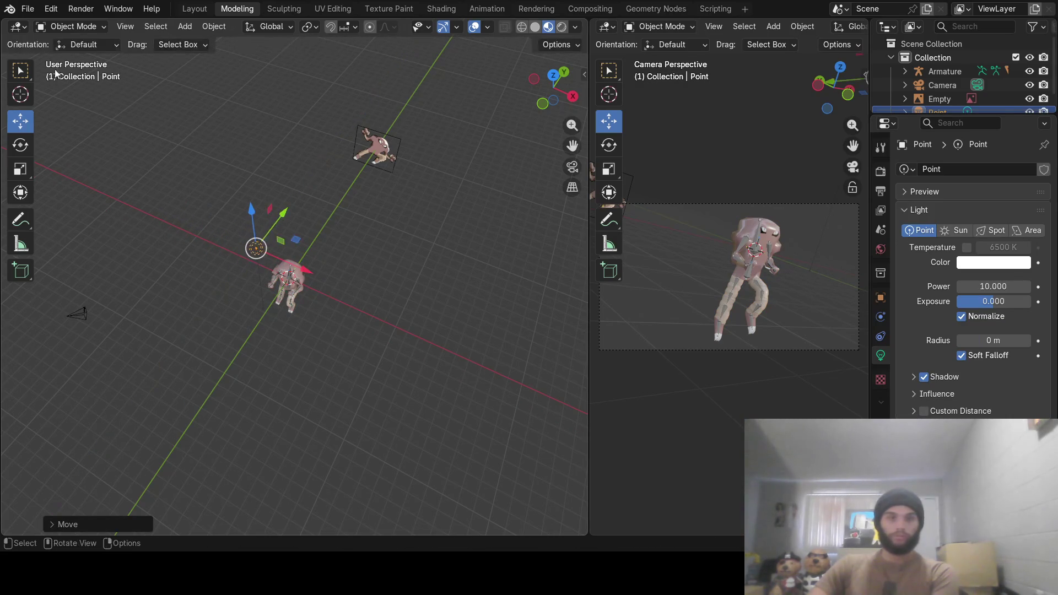
pyautogui.click(81, 8)
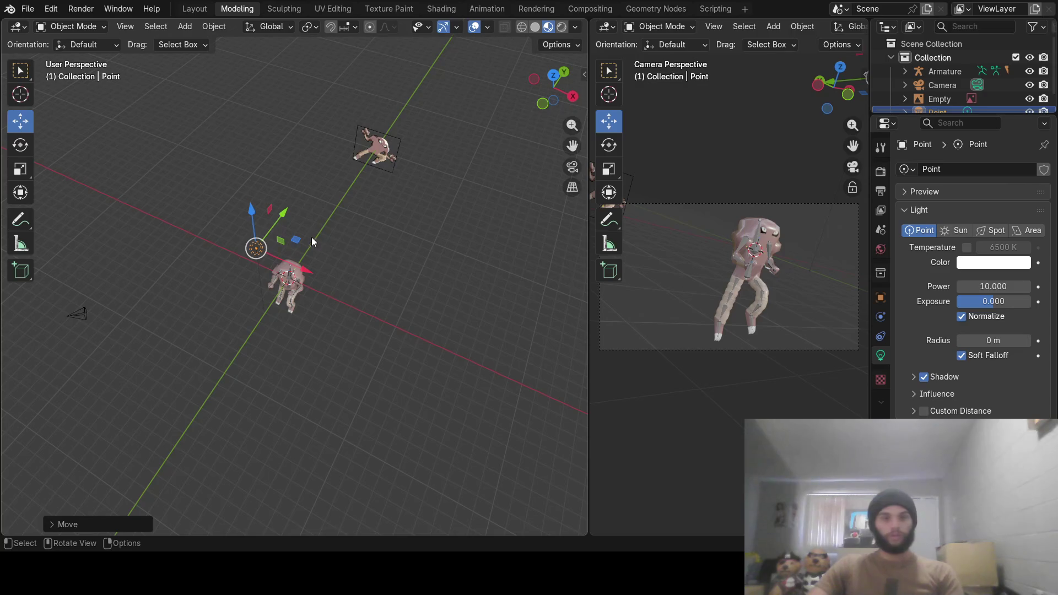
# Lower the point light along global Z closer to the character
pyautogui.moveTo(312, 241)
pyautogui.mouseDown(button='middle')
pyautogui.moveTo(337, 143)
pyautogui.moveTo(286, 124)
pyautogui.mouseUp(button='middle')
pyautogui.moveTo(274, 115)
pyautogui.mouseDown()
pyautogui.moveTo(272, 167)
pyautogui.moveTo(277, 161)
pyautogui.mouseUp()
pyautogui.moveTo(278, 161)
pyautogui.mouseDown(button='middle')
pyautogui.moveTo(297, 248)
pyautogui.moveTo(286, 248)
pyautogui.mouseUp(button='middle')
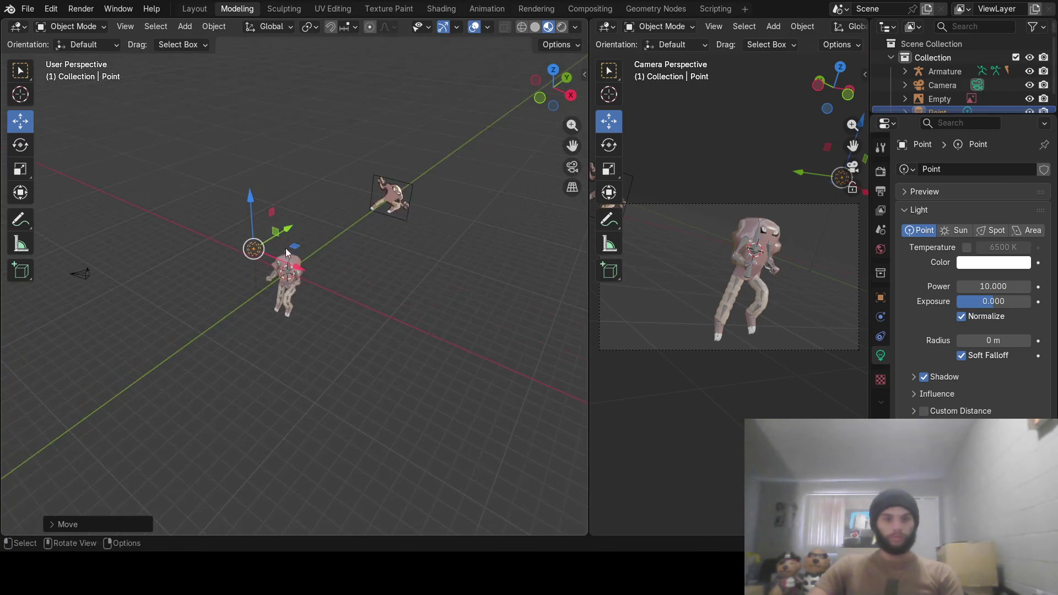
pyautogui.click(80, 9)
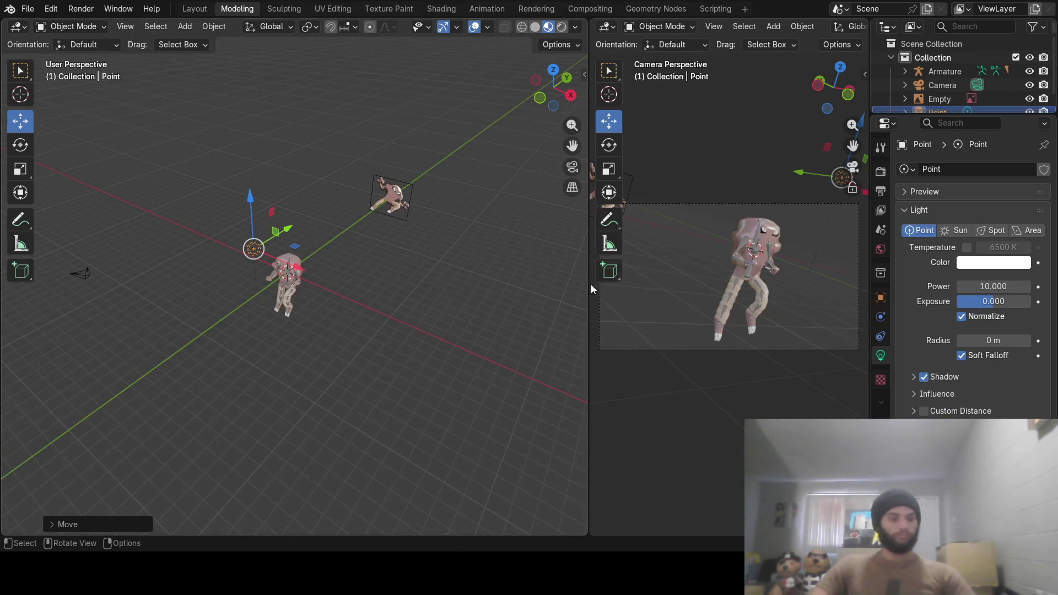
pyautogui.click(77, 274)
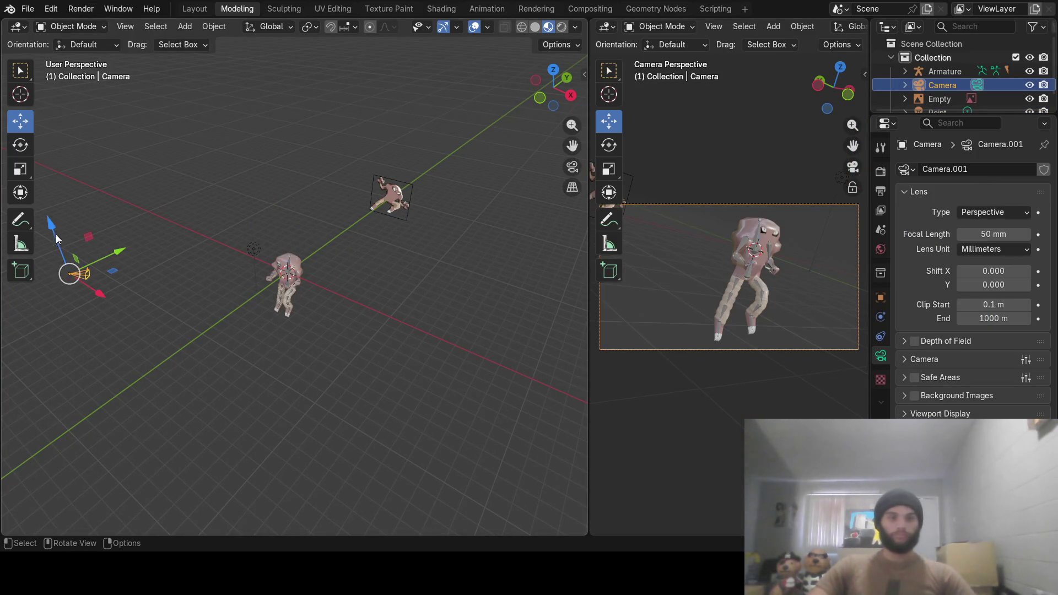
# Raise the camera along Z and tilt it to refine the framing
pyautogui.moveTo(55, 233)
pyautogui.mouseDown()
pyautogui.moveTo(73, 201)
pyautogui.moveTo(92, 195)
pyautogui.mouseUp()
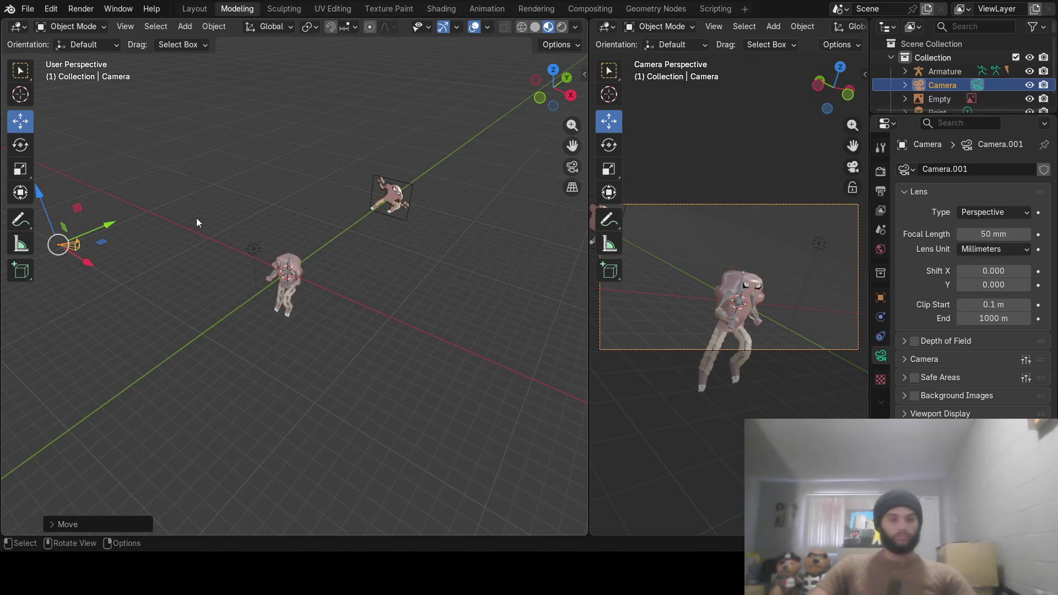
pyautogui.press('r')
pyautogui.click(201, 237)
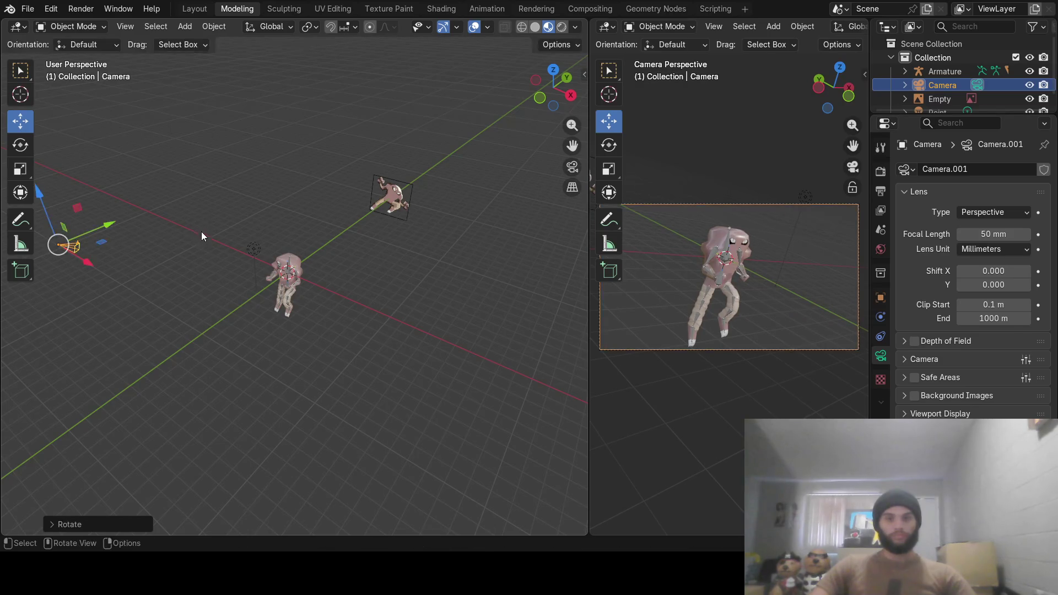
pyautogui.click(81, 9)
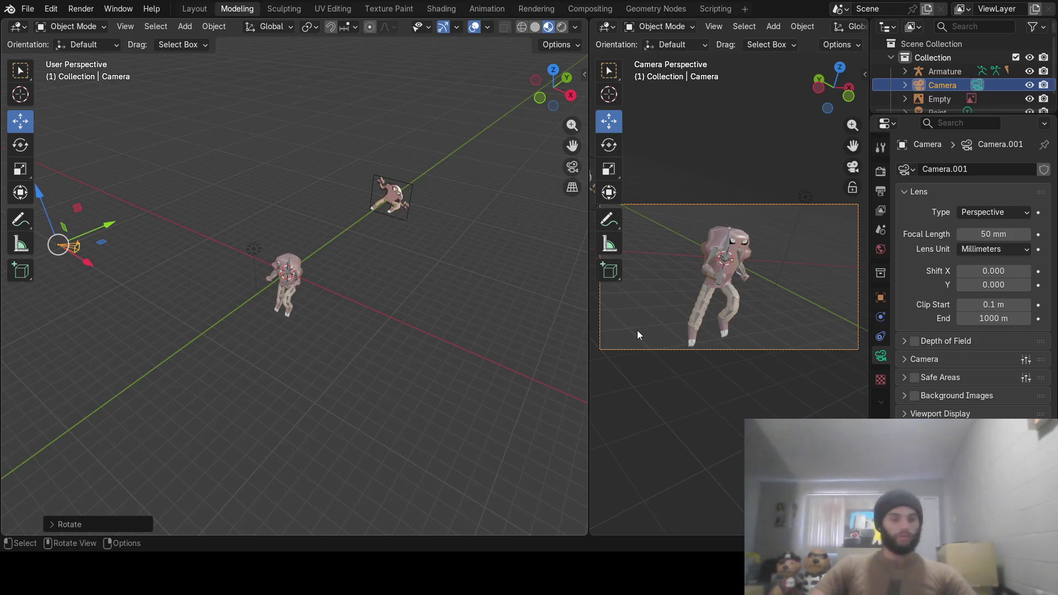
# Join the two side-by-side viewports into one with Join Right
pyautogui.moveTo(441, 320)
pyautogui.mouseDown(button='middle')
pyautogui.moveTo(369, 284)
pyautogui.moveTo(444, 253)
pyautogui.moveTo(345, 264)
pyautogui.moveTo(373, 256)
pyautogui.moveTo(385, 260)
pyautogui.moveTo(248, 295)
pyautogui.moveTo(363, 312)
pyautogui.moveTo(262, 300)
pyautogui.moveTo(243, 323)
pyautogui.moveTo(353, 301)
pyautogui.moveTo(336, 317)
pyautogui.mouseUp(button='middle')
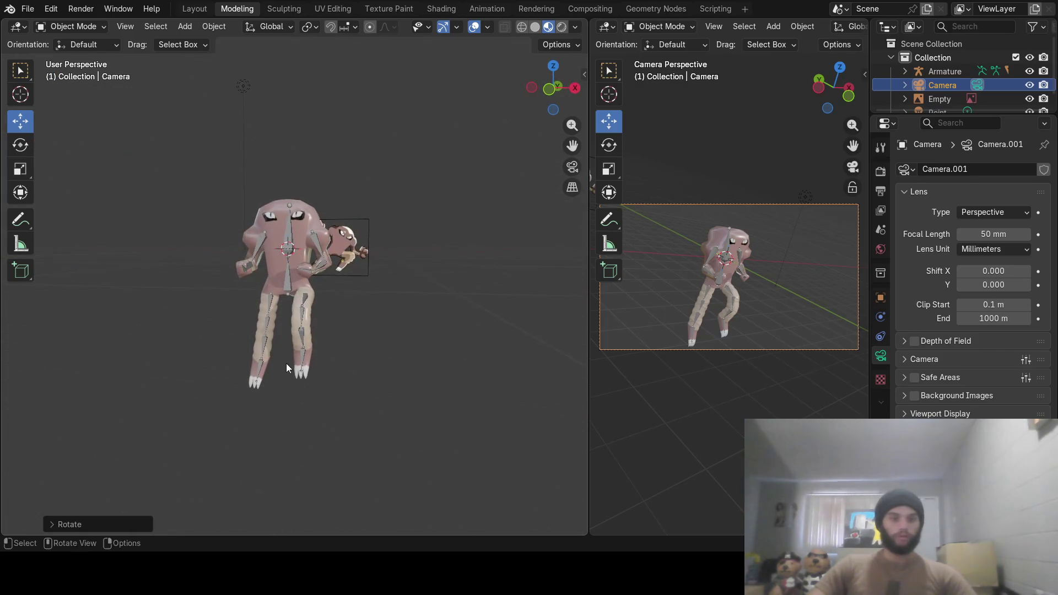
pyautogui.rightClick(588, 503)
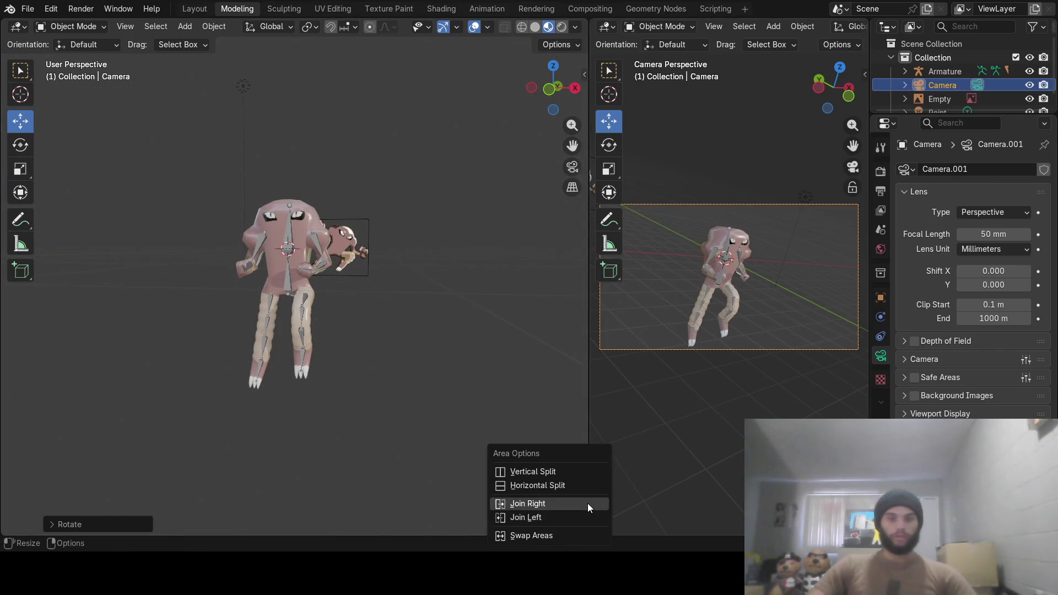
pyautogui.click(584, 505)
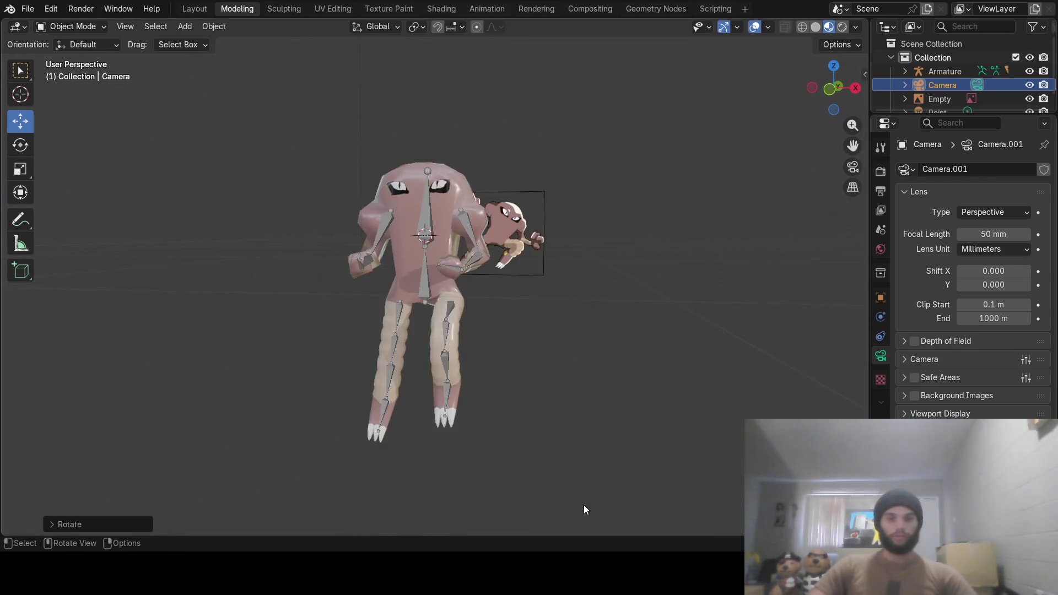
# Split the view top and bottom, split the top left and right, and make the right view the camera view
pyautogui.rightClick(530, 534)
pyautogui.click(530, 532)
pyautogui.click(545, 404)
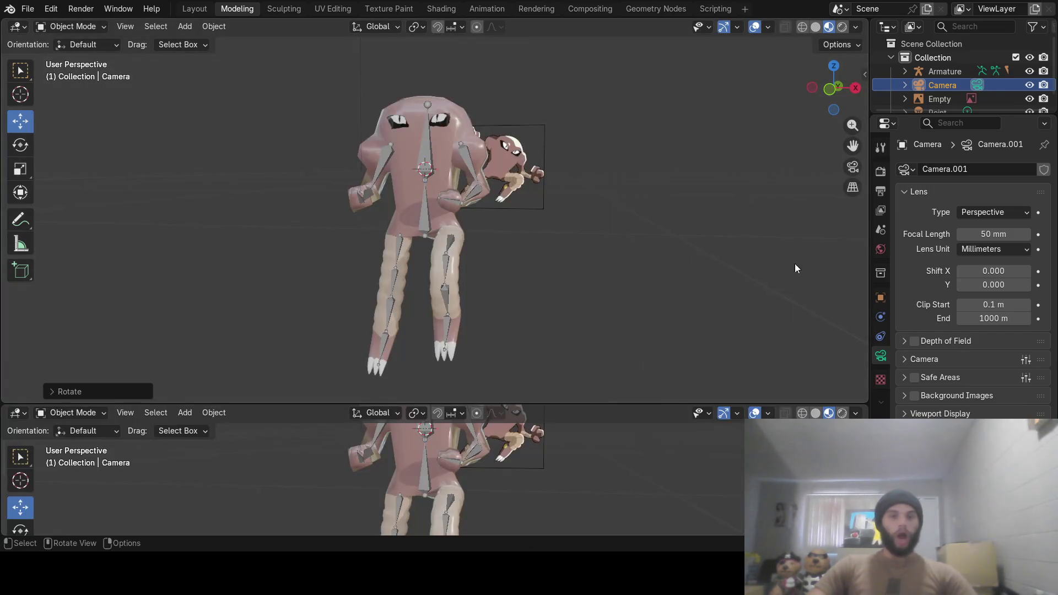
pyautogui.rightClick(867, 221)
pyautogui.click(860, 213)
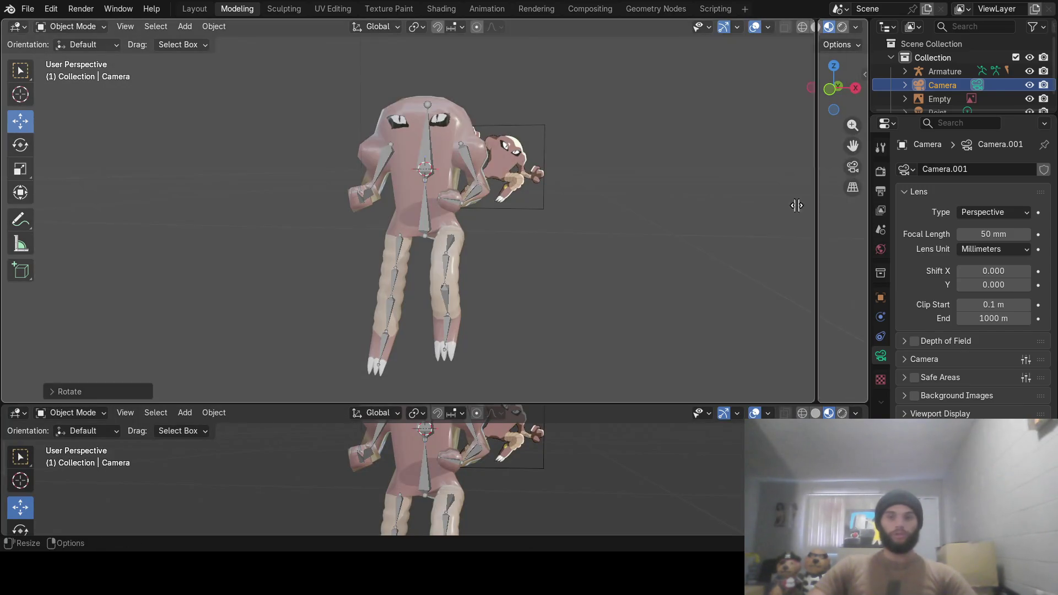
pyautogui.click(621, 215)
pyautogui.press('KP_0')
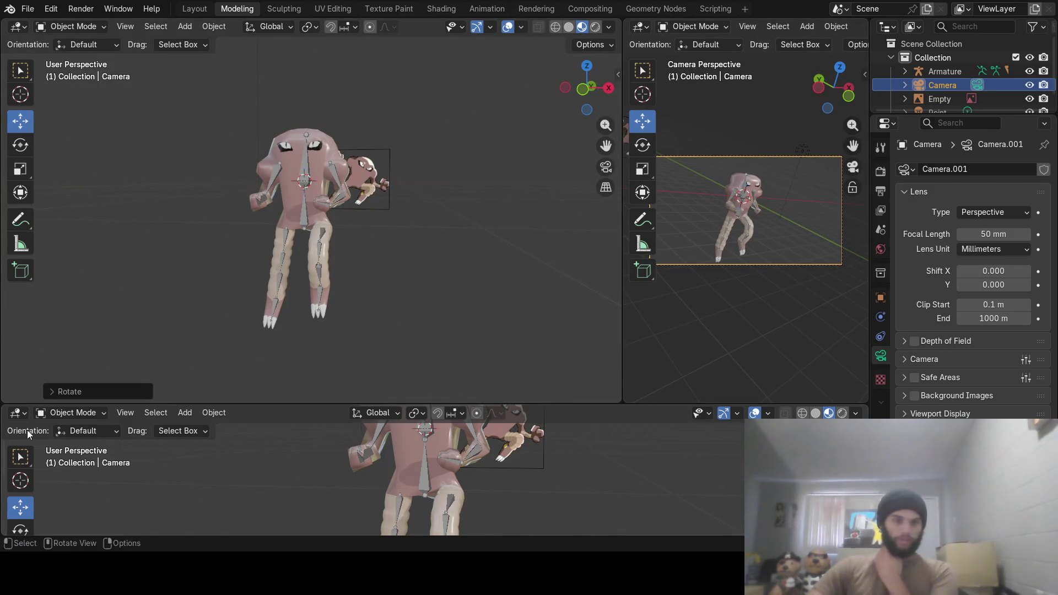
# Change the bottom area's editor to Timeline
pyautogui.click(21, 415)
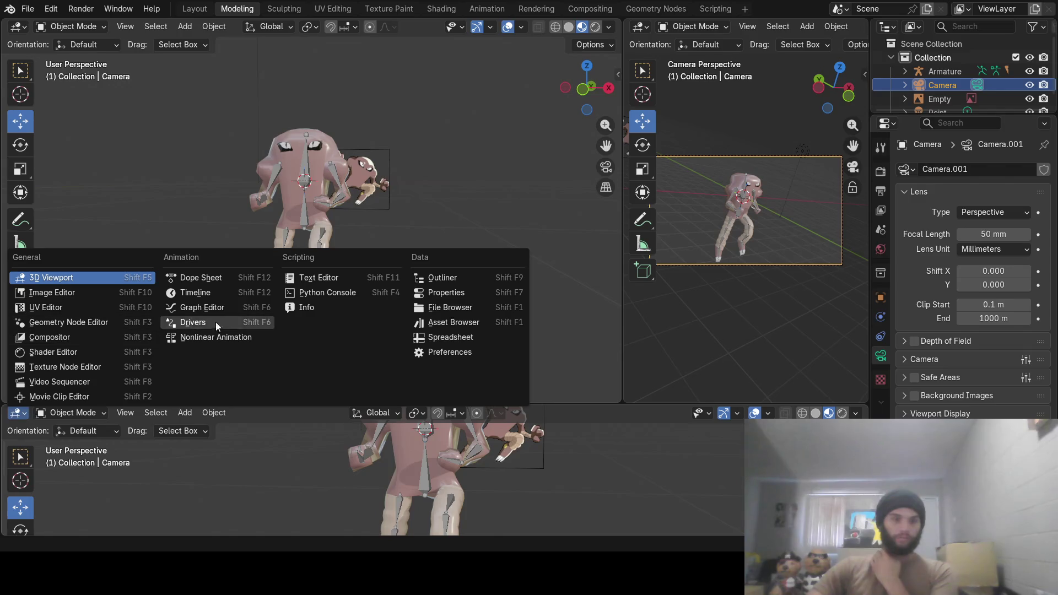
pyautogui.click(211, 293)
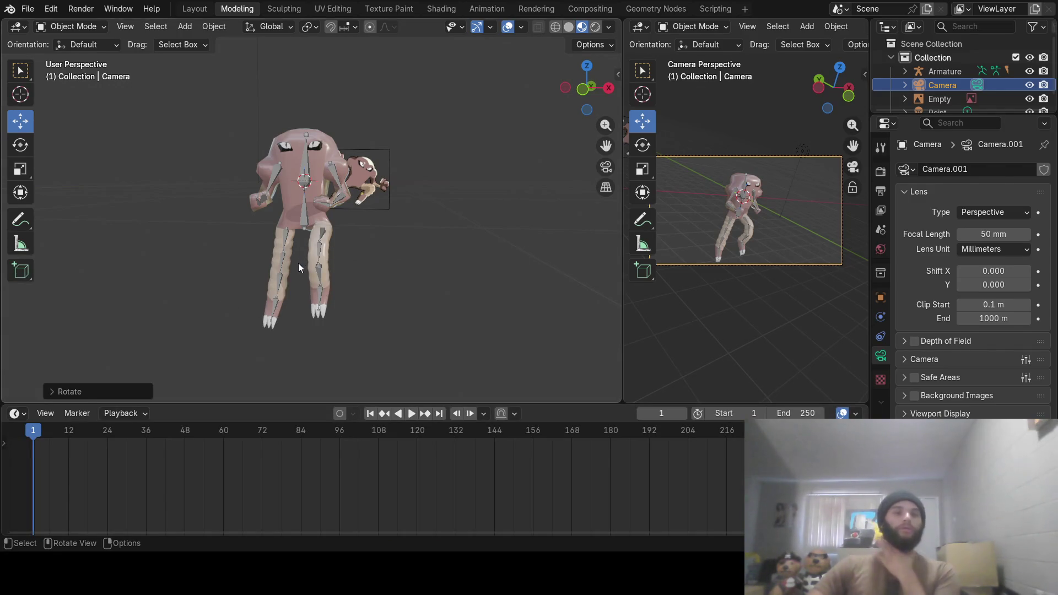
pyautogui.scroll(3, 297, 263)
# Select the character's Armature and switch it to Pose Mode
pyautogui.moveTo(318, 282)
pyautogui.keyDown('ctrl'); pyautogui.mouseDown(button='middle')
pyautogui.moveTo(342, 262)
pyautogui.moveTo(412, 264)
pyautogui.mouseUp(button='middle'); pyautogui.keyUp('ctrl')
pyautogui.click(335, 334)
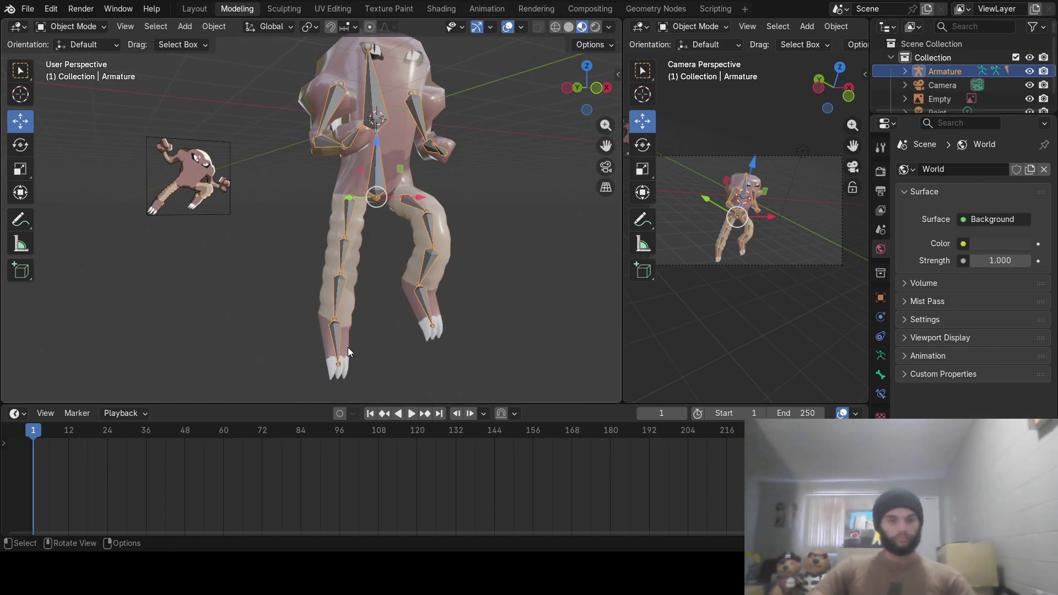
pyautogui.click(74, 26)
pyautogui.click(94, 71)
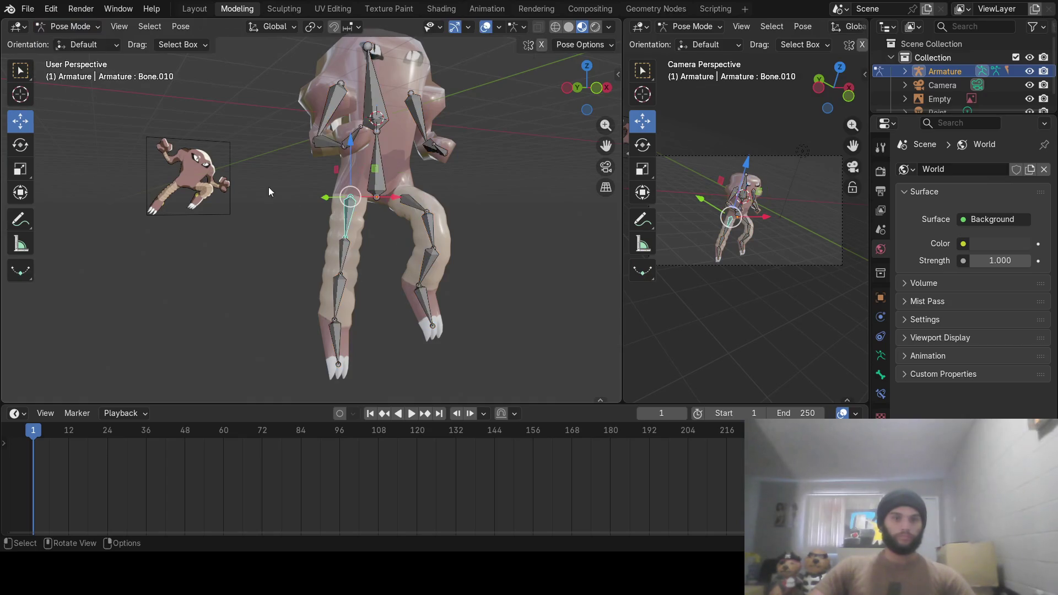
# Rotate foot Bone.014 and thigh Bone.010 about the X axis
pyautogui.moveTo(345, 338)
pyautogui.mouseDown(button='middle')
pyautogui.moveTo(431, 334)
pyautogui.moveTo(352, 305)
pyautogui.mouseUp(button='middle')
pyautogui.click(353, 331)
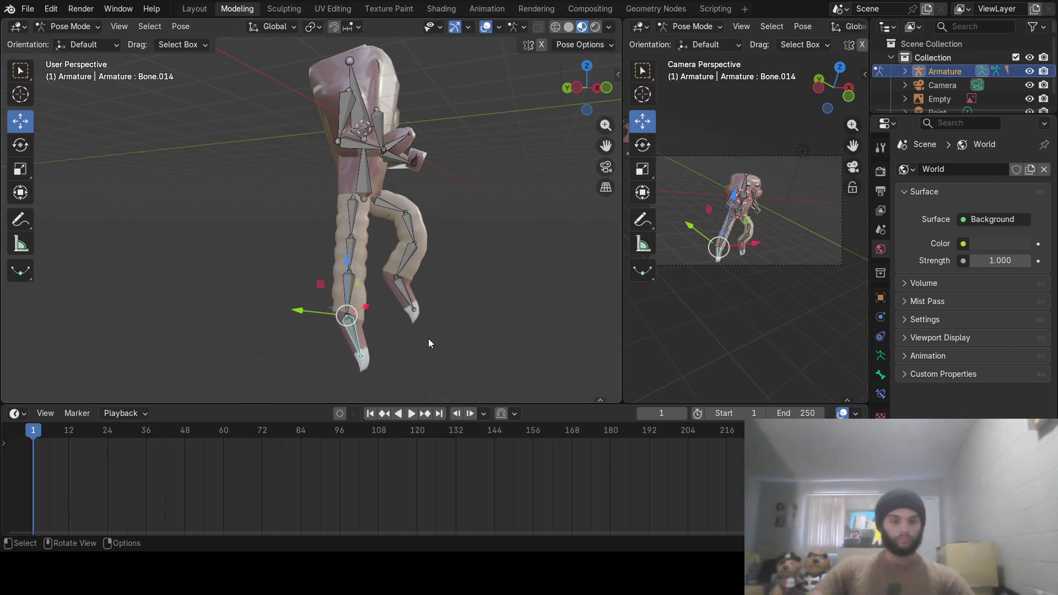
pyautogui.press('r')
pyautogui.press('x')
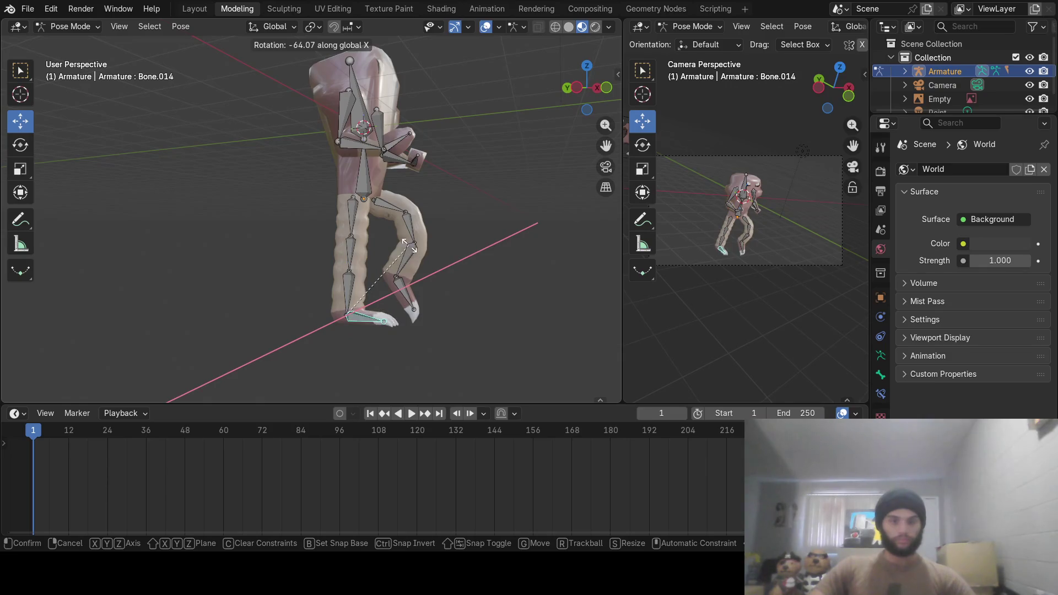
pyautogui.click(408, 246)
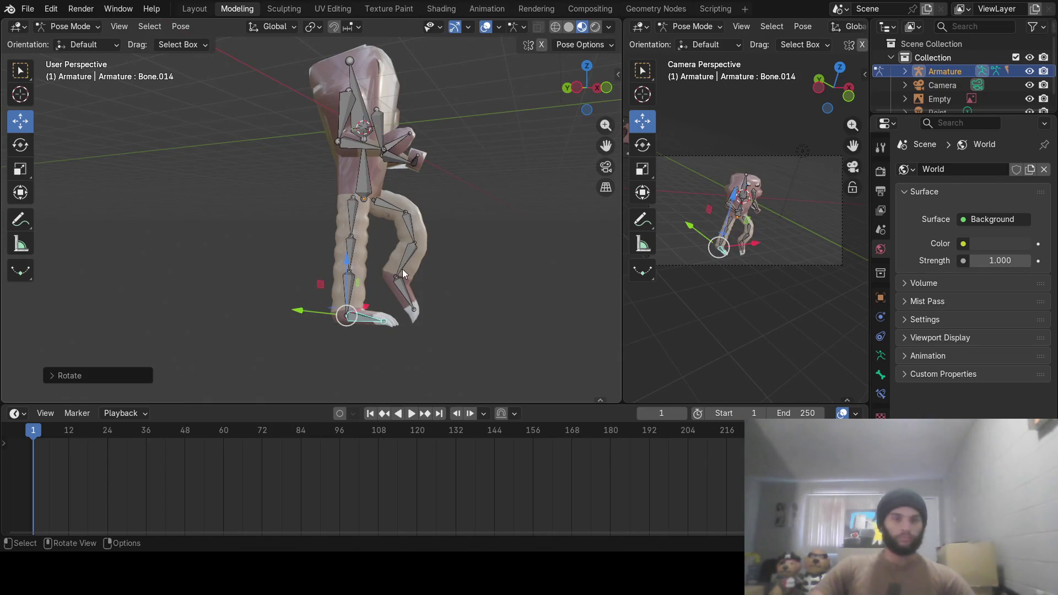
pyautogui.click(354, 210)
pyautogui.press('r')
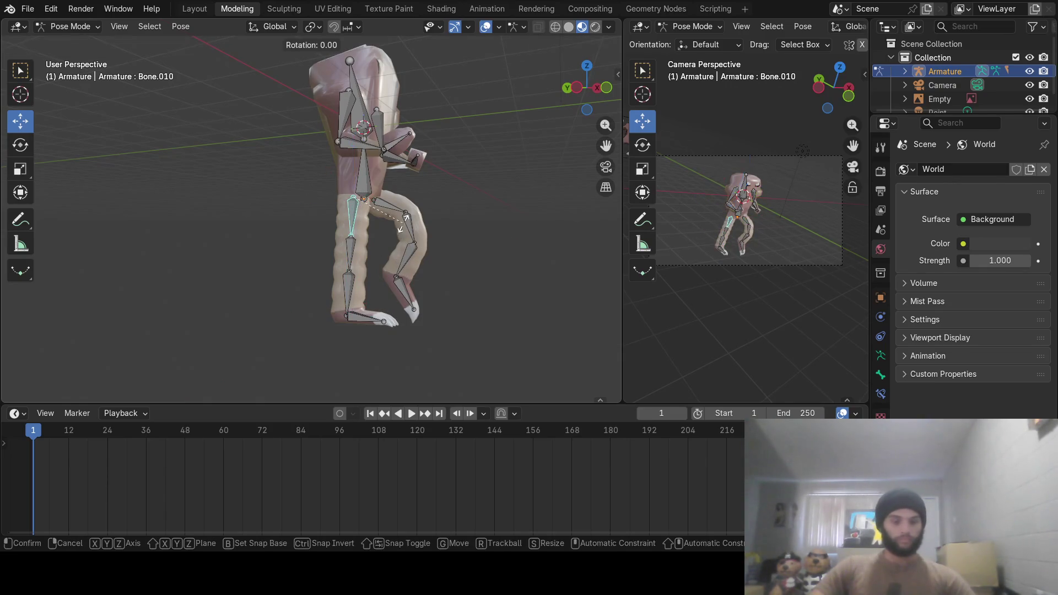
pyautogui.press('x')
pyautogui.click(413, 223)
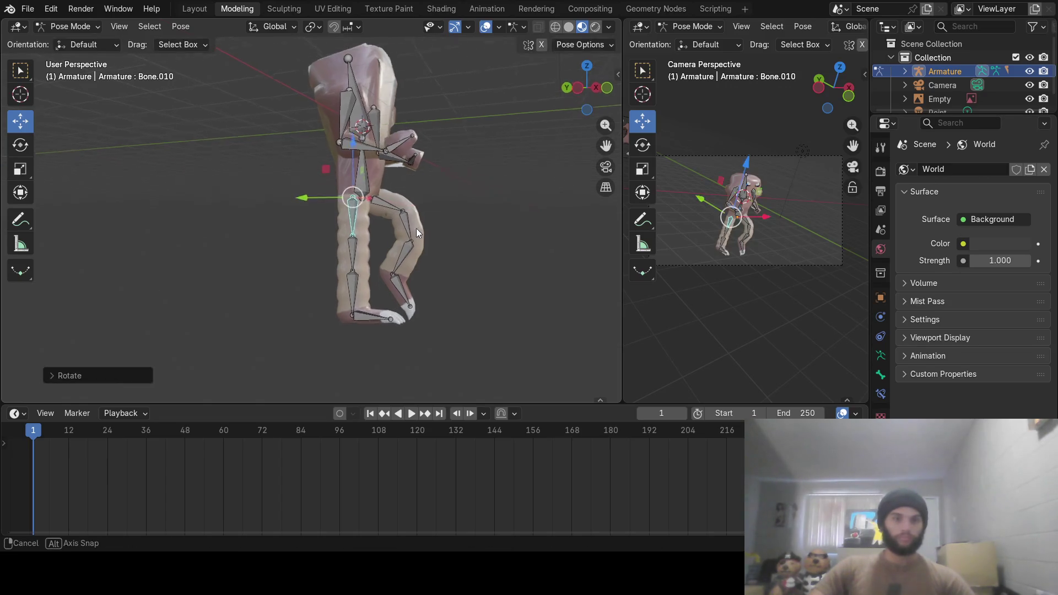
# Rotate Bone.013 and lower leg Bone.009 about the X axis
pyautogui.moveTo(415, 228)
pyautogui.mouseDown(button='middle')
pyautogui.moveTo(445, 235)
pyautogui.moveTo(411, 238)
pyautogui.mouseUp(button='middle')
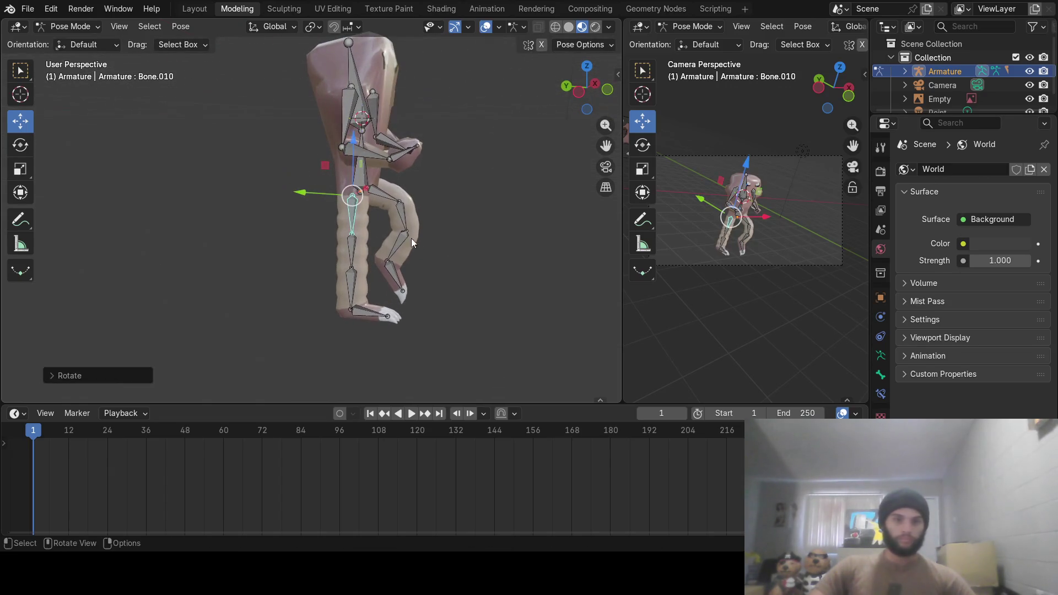
pyautogui.click(399, 267)
pyautogui.press('r')
pyautogui.press('x')
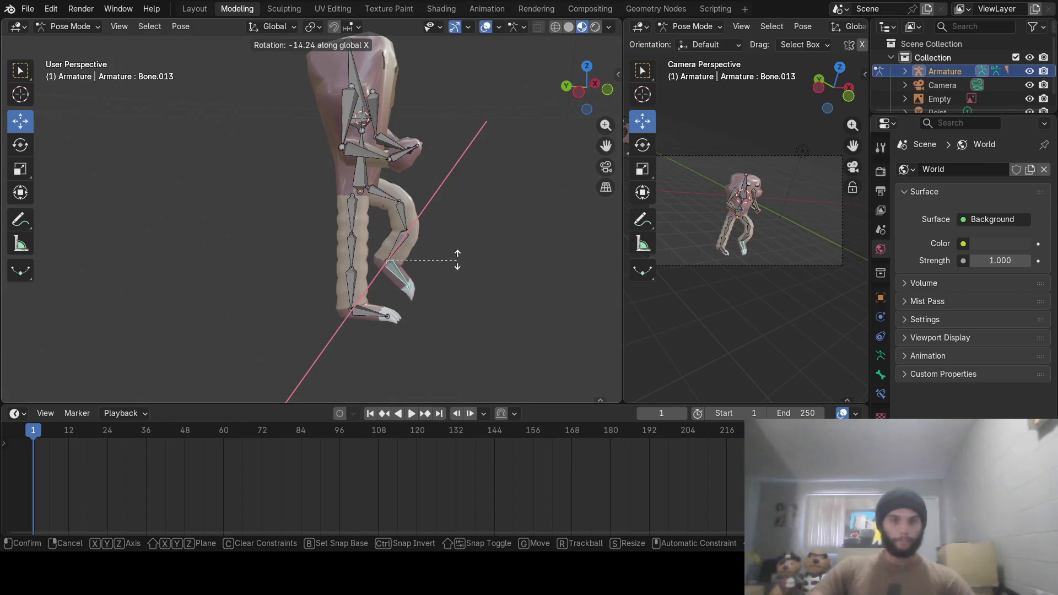
pyautogui.click(459, 234)
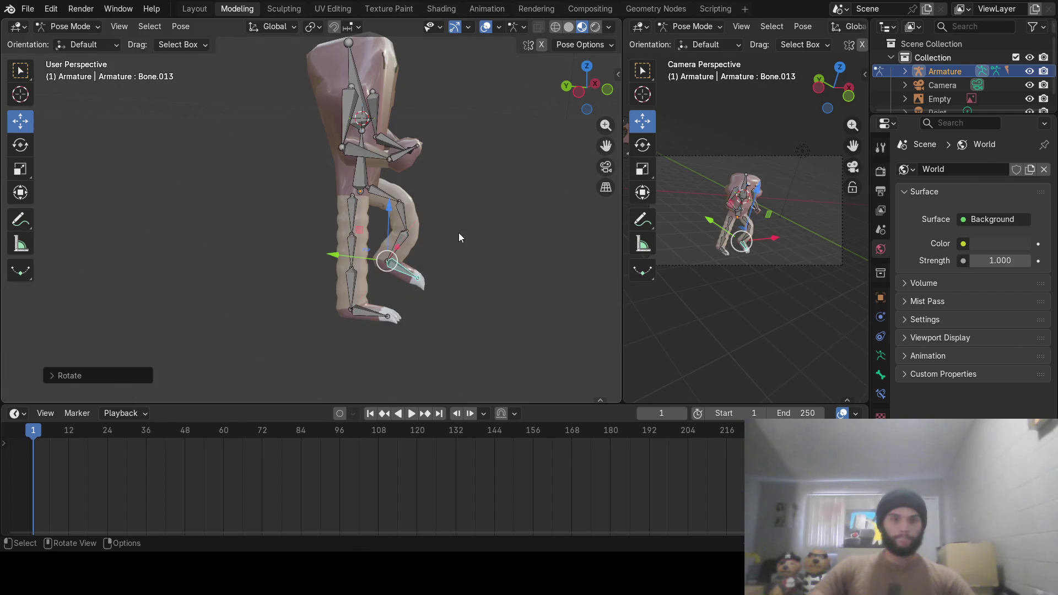
pyautogui.click(408, 242)
pyautogui.press('r')
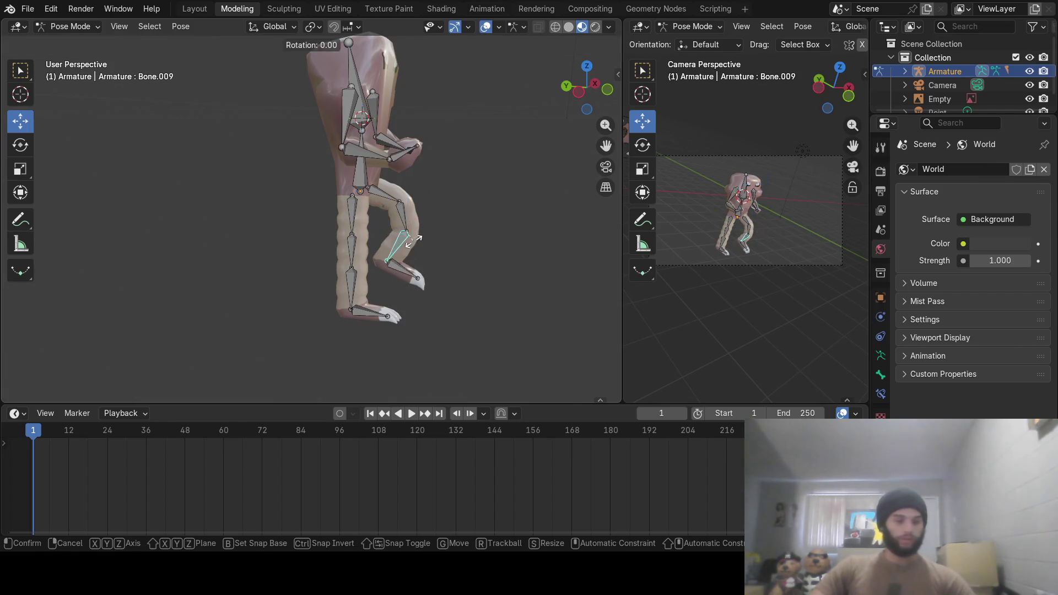
pyautogui.press('x')
pyautogui.click(431, 232)
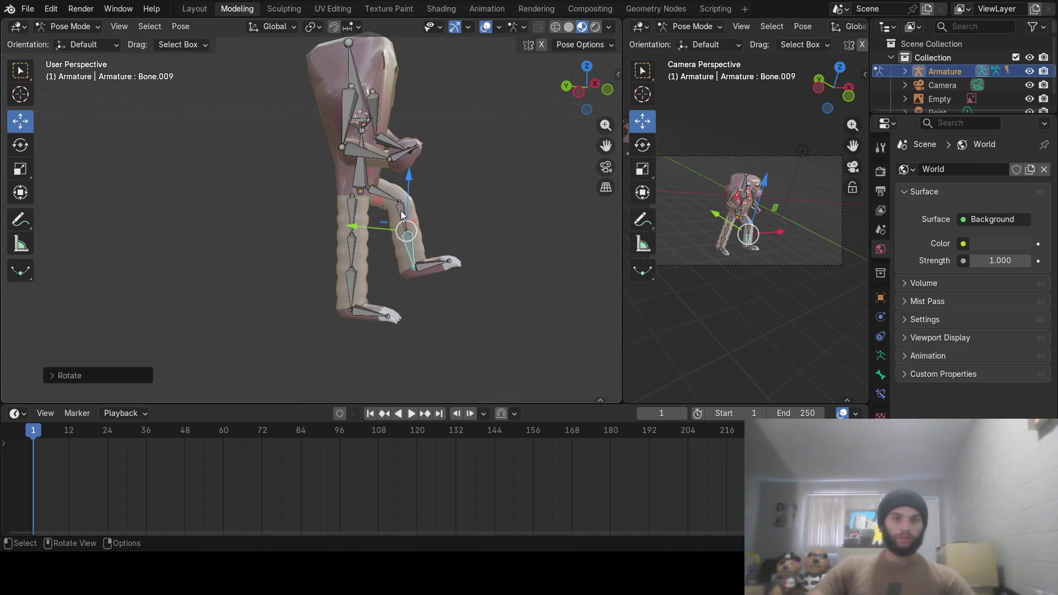
# Rotate Bone.008 to raise the leg, then rotate Bone.007 about X
pyautogui.click(402, 215)
pyautogui.press('r')
pyautogui.press('x')
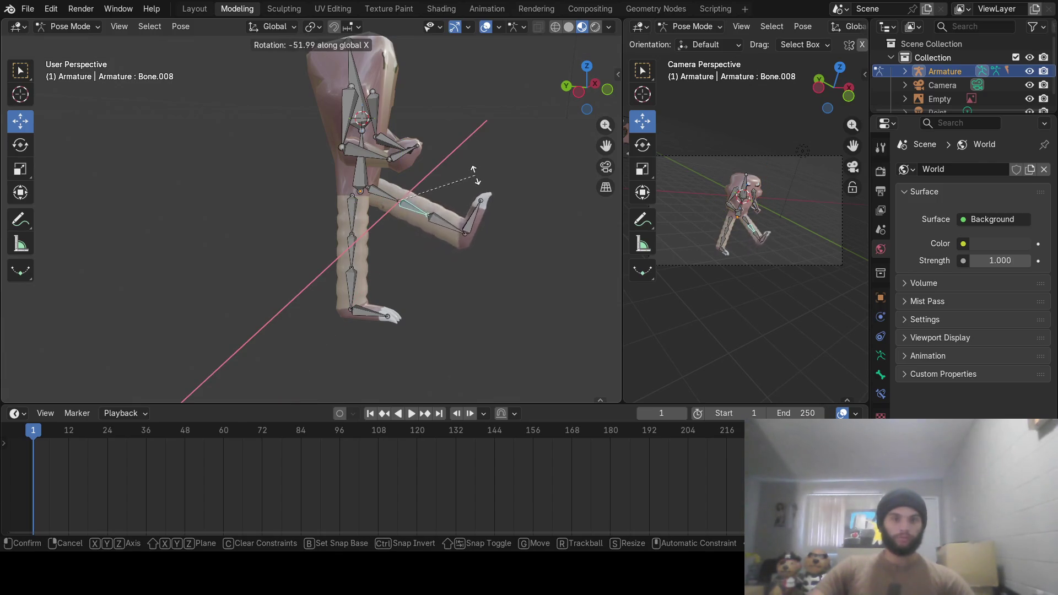
pyautogui.click(477, 170)
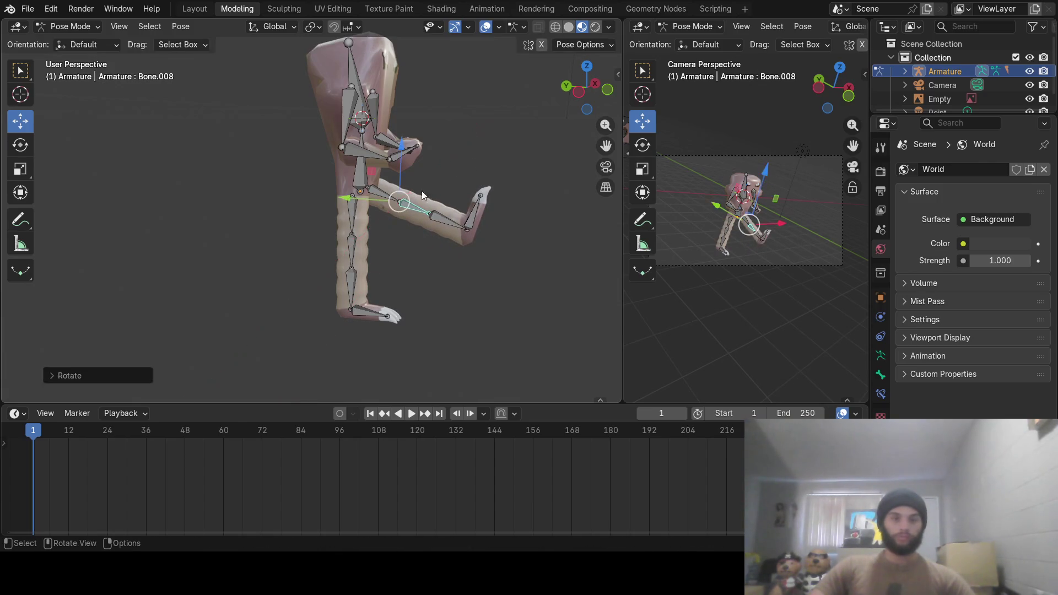
pyautogui.click(432, 212)
pyautogui.press('r')
pyautogui.press('x')
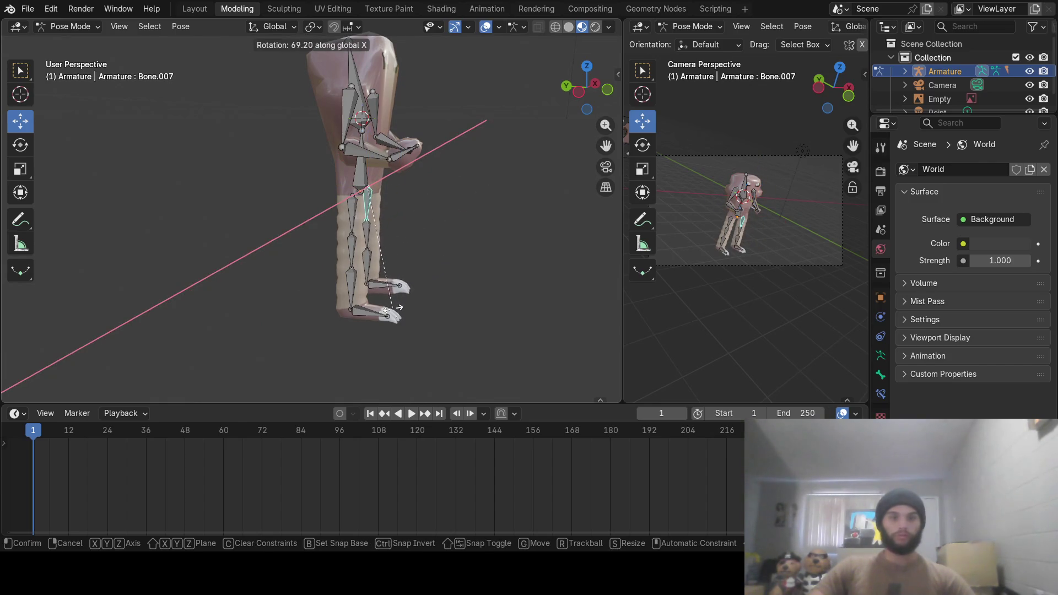
pyautogui.click(534, 275)
pyautogui.moveTo(535, 276); pyautogui.dragTo(334, 268, button='middle')
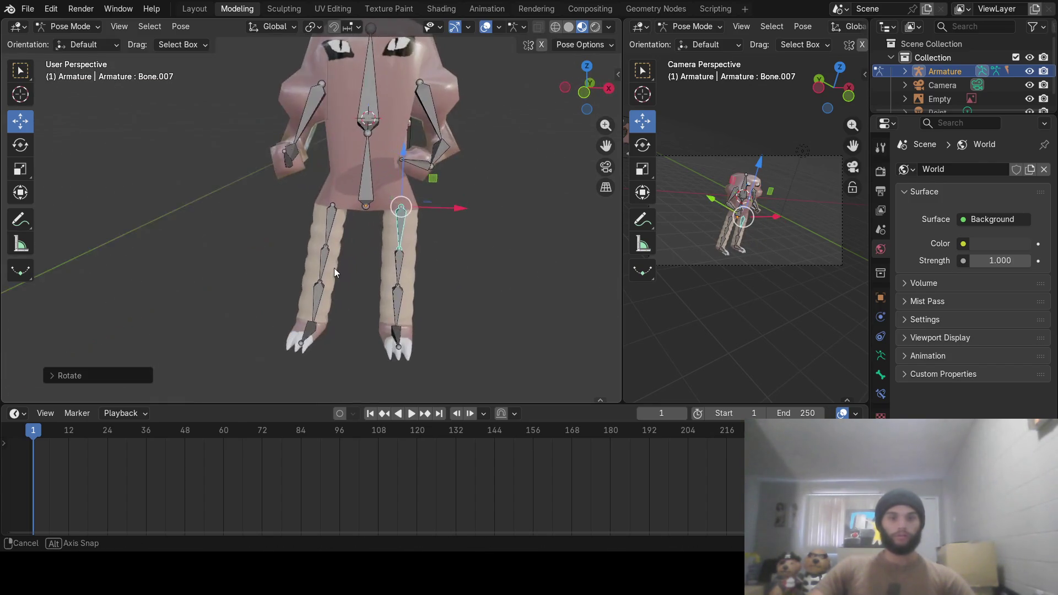
# Tilt thighs Bone.010 and Bone.007 a few degrees outward about global Y
pyautogui.click(336, 220)
pyautogui.press('r')
pyautogui.press('x')
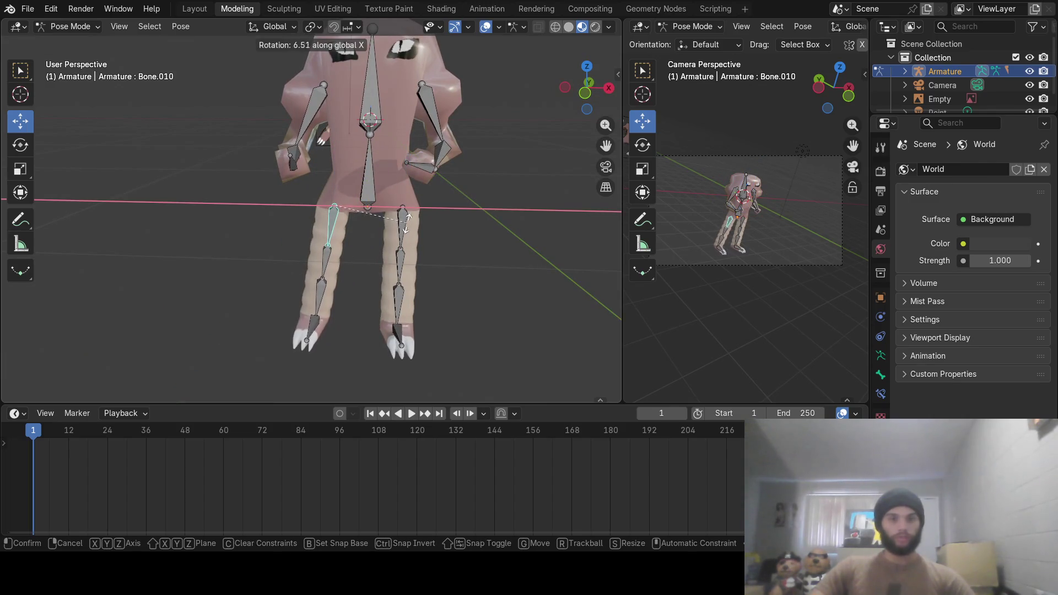
pyautogui.press('y')
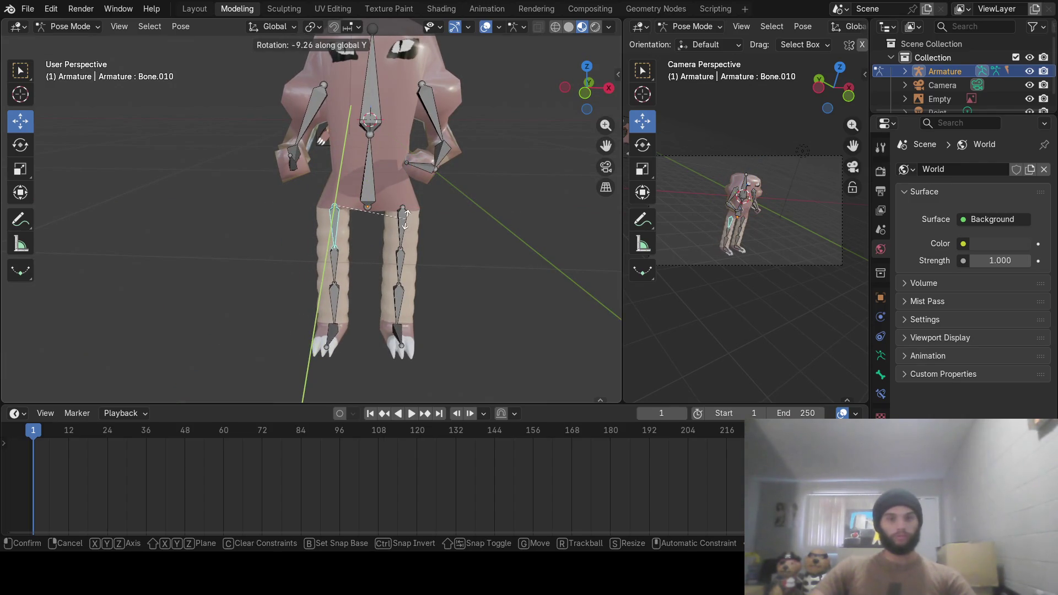
pyautogui.click(406, 221)
pyautogui.click(399, 231)
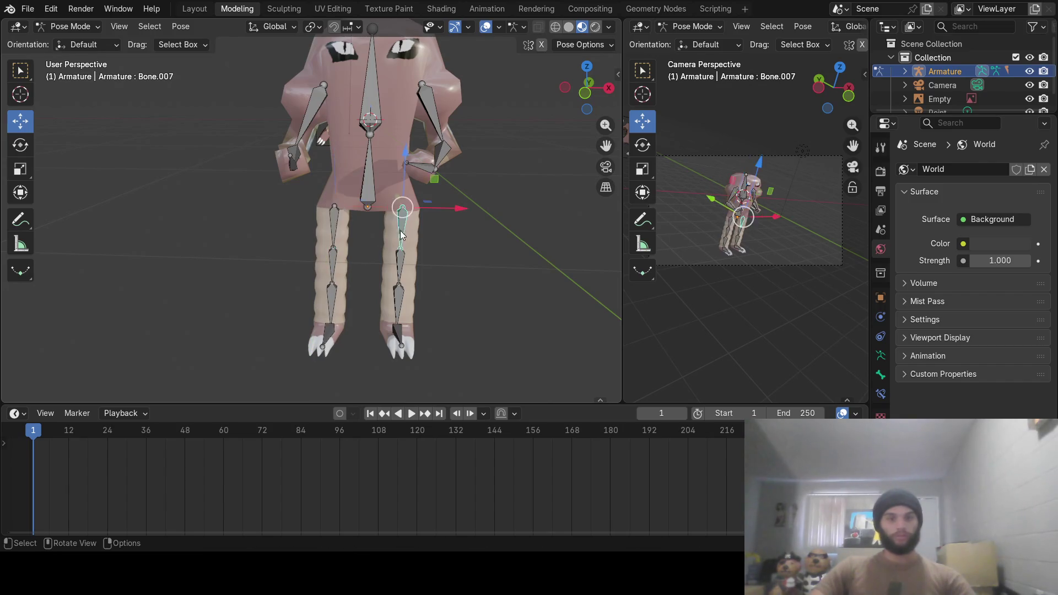
pyautogui.press('r')
pyautogui.press('y')
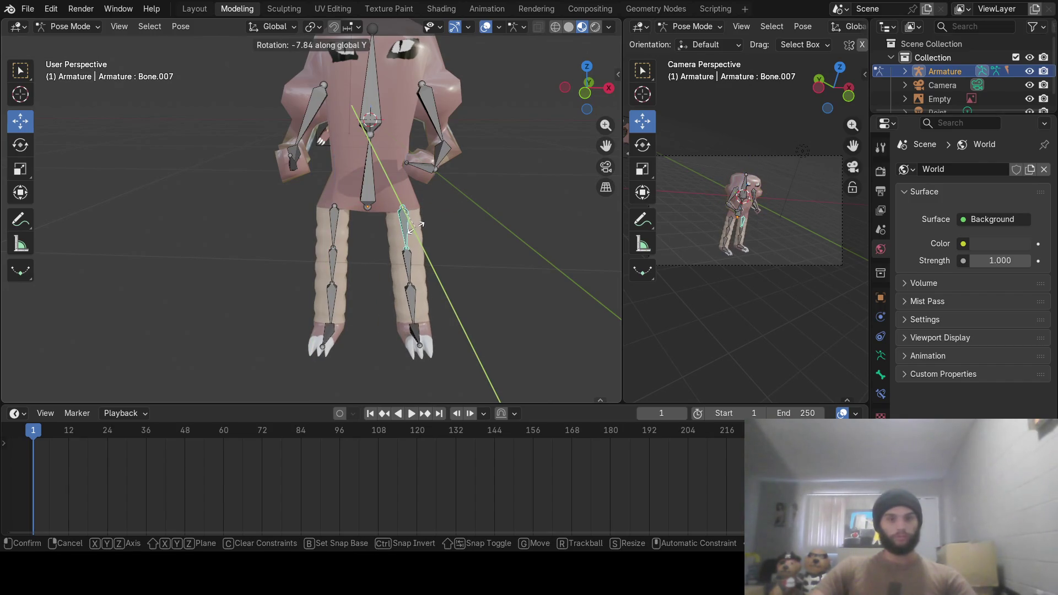
pyautogui.click(394, 276)
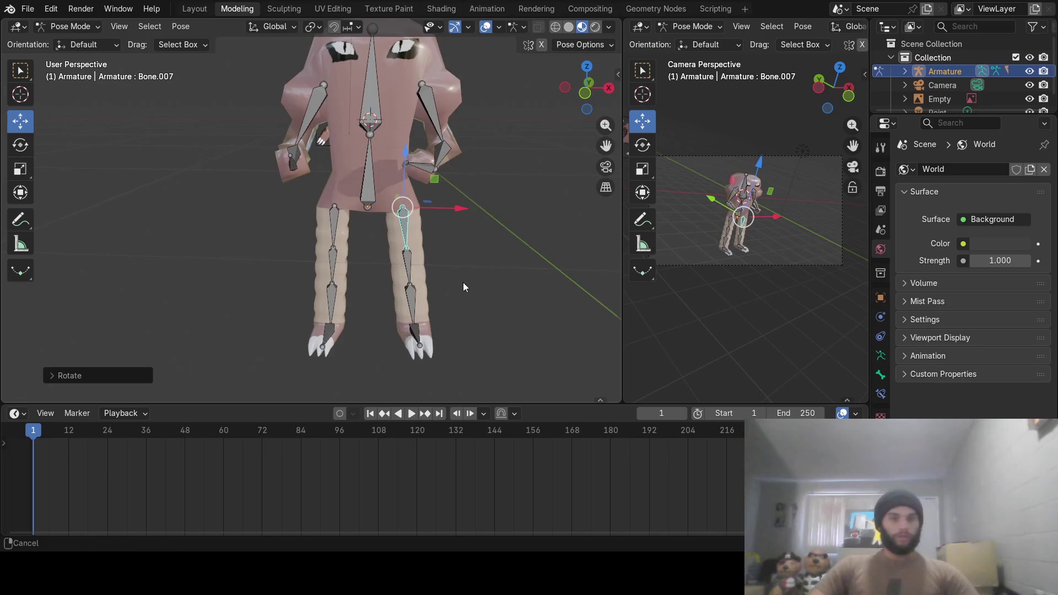
pyautogui.moveTo(463, 282); pyautogui.dragTo(464, 293, button='middle')
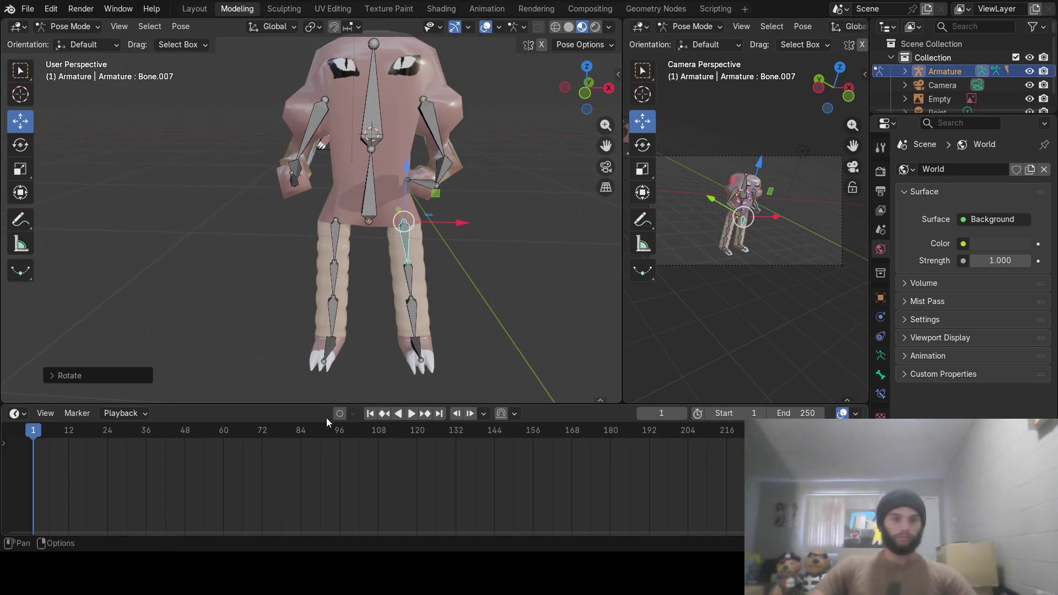
# Select all bones and rotate them slightly to key the whole armature at frame 1
pyautogui.press('a')
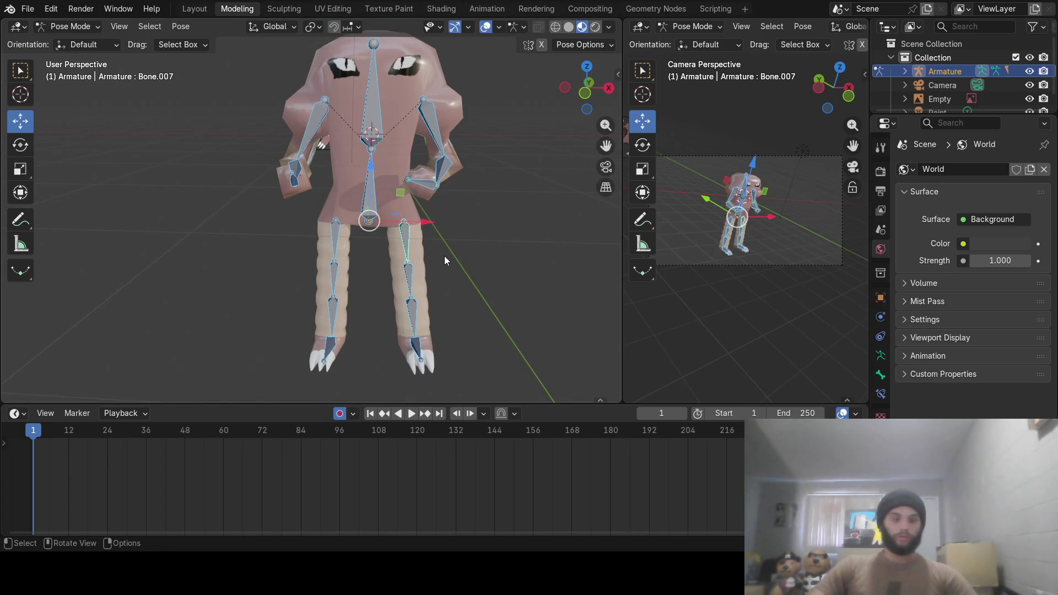
pyautogui.press('r')
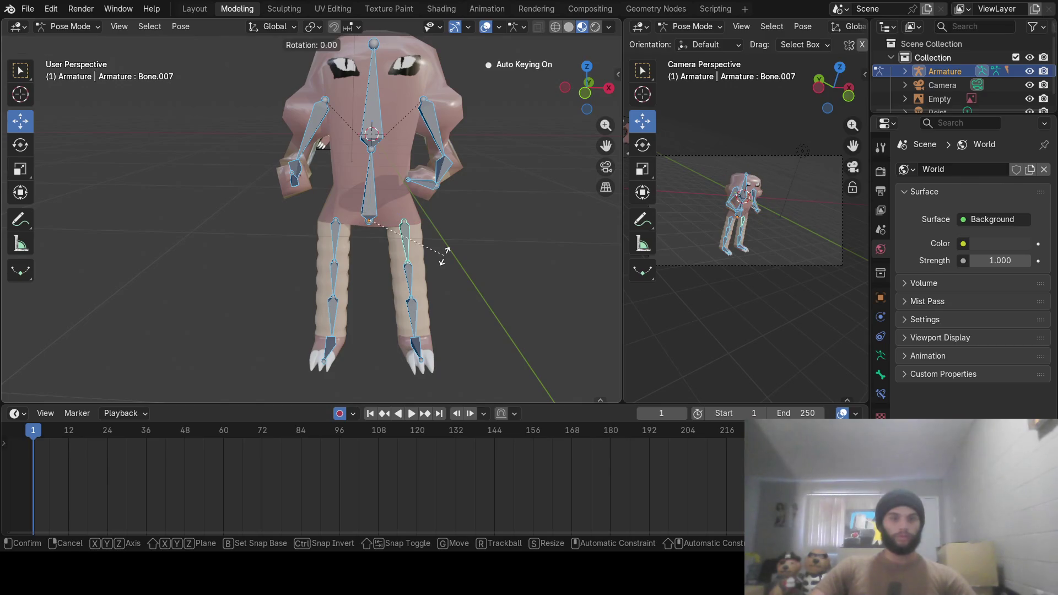
pyautogui.click(444, 255)
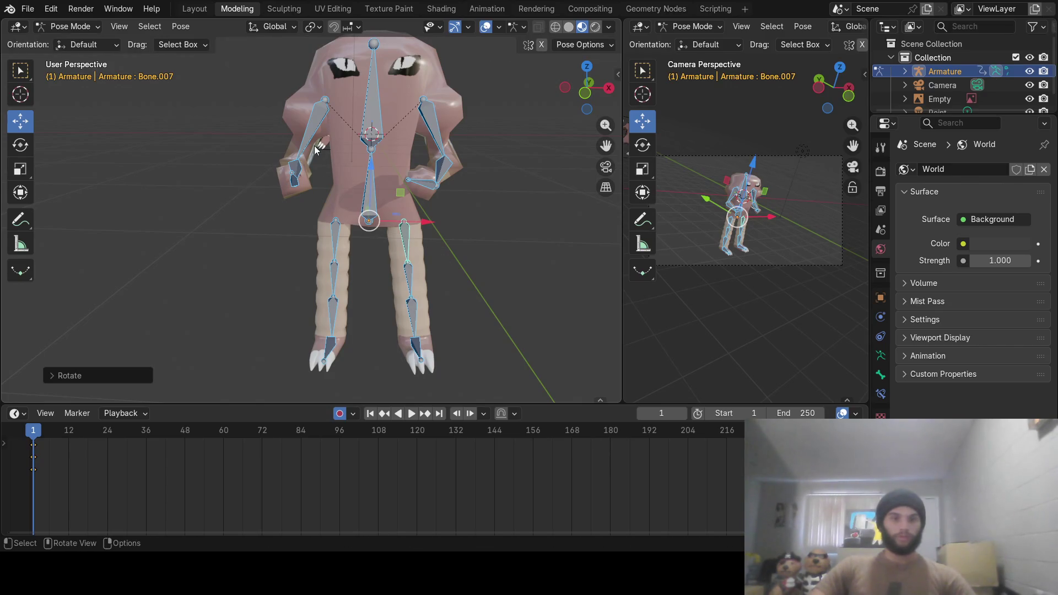
# Select the arm, hand, spine and head bones in turn
pyautogui.click(308, 127)
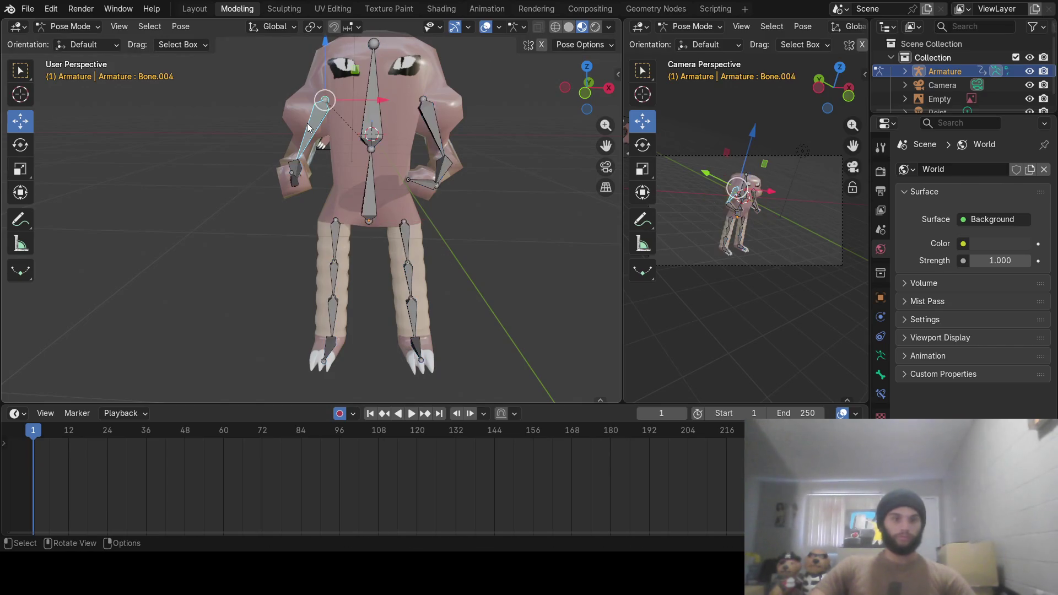
pyautogui.click(298, 174)
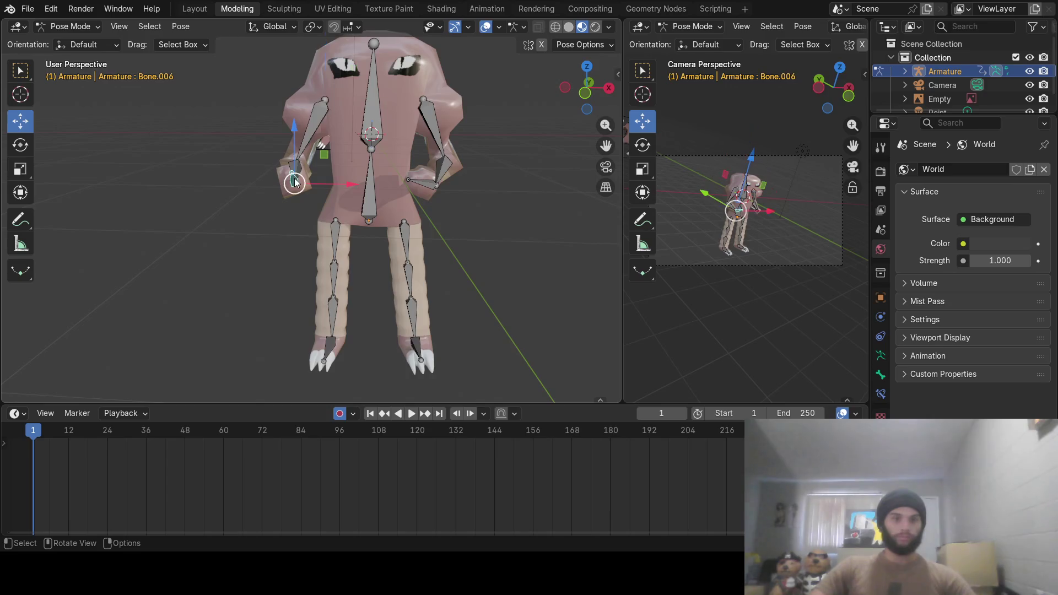
pyautogui.click(369, 200)
pyautogui.click(372, 114)
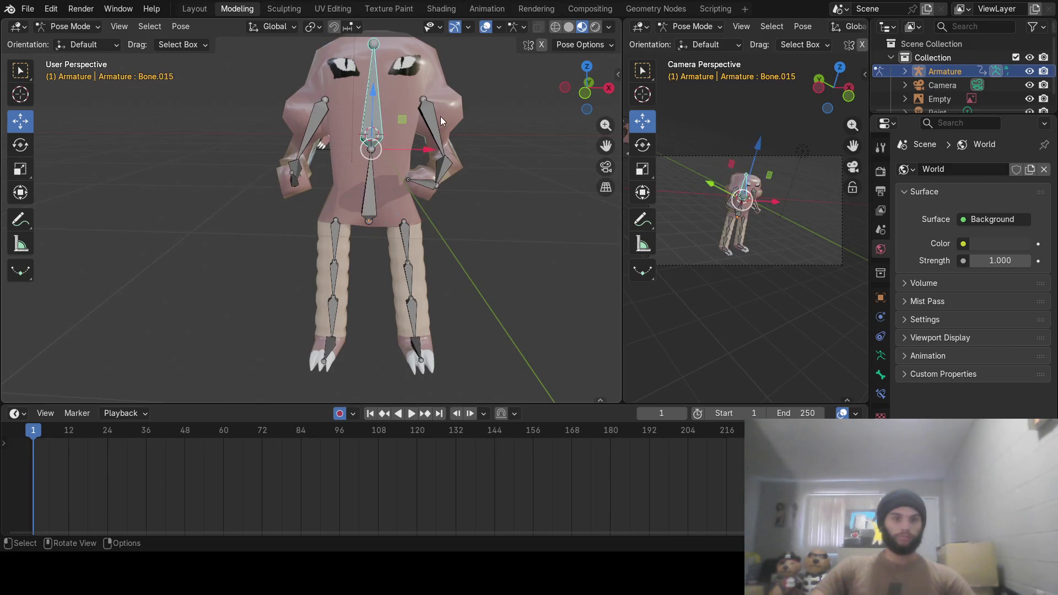
pyautogui.click(434, 122)
pyautogui.click(445, 168)
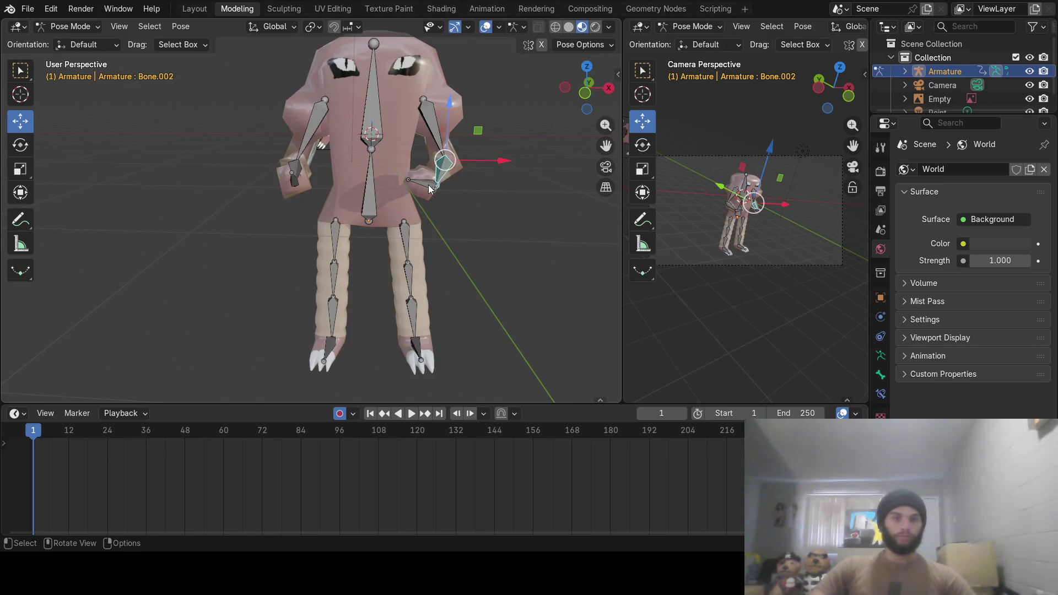
pyautogui.click(430, 189)
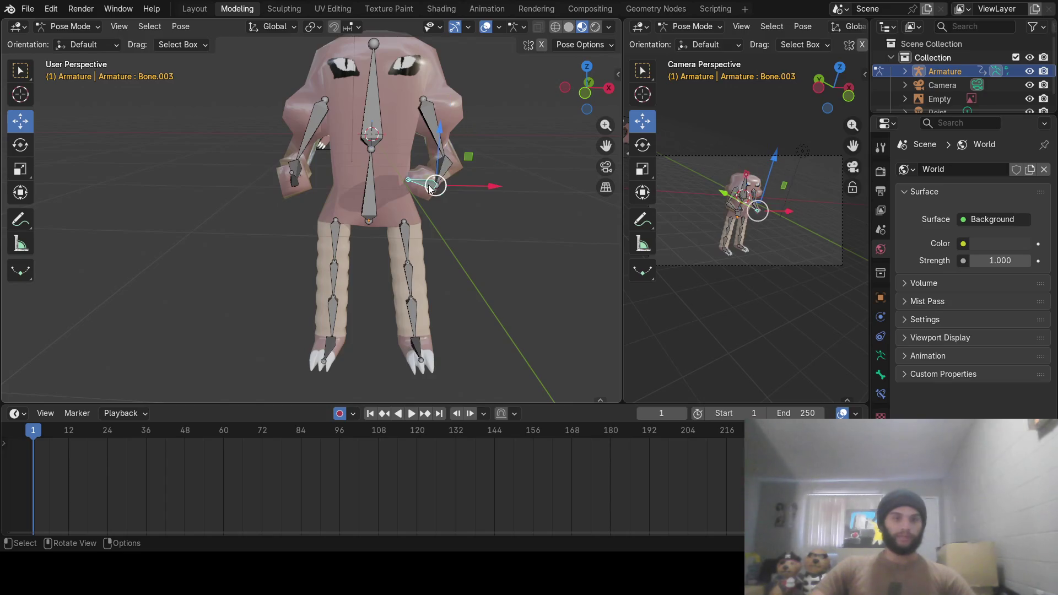
# Select the bones of both legs and try a leg bone rotation, then undo it
pyautogui.click(405, 241)
pyautogui.click(410, 272)
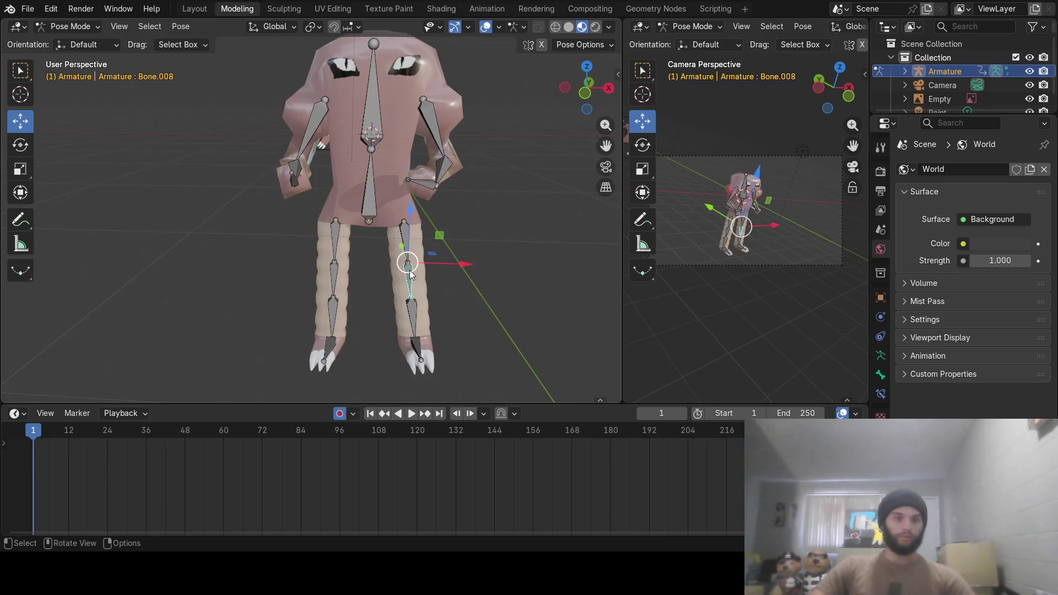
pyautogui.click(412, 315)
pyautogui.click(334, 237)
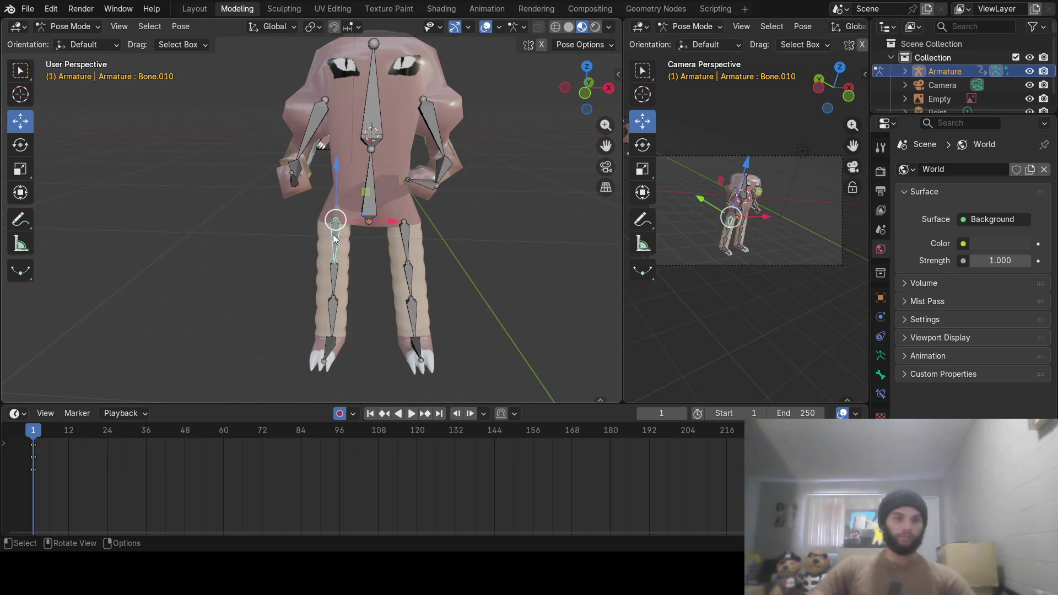
pyautogui.click(336, 278)
pyautogui.click(335, 295)
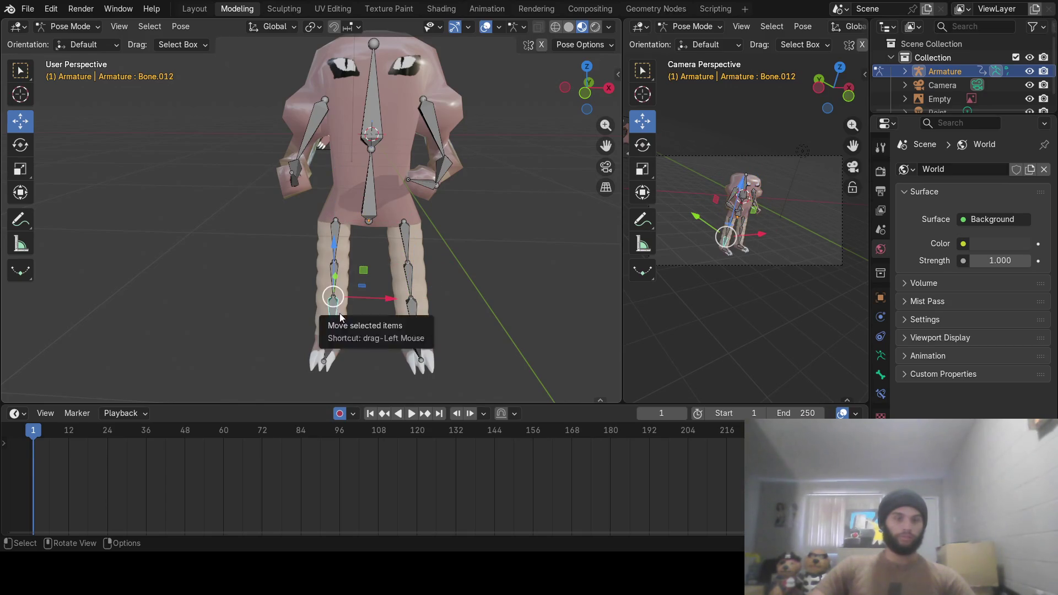
pyautogui.press('c')
pyautogui.click(335, 281)
pyautogui.press('Escape')
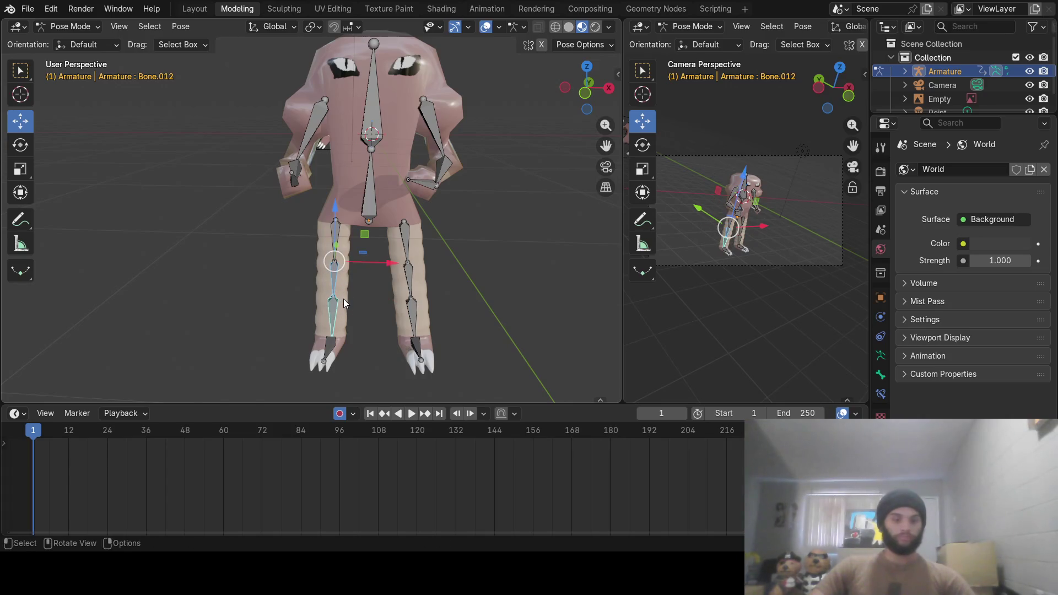
pyautogui.press('r')
pyautogui.click(344, 302)
pyautogui.hotkey('ctrl', 'z')
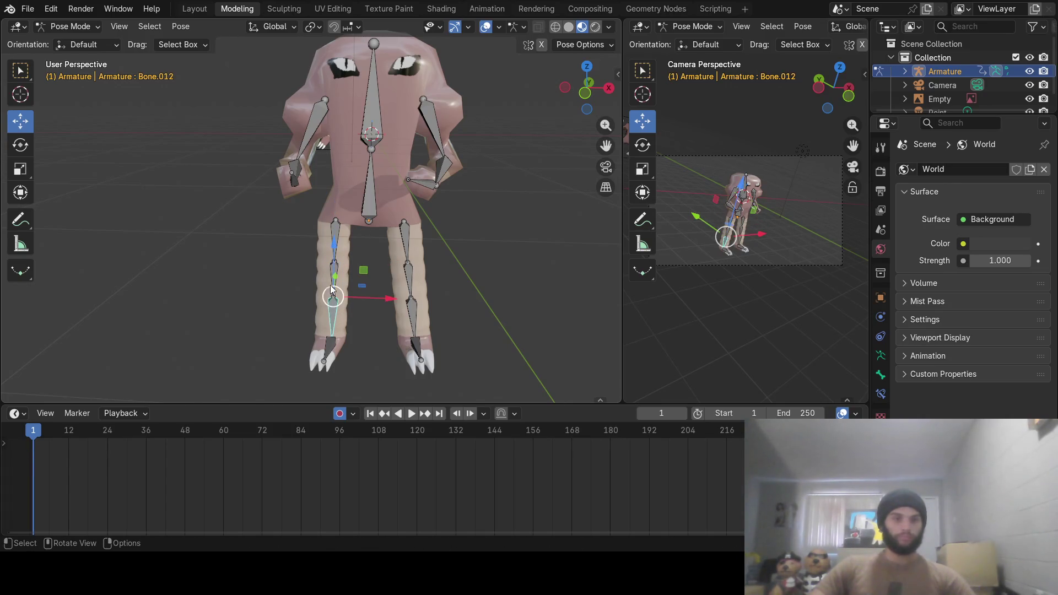
# Rotate the right shin and lower leg bones into the starting pose
pyautogui.click(333, 275)
pyautogui.click(408, 277)
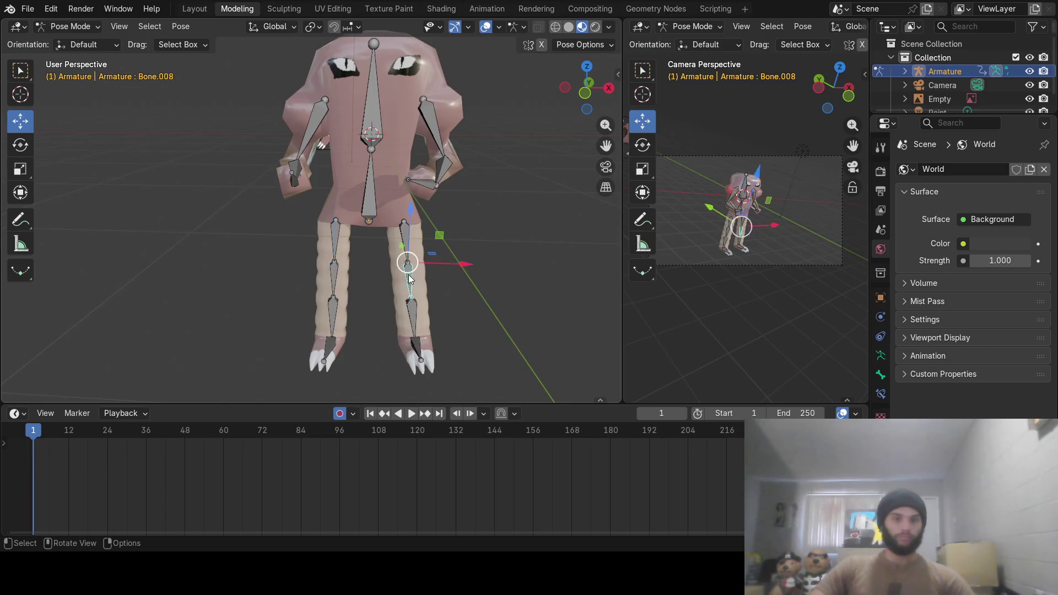
pyautogui.press('r')
pyautogui.click(408, 277)
pyautogui.click(412, 308)
pyautogui.press('r')
pyautogui.click(368, 319)
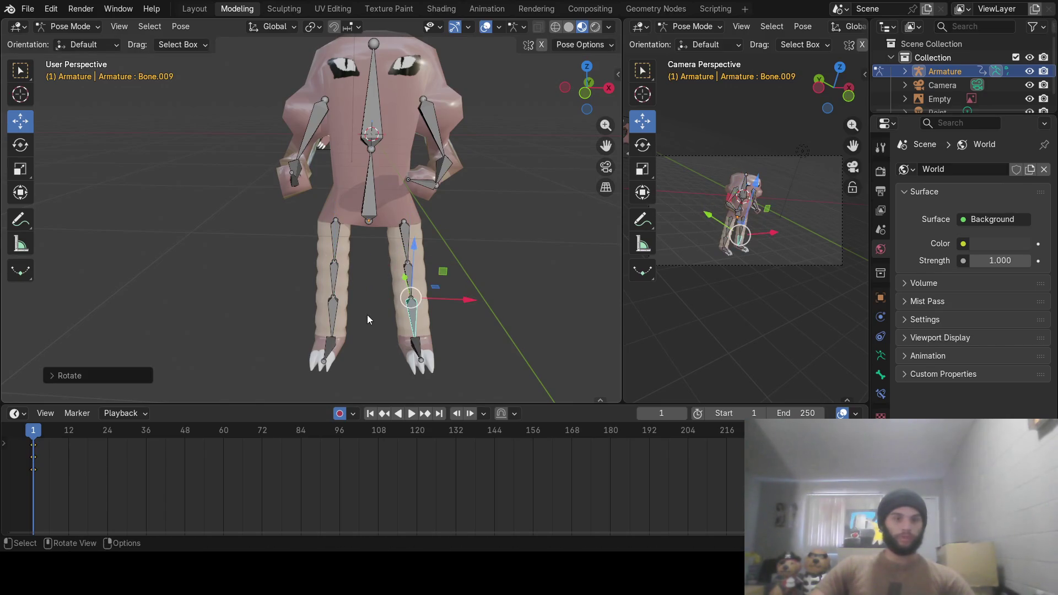
# Rotate the foot bones into the starting pose
pyautogui.click(336, 312)
pyautogui.click(330, 346)
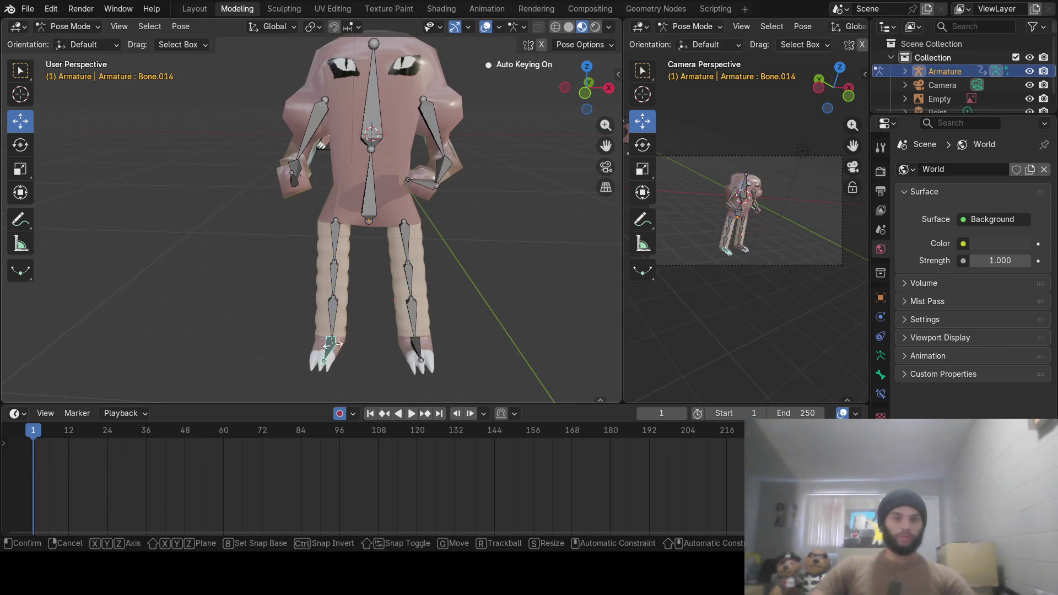
pyautogui.click(418, 347)
pyautogui.press('r')
pyautogui.click(355, 175)
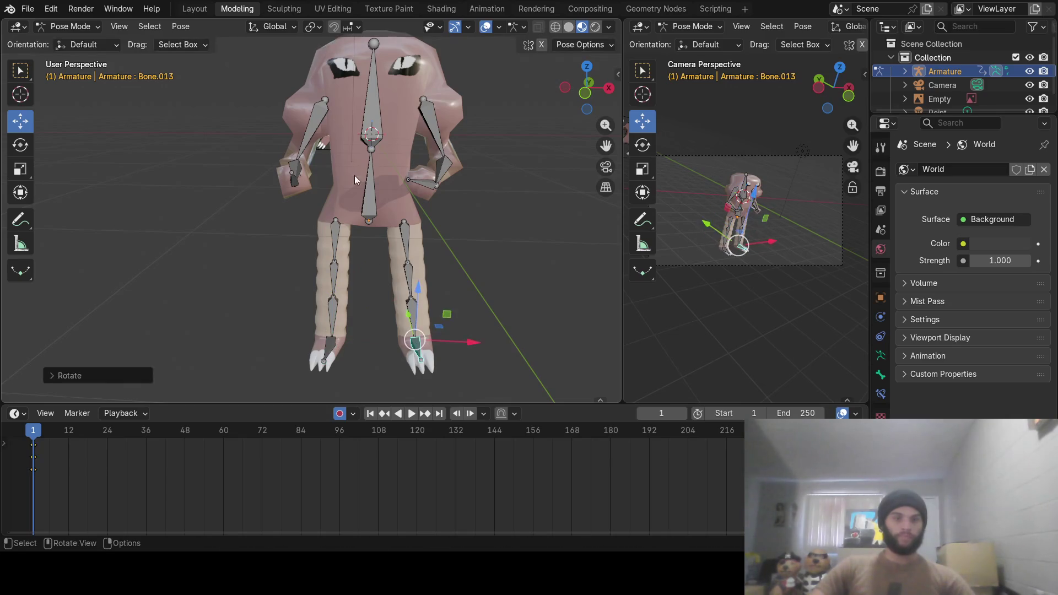
pyautogui.press('r')
pyautogui.click(305, 155)
# Rotate the left hand bone and right forearm so the hands bend toward the hips
pyautogui.click(295, 177)
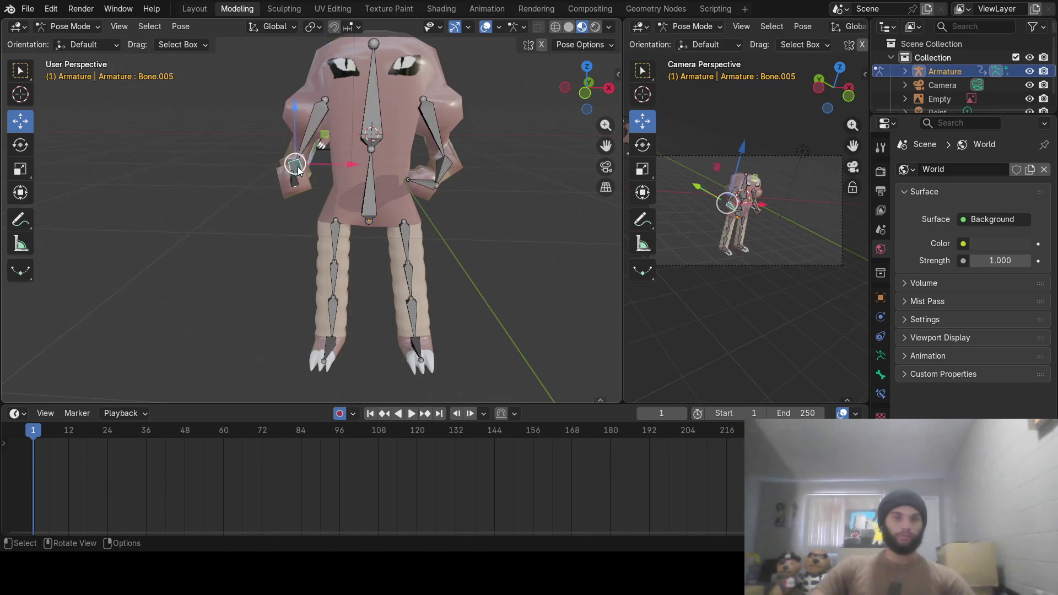
pyautogui.click(294, 184)
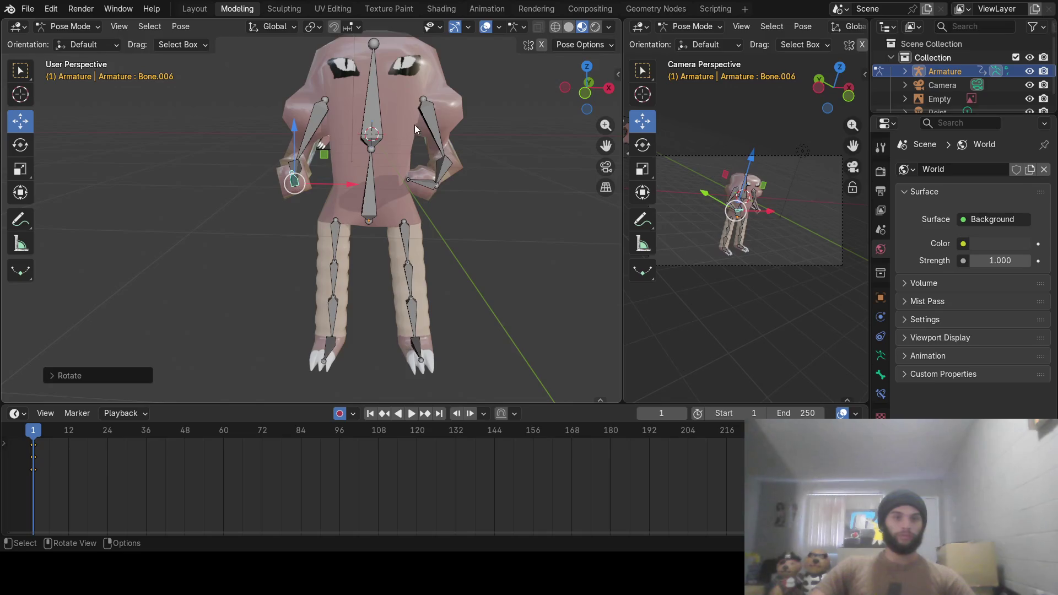
pyautogui.press('r')
pyautogui.click(421, 144)
pyautogui.click(438, 168)
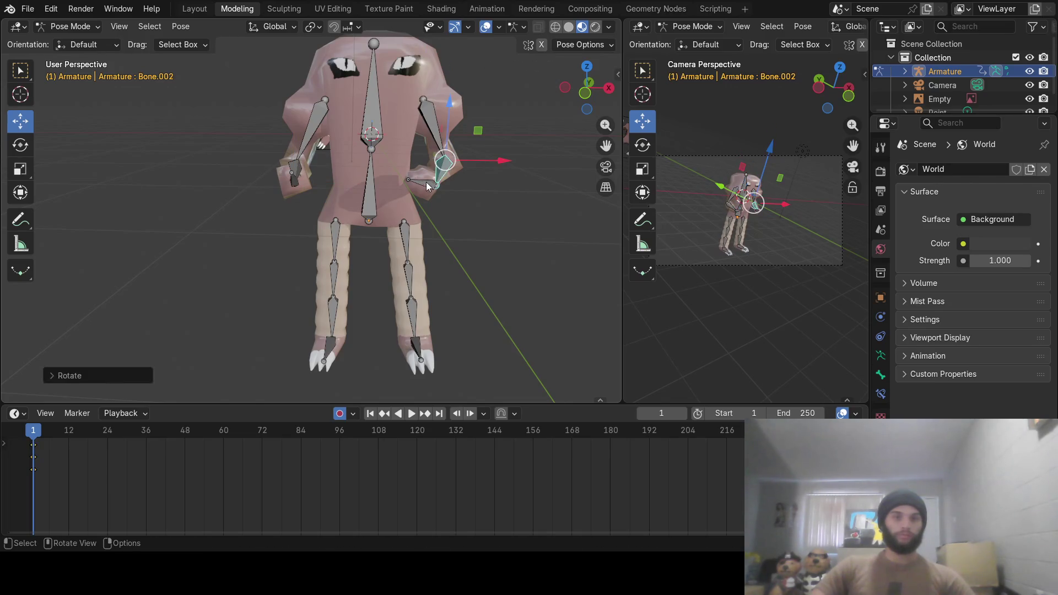
pyautogui.press('r')
pyautogui.click(410, 157)
# Rotate the head bone, then select and rotate the lower torso bone
pyautogui.click(378, 107)
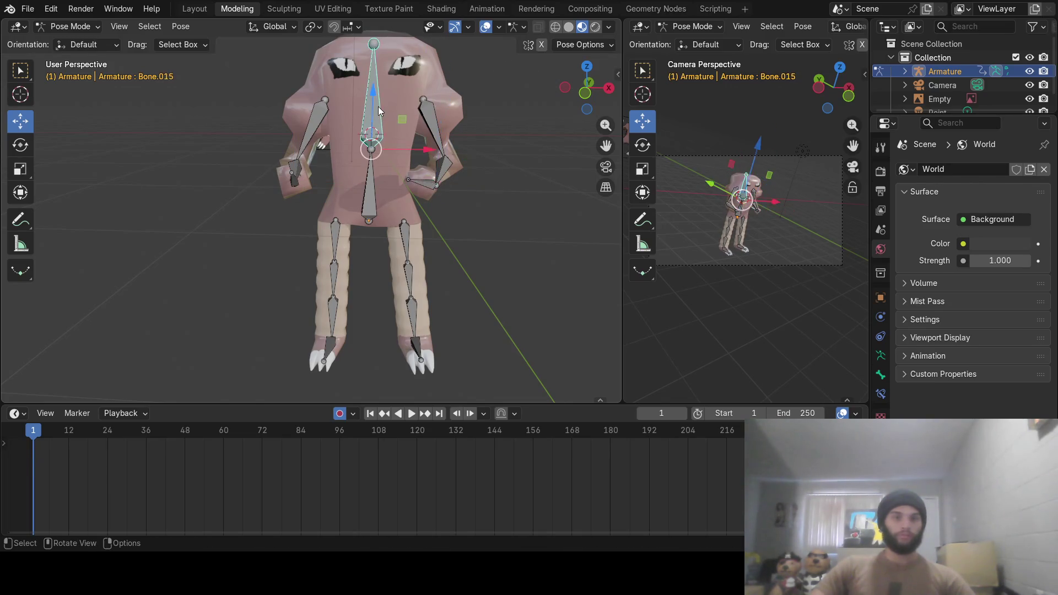
pyautogui.press('r')
pyautogui.click(379, 147)
pyautogui.press('r')
pyautogui.click(371, 181)
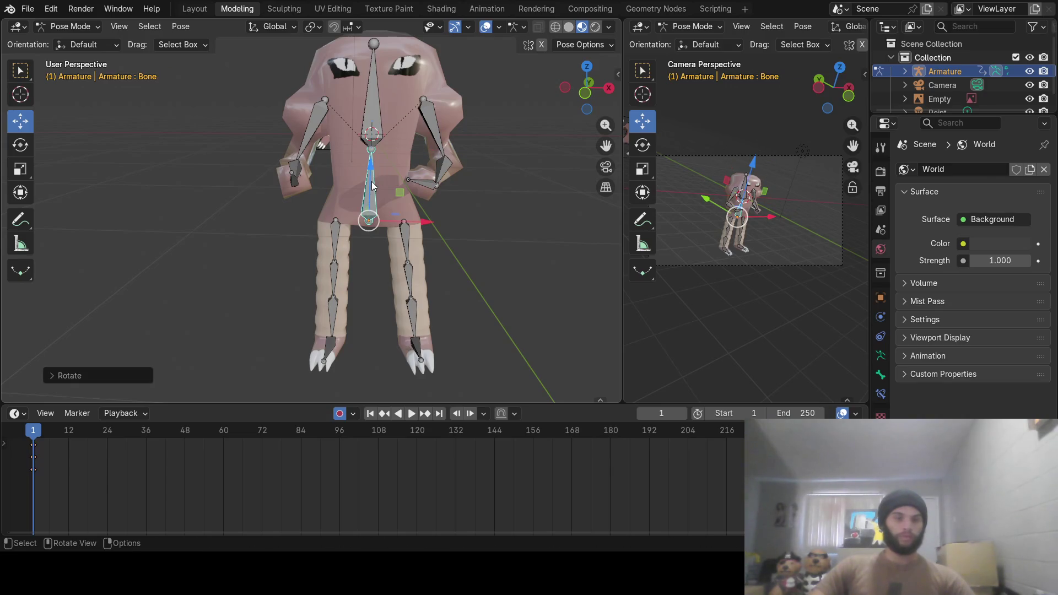
pyautogui.click(371, 181)
pyautogui.moveTo(404, 241)
pyautogui.mouseDown(button='middle')
pyautogui.moveTo(467, 240)
pyautogui.moveTo(445, 248)
pyautogui.moveTo(464, 232)
pyautogui.moveTo(484, 254)
pyautogui.moveTo(444, 277)
pyautogui.moveTo(456, 343)
pyautogui.moveTo(401, 299)
pyautogui.moveTo(416, 307)
pyautogui.moveTo(431, 271)
pyautogui.moveTo(494, 282)
pyautogui.moveTo(543, 260)
pyautogui.moveTo(432, 264)
pyautogui.moveTo(413, 253)
pyautogui.mouseUp(button='middle')
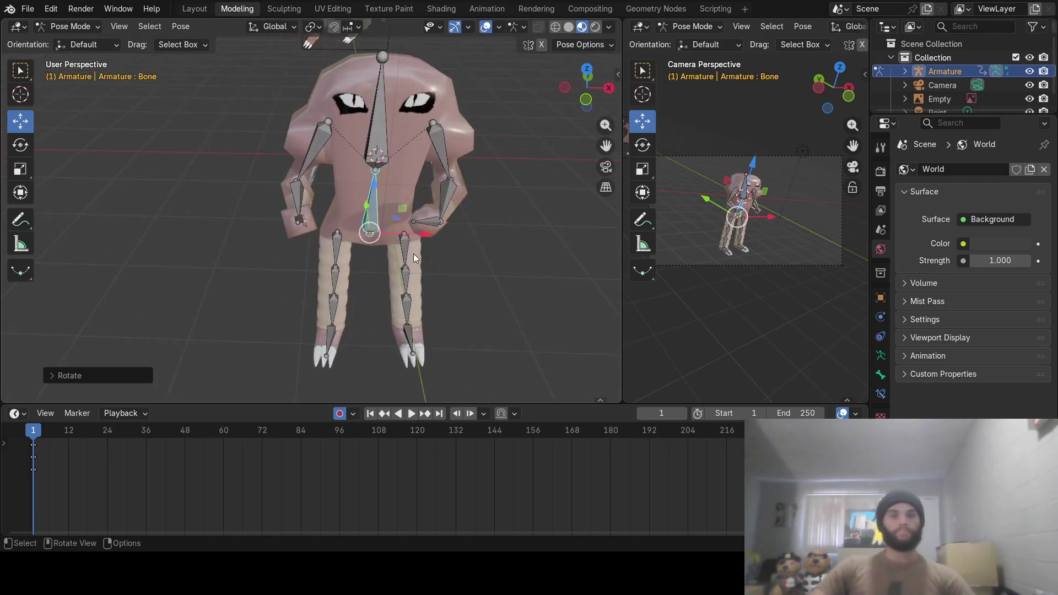
# Switch the viewport to Rendered shading and deselect all bones
pyautogui.scroll(-3, 413, 253)
pyautogui.scroll(3, 415, 253)
pyautogui.click(595, 26)
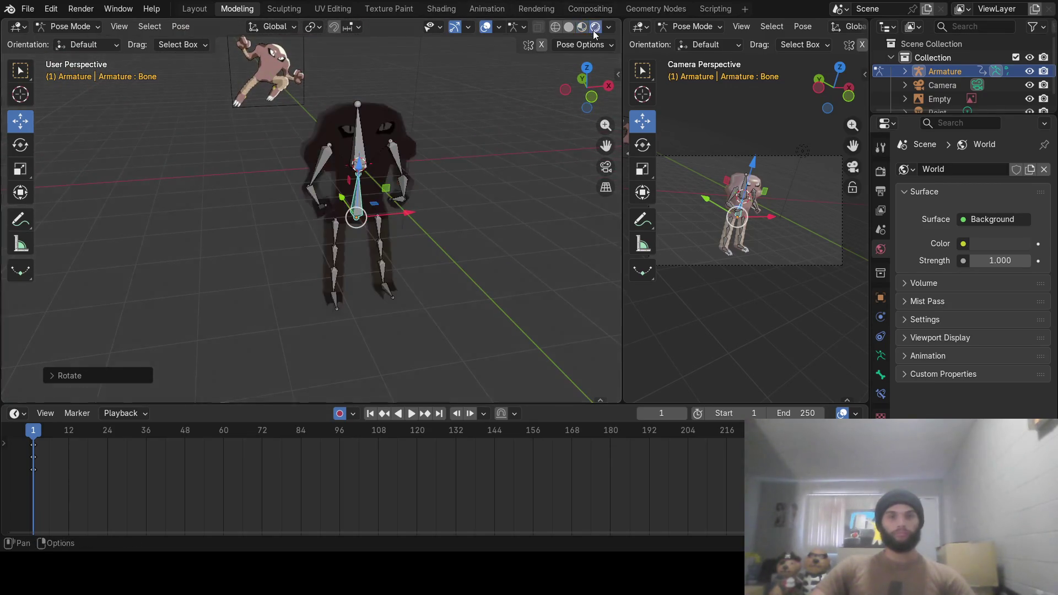
pyautogui.moveTo(432, 170)
pyautogui.mouseDown(button='middle')
pyautogui.moveTo(495, 193)
pyautogui.moveTo(446, 186)
pyautogui.moveTo(450, 202)
pyautogui.moveTo(337, 229)
pyautogui.moveTo(340, 184)
pyautogui.moveTo(441, 216)
pyautogui.mouseUp(button='middle')
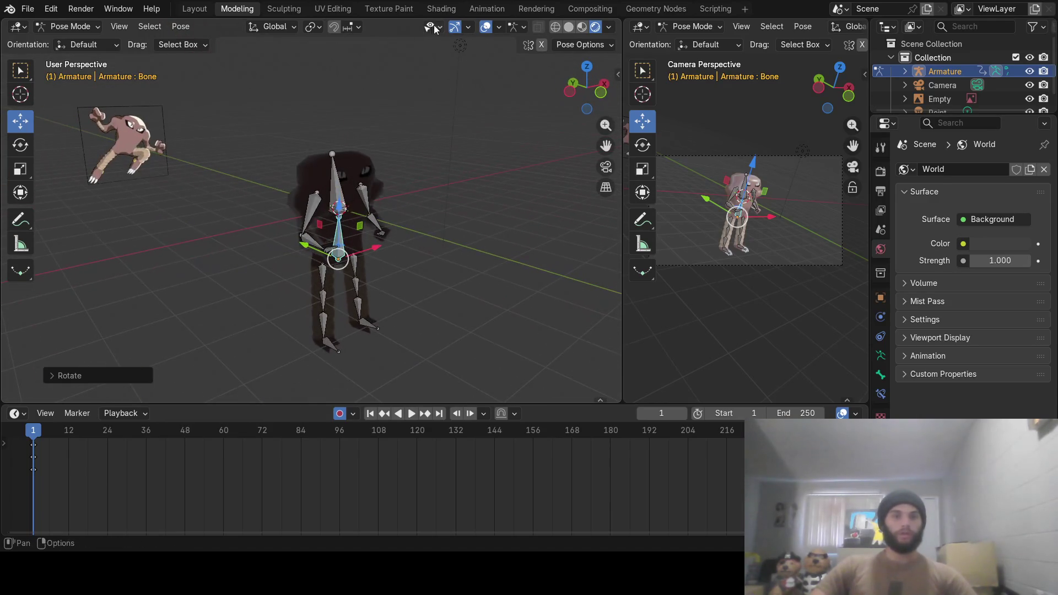
pyautogui.click(455, 45)
pyautogui.scroll(-2, 451, 76)
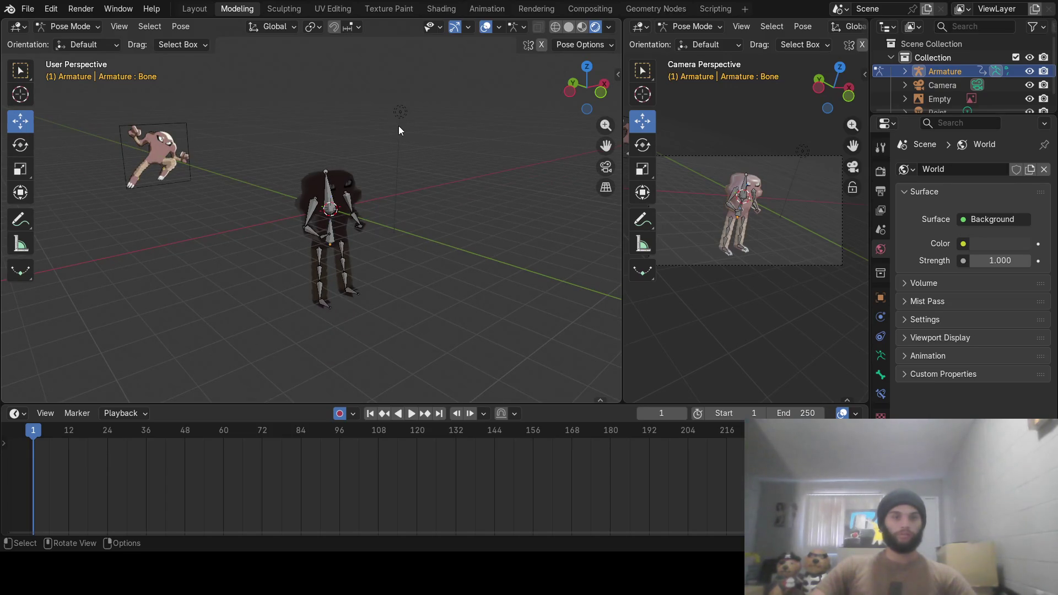
# Return to Object Mode and move the Point light up about 1 m and to the right
pyautogui.click(62, 26)
pyautogui.click(78, 45)
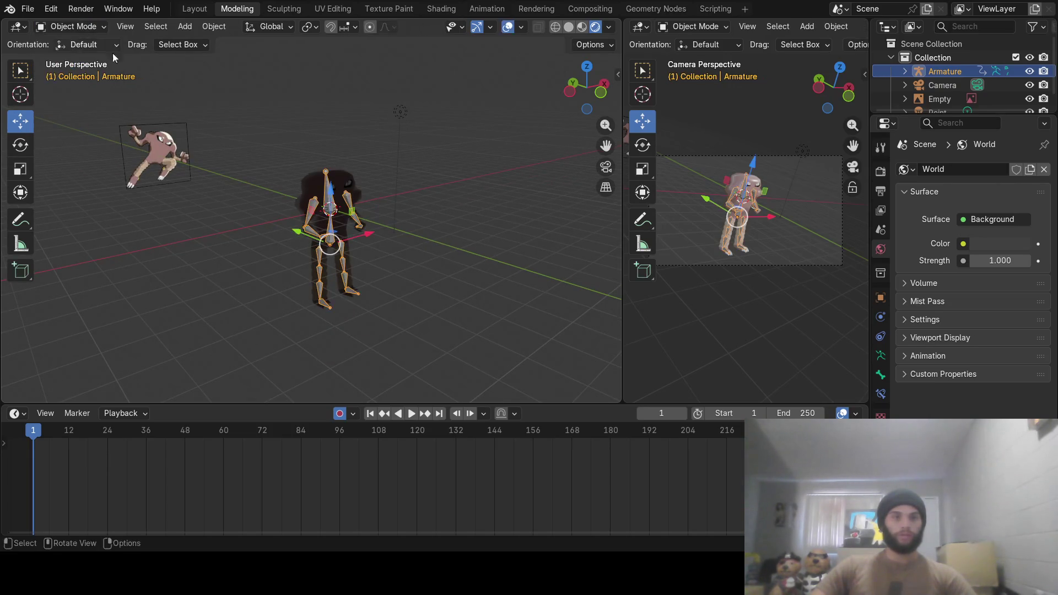
pyautogui.click(400, 112)
pyautogui.moveTo(401, 95)
pyautogui.mouseDown()
pyautogui.moveTo(391, 189)
pyautogui.moveTo(279, 162)
pyautogui.moveTo(312, 188)
pyautogui.mouseUp()
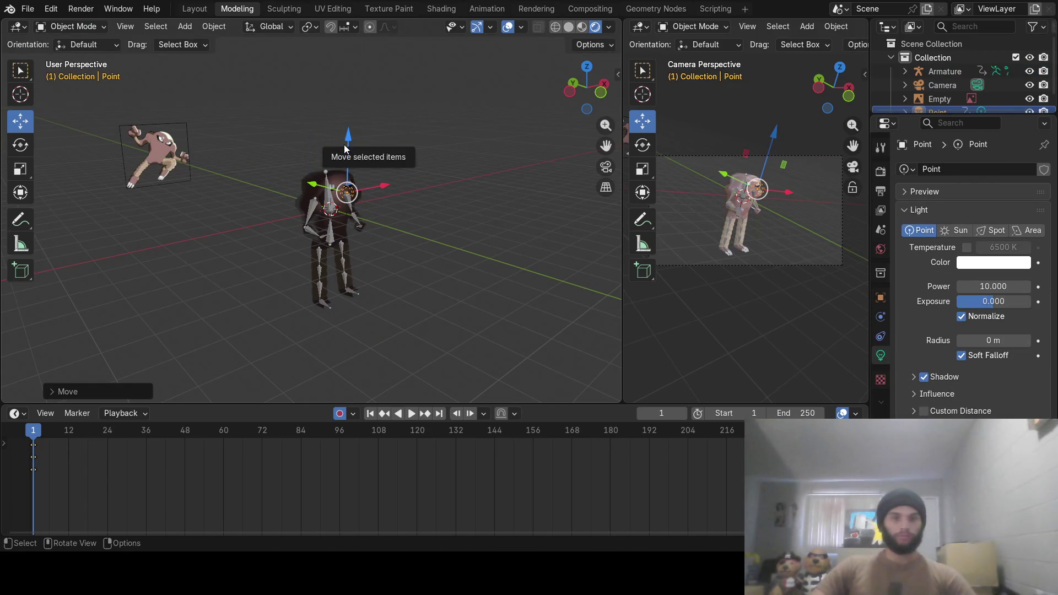
pyautogui.moveTo(343, 144); pyautogui.dragTo(346, 118)
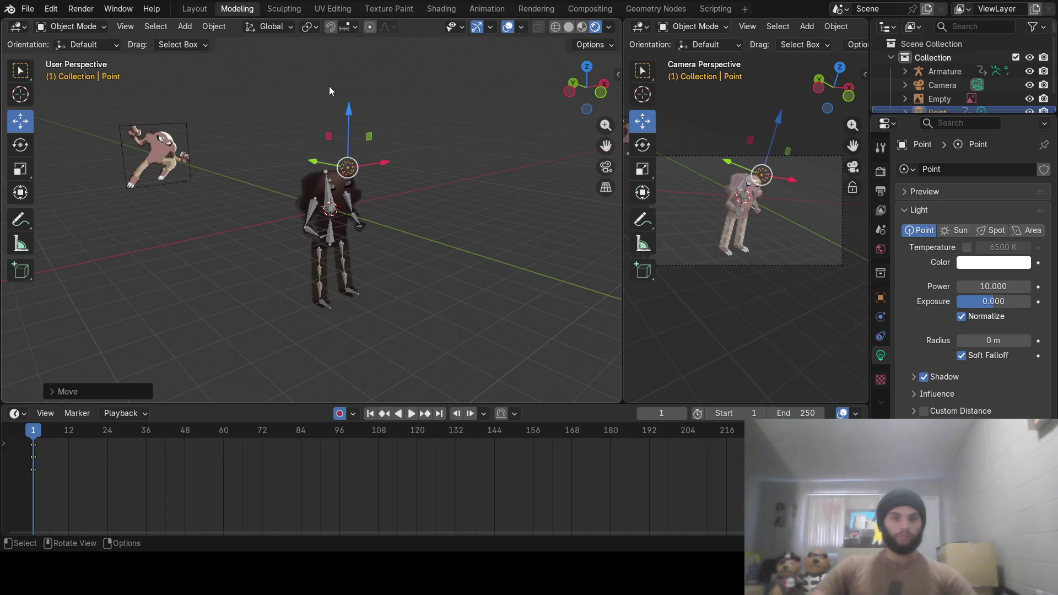
pyautogui.click(91, 8)
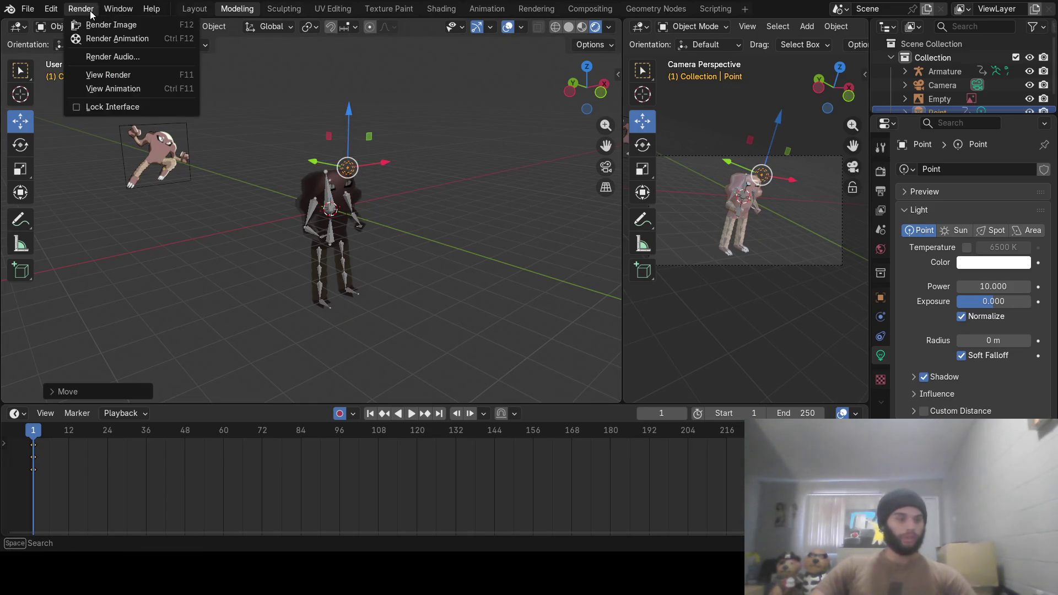
pyautogui.press('Escape')
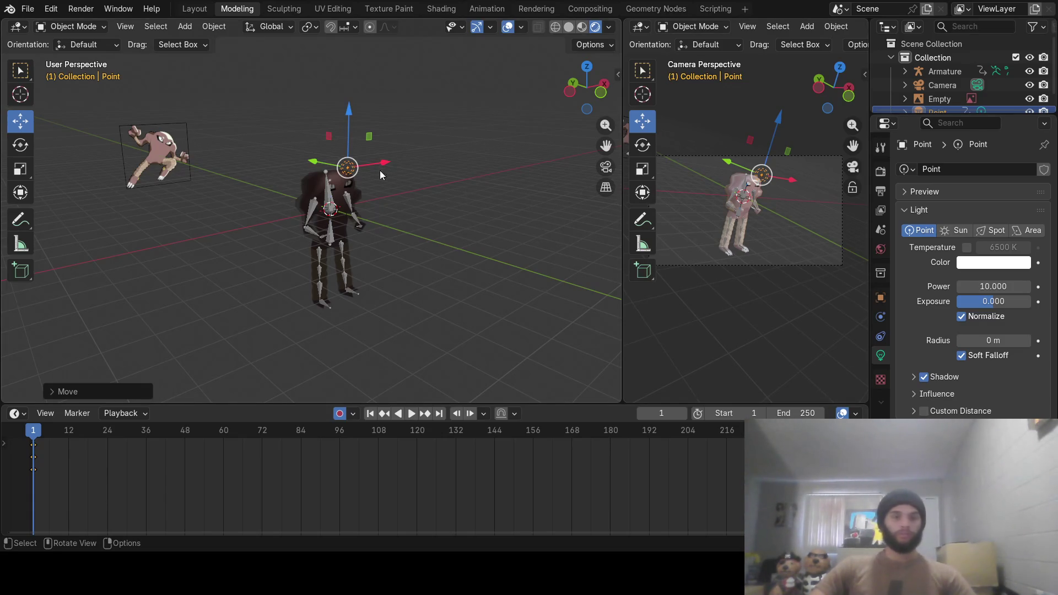
pyautogui.moveTo(378, 169); pyautogui.dragTo(488, 144)
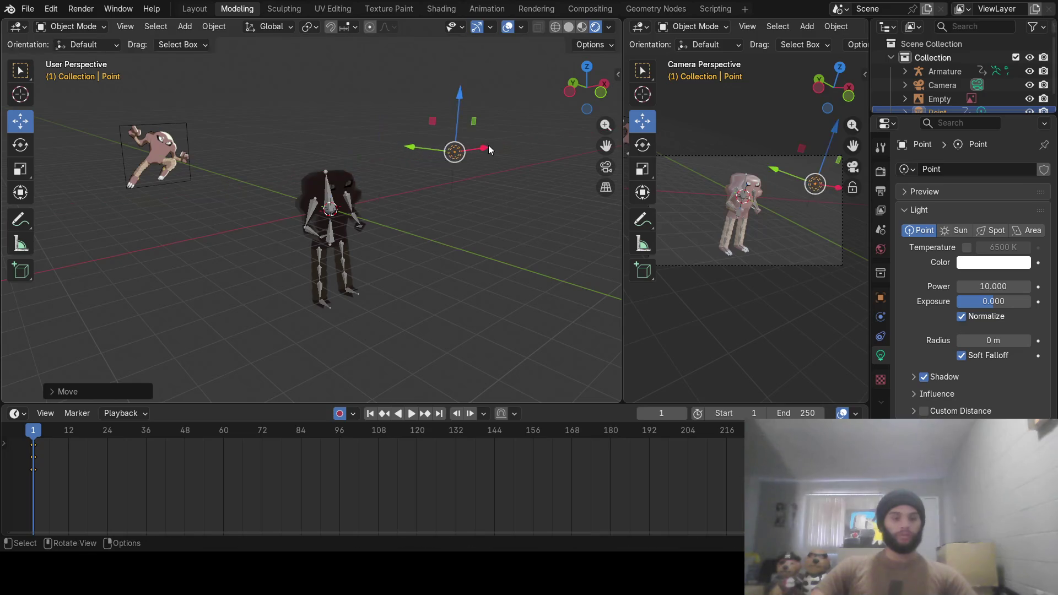
pyautogui.hotkey('shift', 'a')
# Add a Sun light and raise it high above the character
pyautogui.moveTo(452, 233)
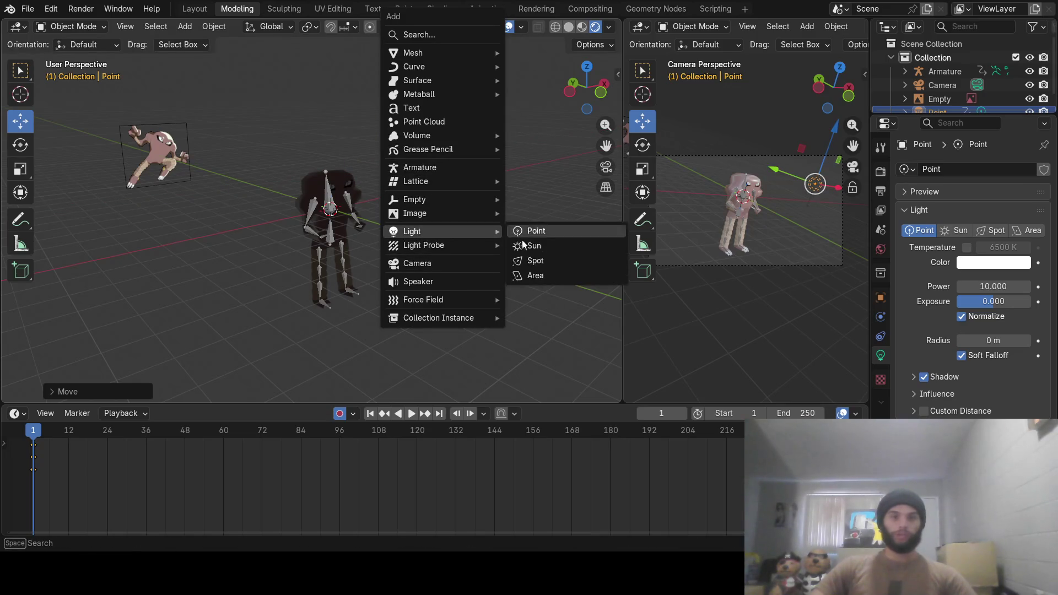
pyautogui.click(545, 246)
pyautogui.moveTo(336, 160)
pyautogui.mouseDown()
pyautogui.moveTo(308, 102)
pyautogui.moveTo(406, 168)
pyautogui.moveTo(364, 135)
pyautogui.mouseUp()
pyautogui.click(81, 9)
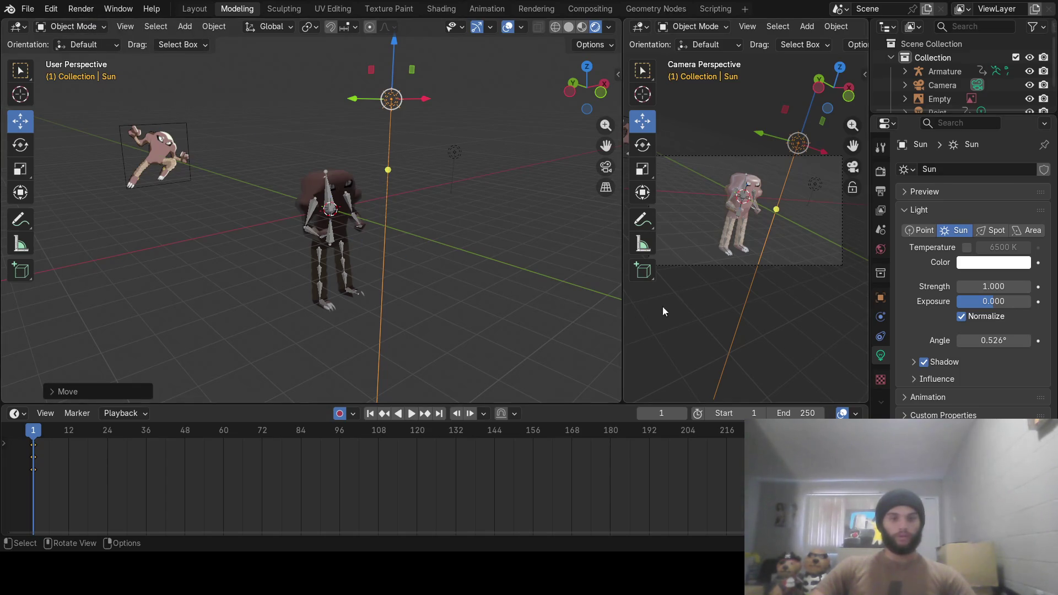
# Compare the character's legs in Material Preview and Rendered shading
pyautogui.moveTo(456, 285)
pyautogui.mouseDown(button='middle')
pyautogui.moveTo(354, 272)
pyautogui.moveTo(337, 296)
pyautogui.mouseUp(button='middle')
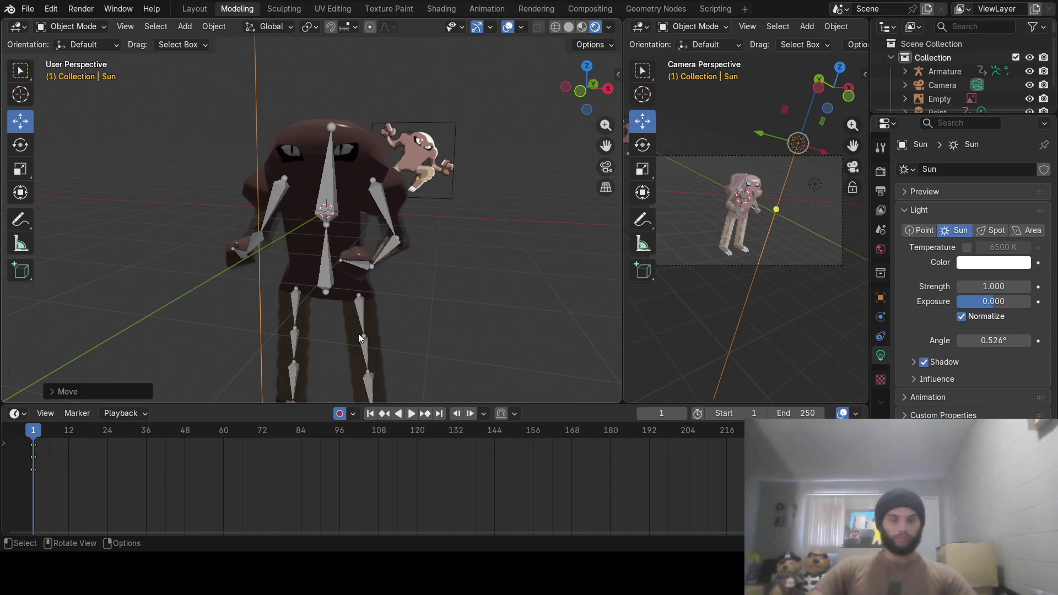
pyautogui.moveTo(369, 340)
pyautogui.mouseDown(button='middle')
pyautogui.moveTo(401, 211)
pyautogui.moveTo(430, 254)
pyautogui.moveTo(457, 208)
pyautogui.mouseUp(button='middle')
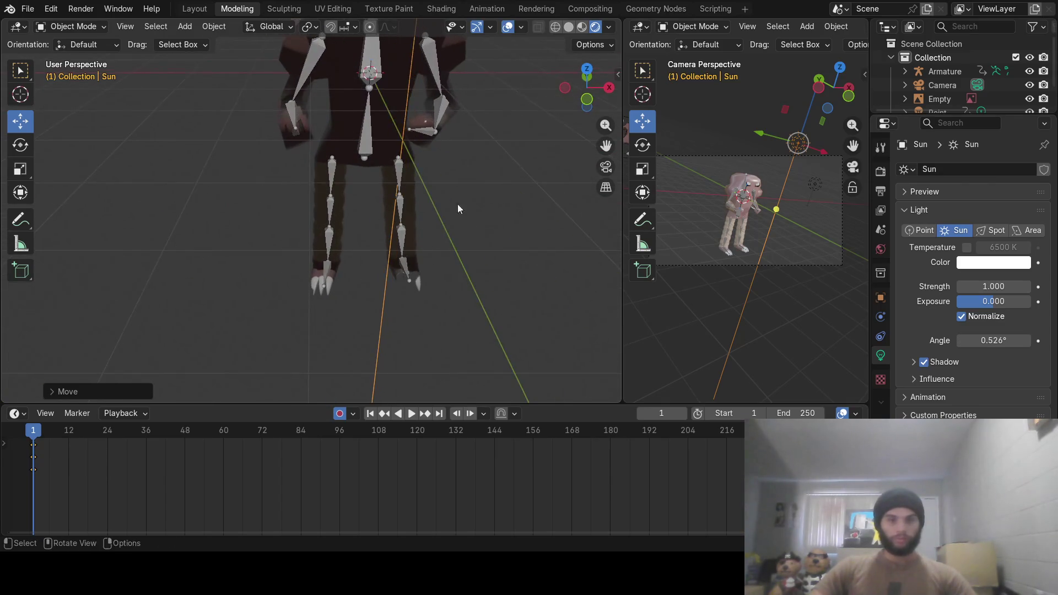
pyautogui.click(581, 27)
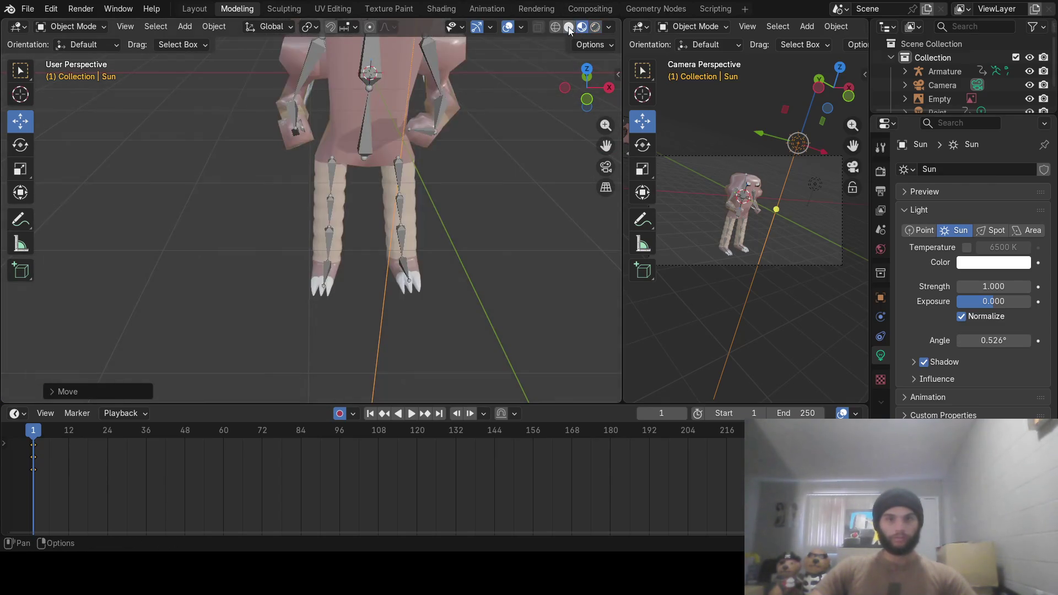
pyautogui.moveTo(456, 222); pyautogui.dragTo(446, 233, button='middle')
pyautogui.keyDown('shift'); pyautogui.moveTo(446, 293); pyautogui.dragTo(402, 250, button='middle'); pyautogui.keyUp('shift')
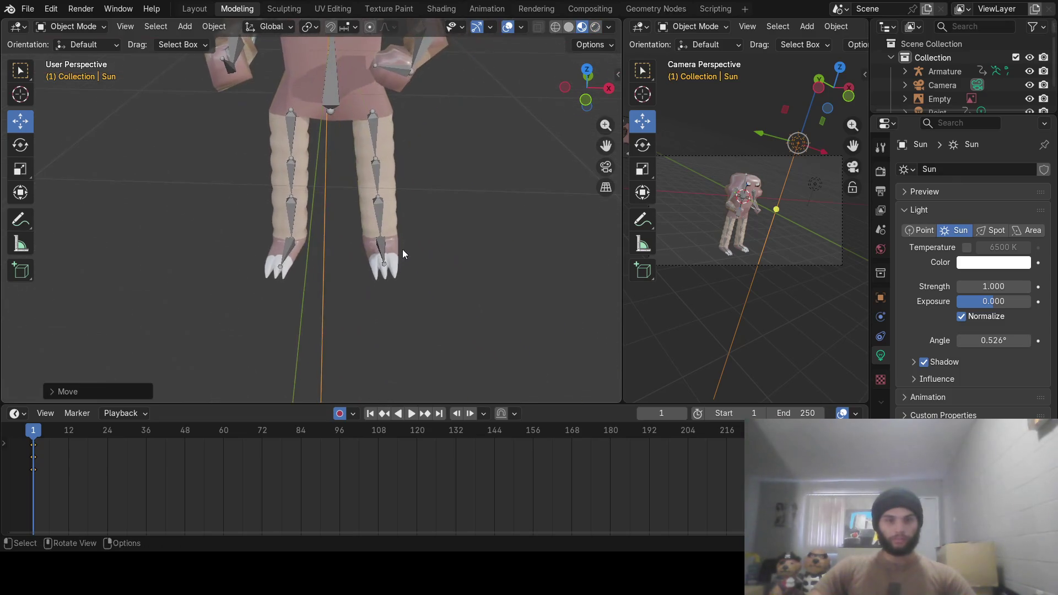
pyautogui.click(595, 26)
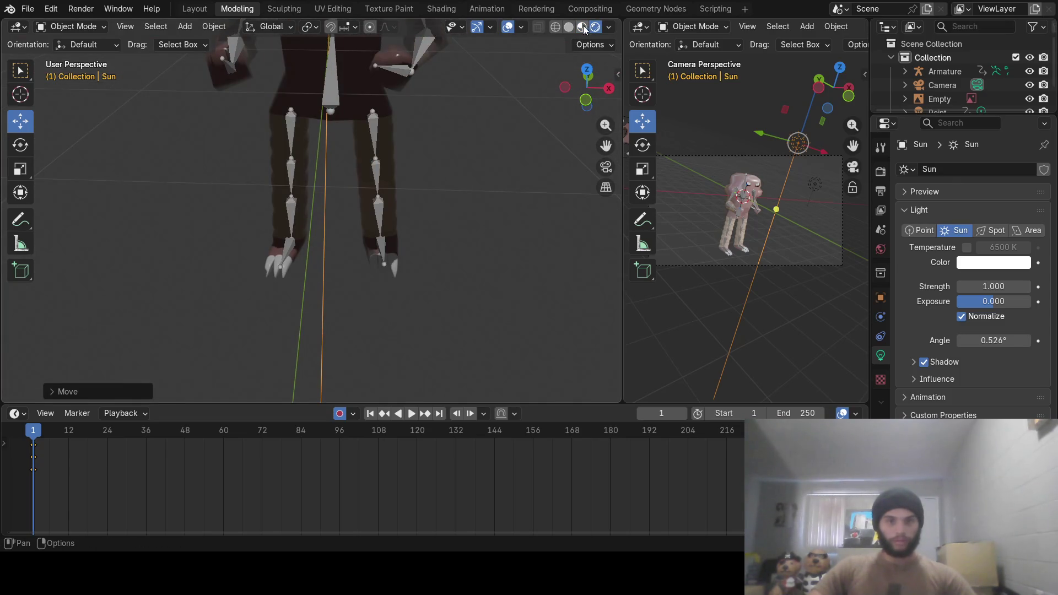
pyautogui.click(583, 27)
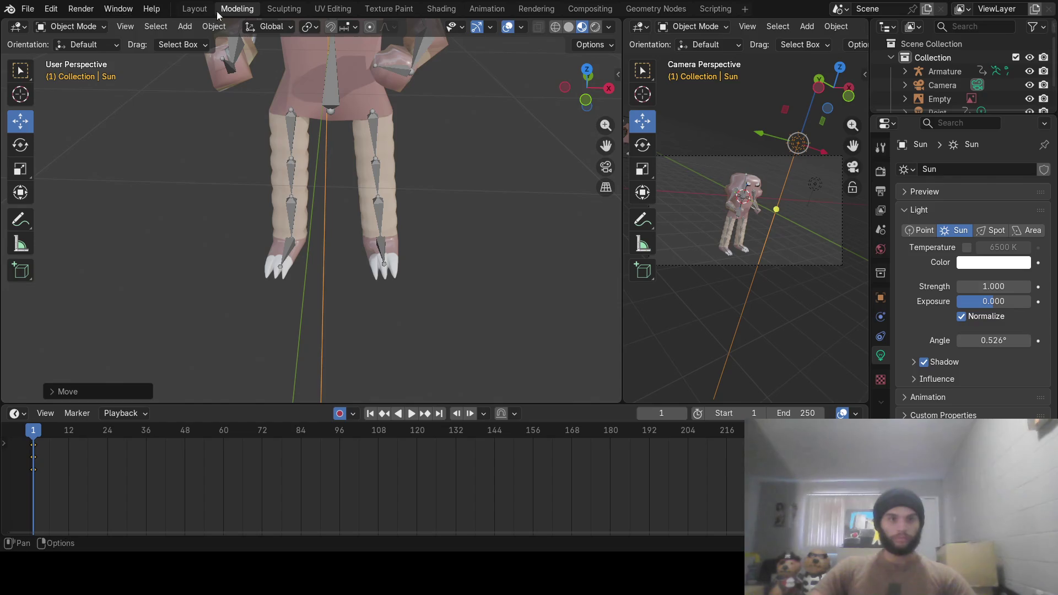
# Check the whole character under Rendered lighting
pyautogui.click(81, 8)
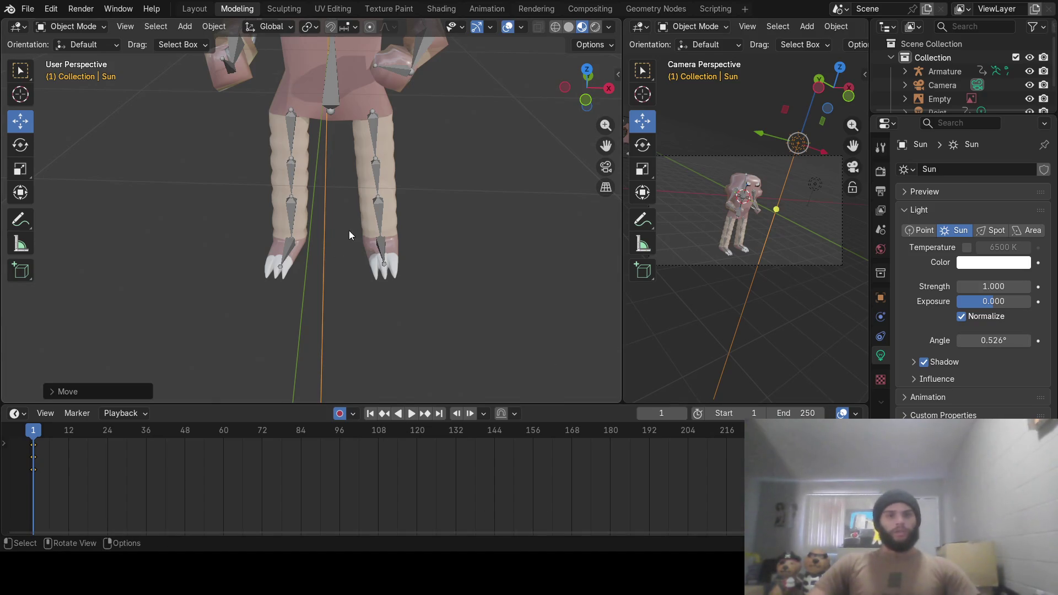
pyautogui.scroll(-5, 349, 230)
pyautogui.moveTo(404, 292)
pyautogui.mouseDown(button='middle')
pyautogui.moveTo(403, 247)
pyautogui.moveTo(407, 263)
pyautogui.moveTo(424, 262)
pyautogui.moveTo(380, 233)
pyautogui.moveTo(381, 244)
pyautogui.mouseUp(button='middle')
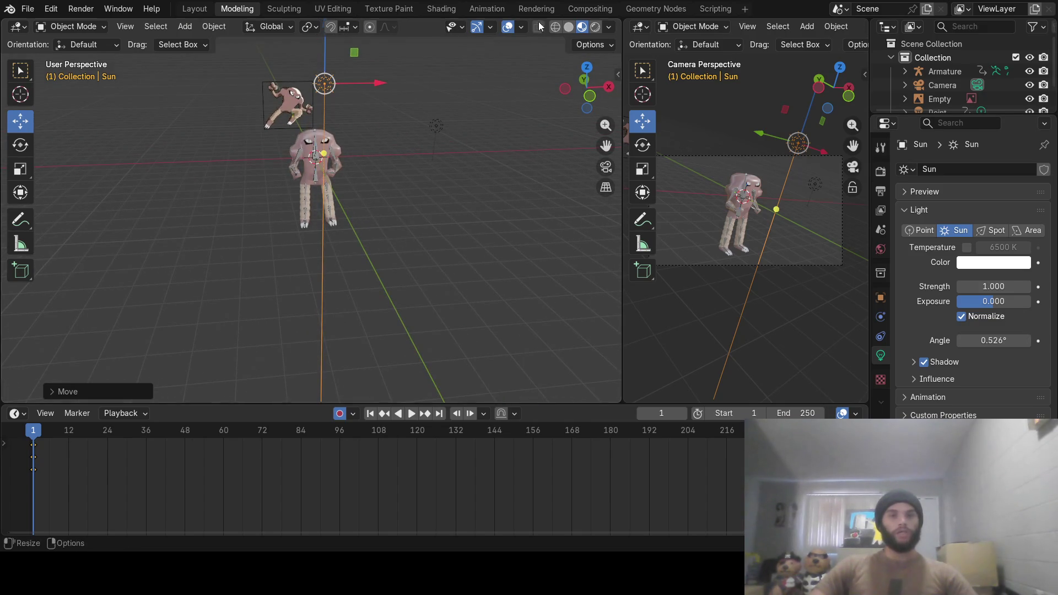
pyautogui.click(594, 28)
pyautogui.moveTo(395, 233)
pyautogui.mouseDown(button='middle')
pyautogui.moveTo(420, 223)
pyautogui.moveTo(408, 223)
pyautogui.mouseUp(button='middle')
# Return to Material Preview, zoom in, go to frame 48 and select the armature
pyautogui.click(581, 28)
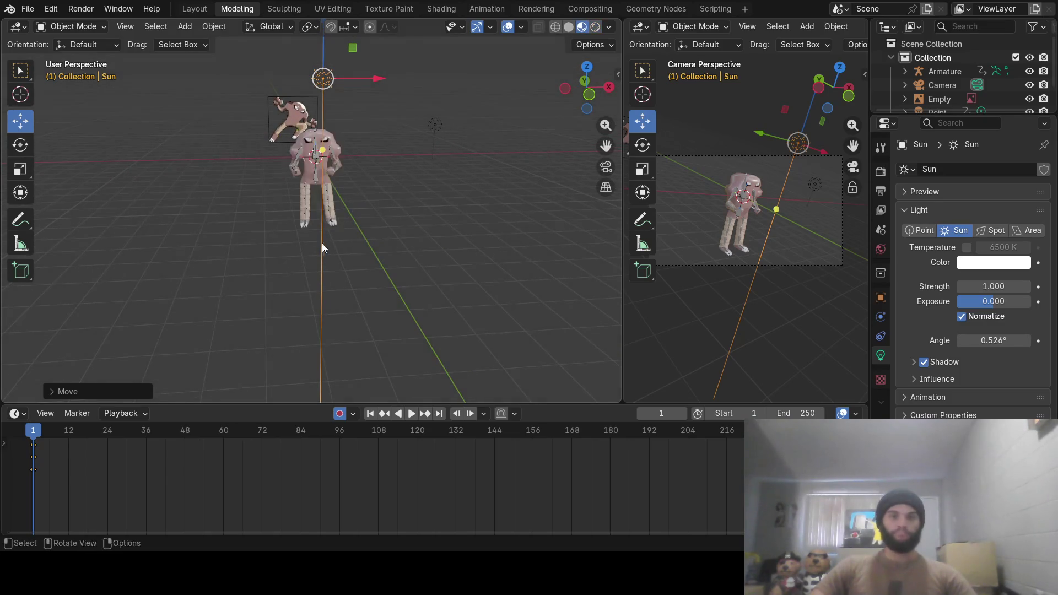
pyautogui.moveTo(322, 243); pyautogui.dragTo(312, 241, button='middle')
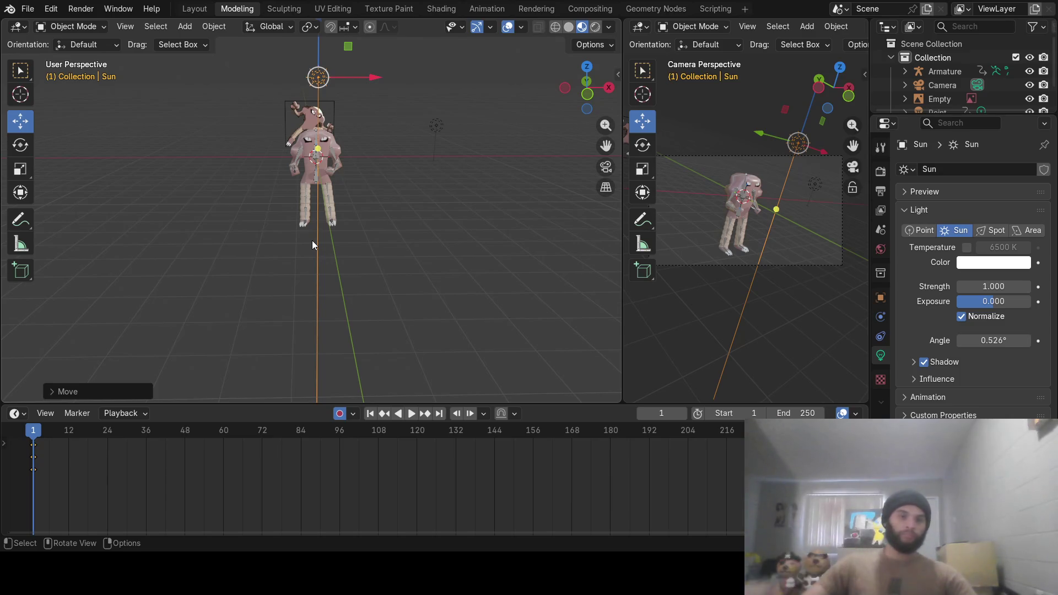
pyautogui.scroll(5, 306, 181)
pyautogui.moveTo(329, 175)
pyautogui.mouseDown(button='middle')
pyautogui.moveTo(359, 279)
pyautogui.moveTo(352, 247)
pyautogui.mouseUp(button='middle')
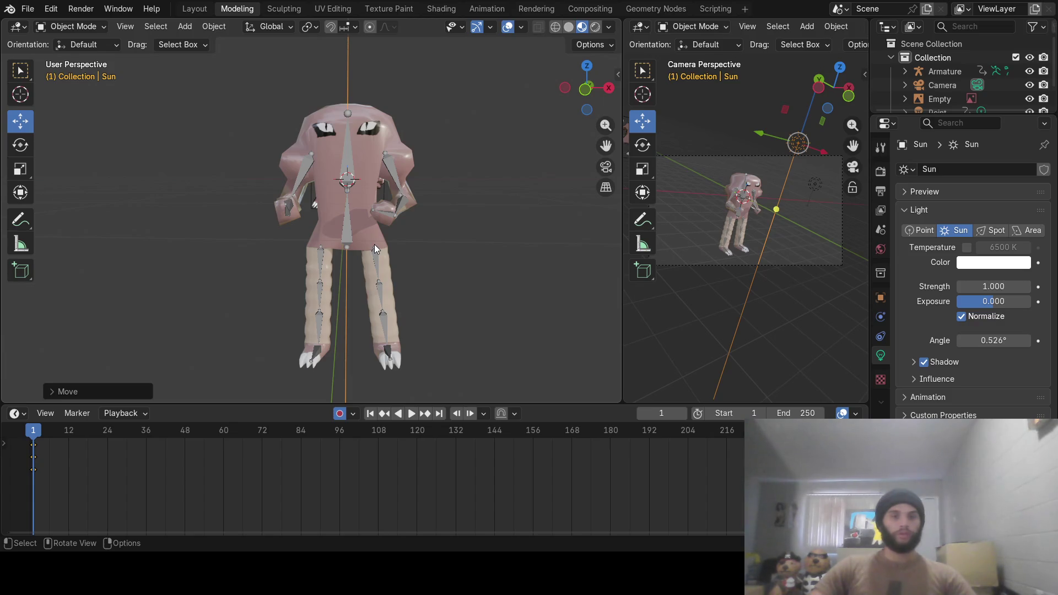
pyautogui.moveTo(33, 432); pyautogui.dragTo(186, 433)
pyautogui.click(349, 224)
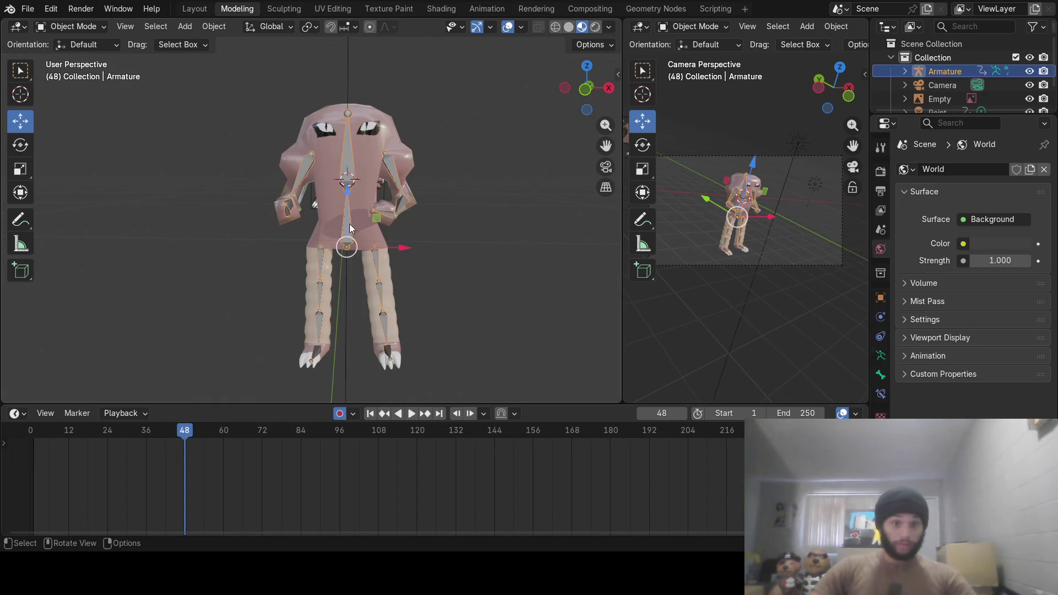
# In Pose Mode, rotate thigh Bone.007 on global Y to key frame 48
pyautogui.click(59, 28)
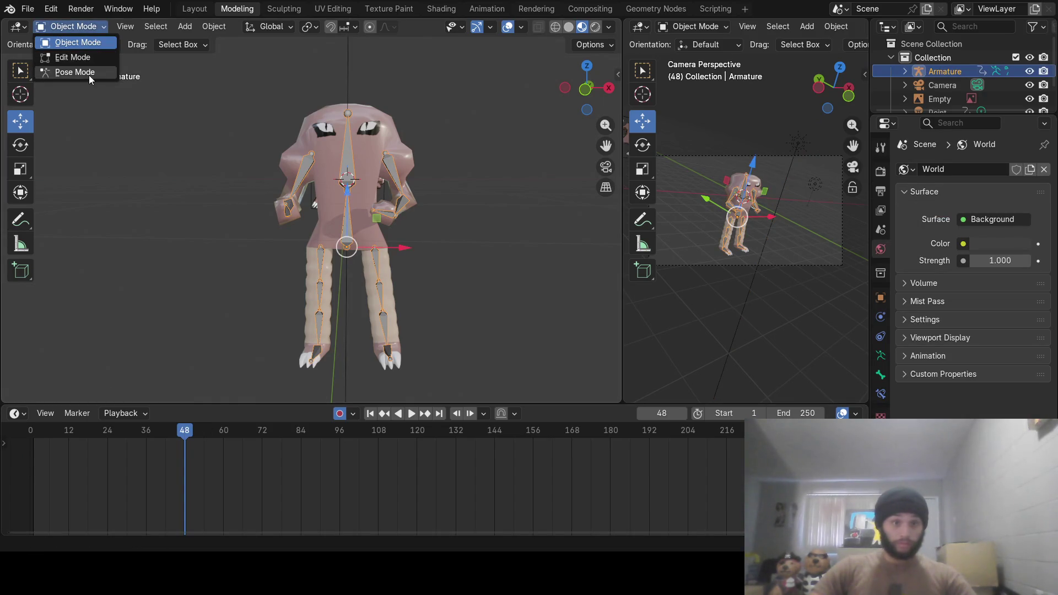
pyautogui.click(89, 74)
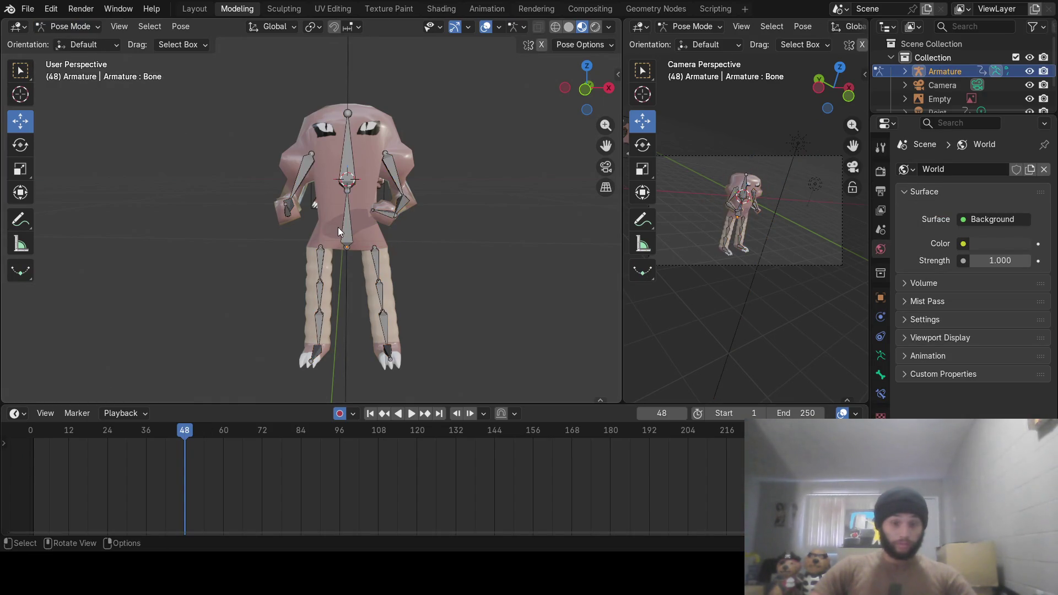
pyautogui.click(375, 257)
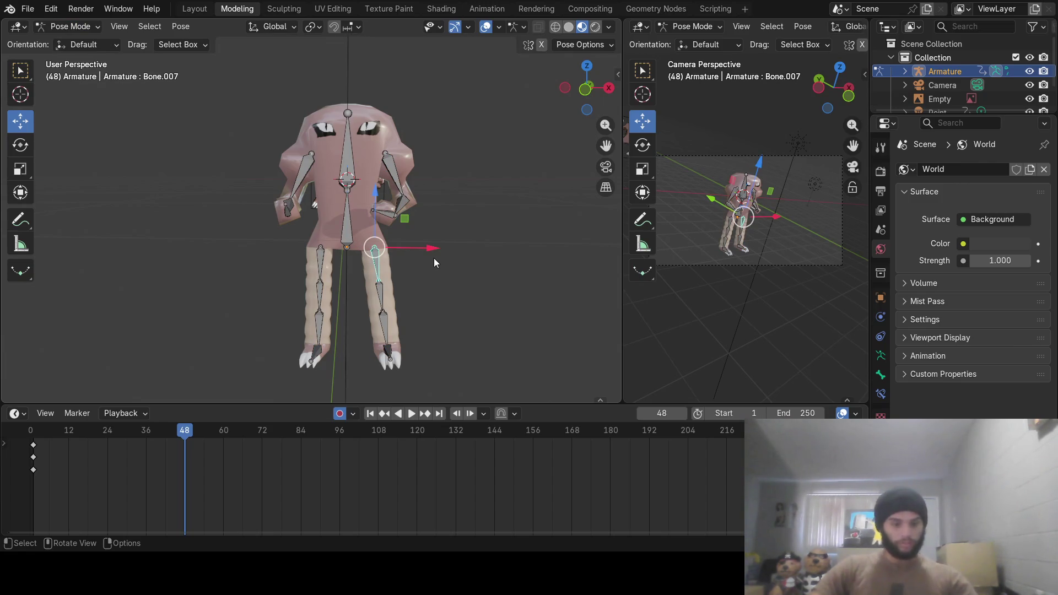
pyautogui.press('r')
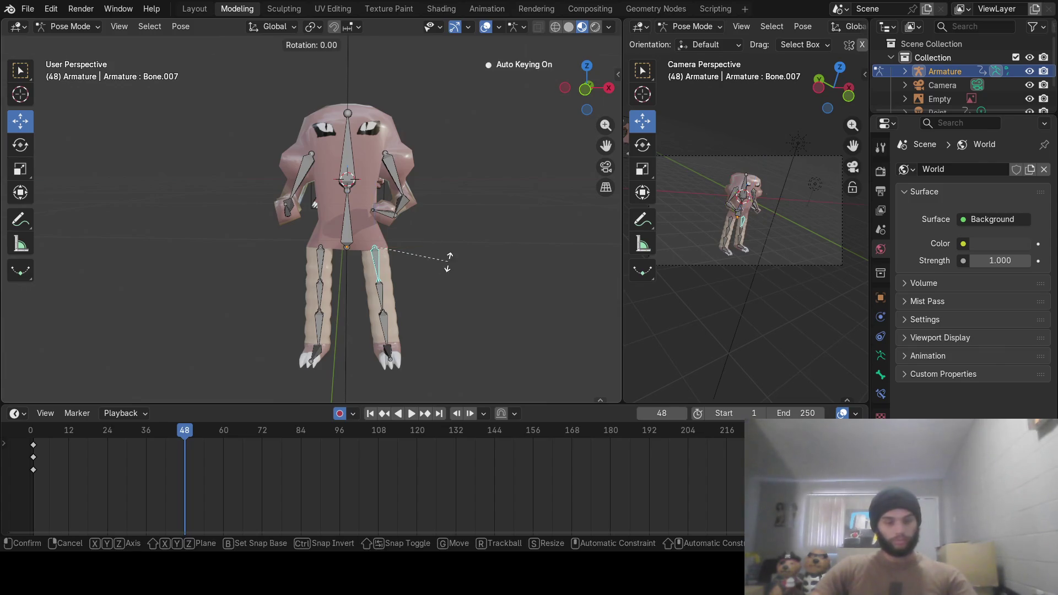
pyautogui.press('y')
pyautogui.click(441, 269)
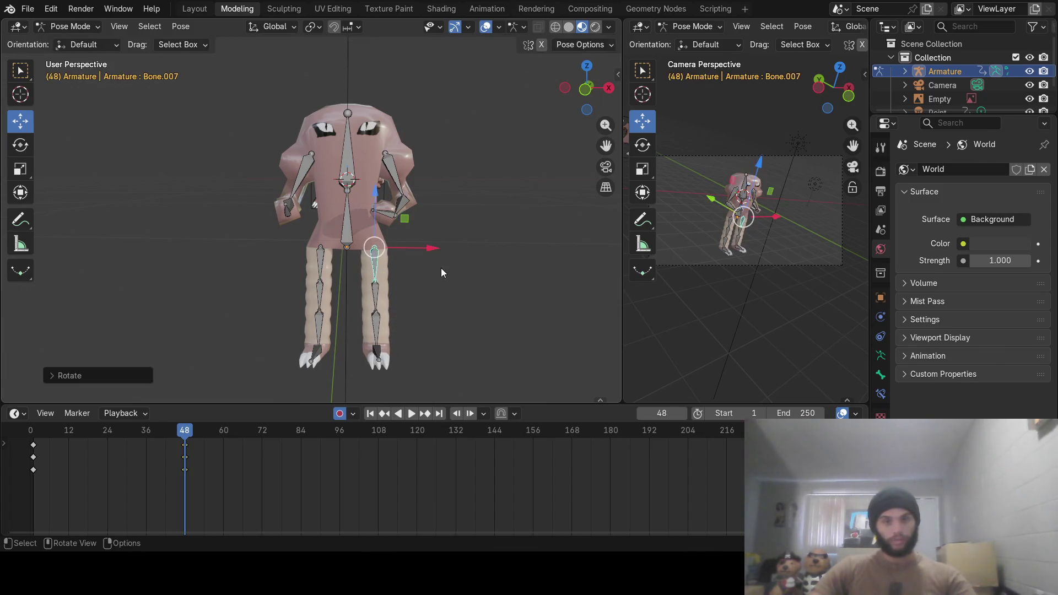
# Tilt the spine forward and swing thigh Bone.010 on global Y at frame 48
pyautogui.click(355, 239)
pyautogui.press('r')
pyautogui.press('y')
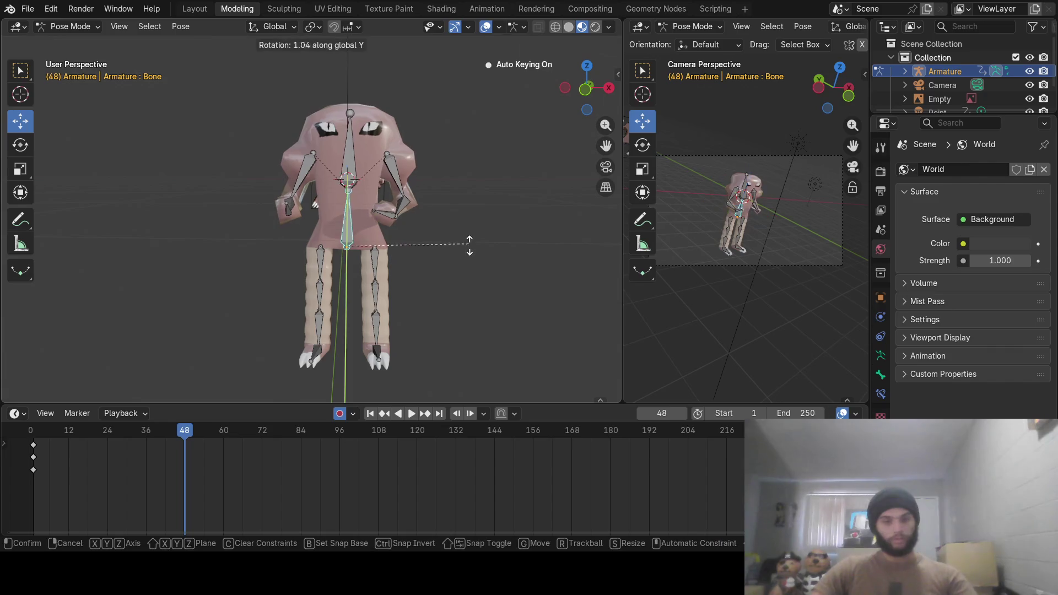
pyautogui.click(458, 315)
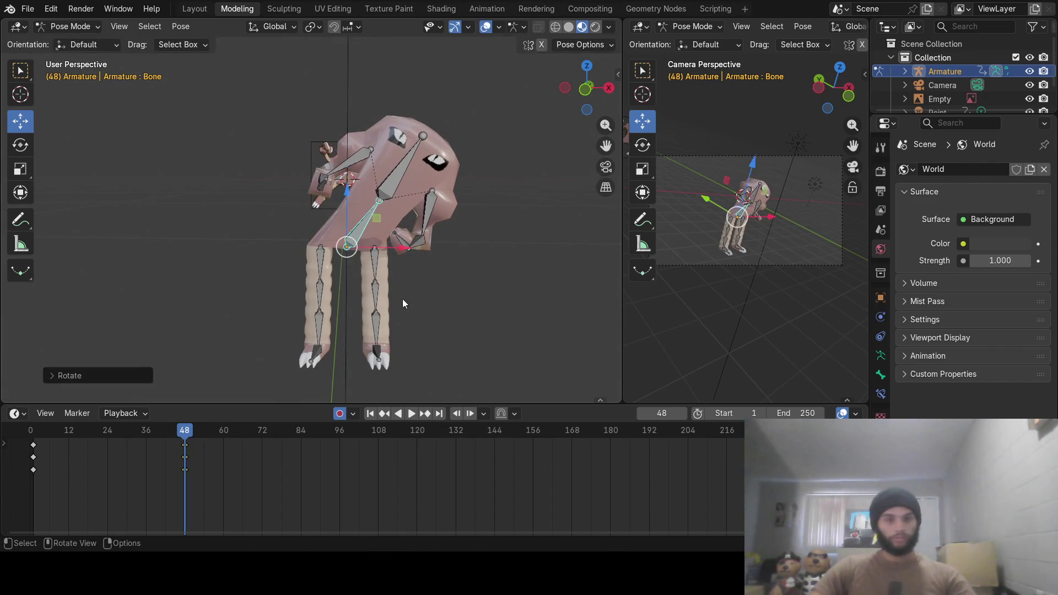
pyautogui.click(322, 253)
pyautogui.press('r')
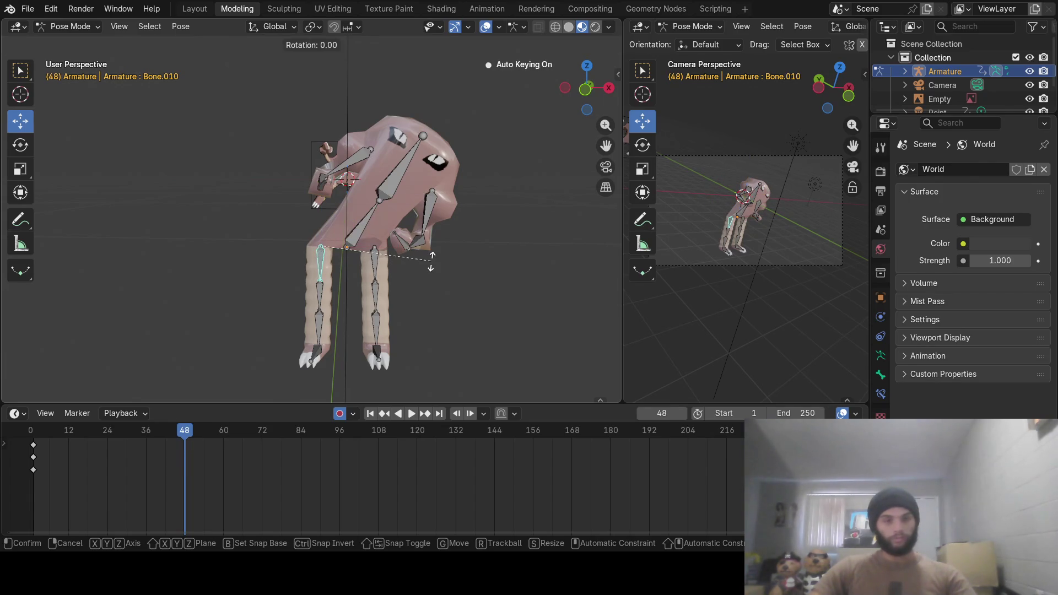
pyautogui.press('y')
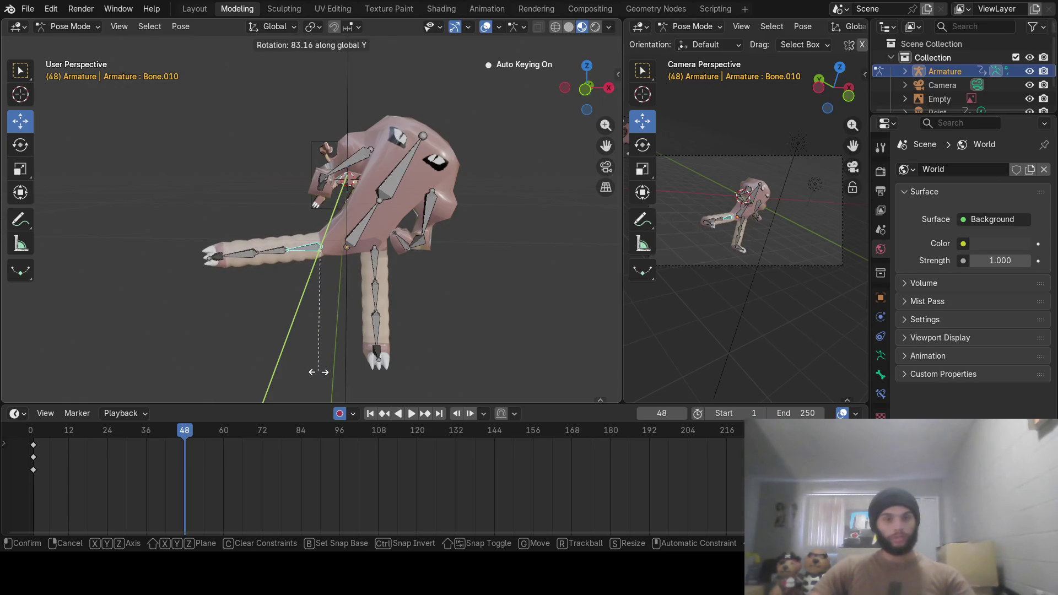
pyautogui.click(318, 372)
# Bend lower leg Bone.011 and rotate foot Bone.012 into the kicked-back pose
pyautogui.moveTo(291, 332)
pyautogui.mouseDown(button='middle')
pyautogui.moveTo(357, 357)
pyautogui.moveTo(371, 330)
pyautogui.mouseUp(button='middle')
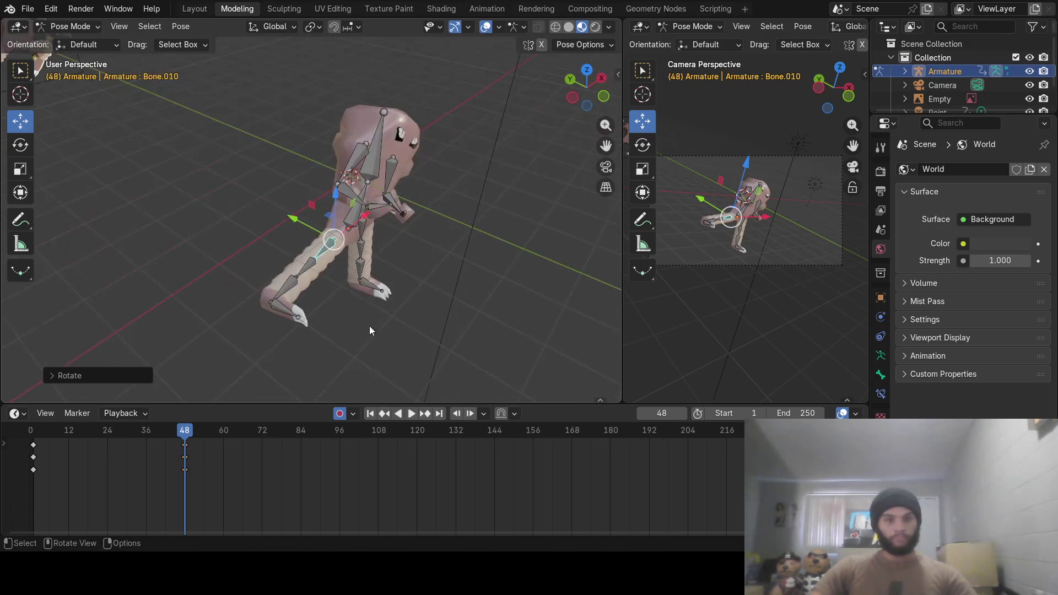
pyautogui.click(308, 264)
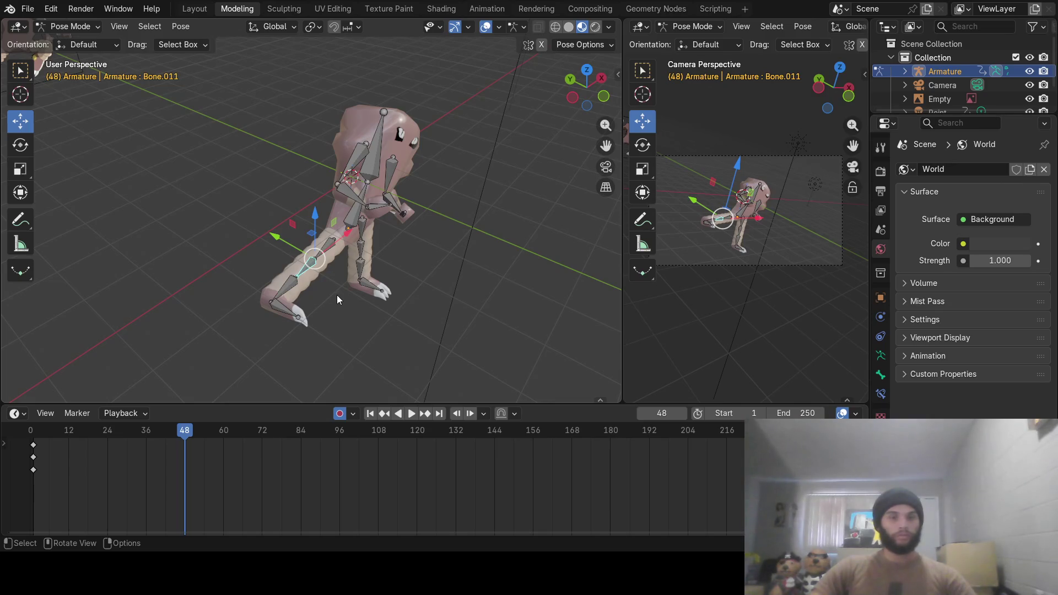
pyautogui.press('r')
pyautogui.press('y')
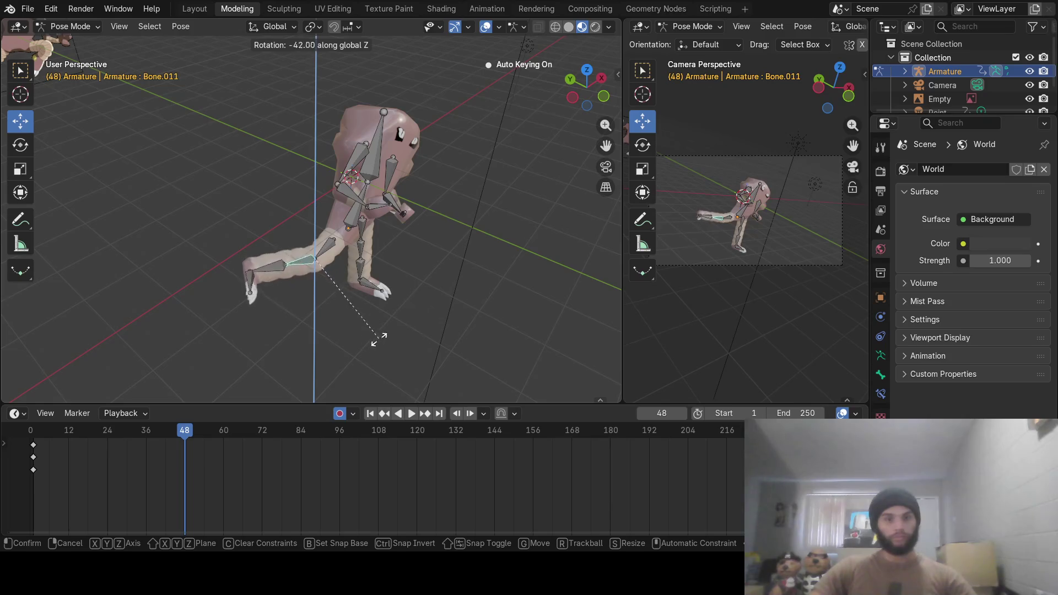
pyautogui.click(342, 346)
pyautogui.click(284, 259)
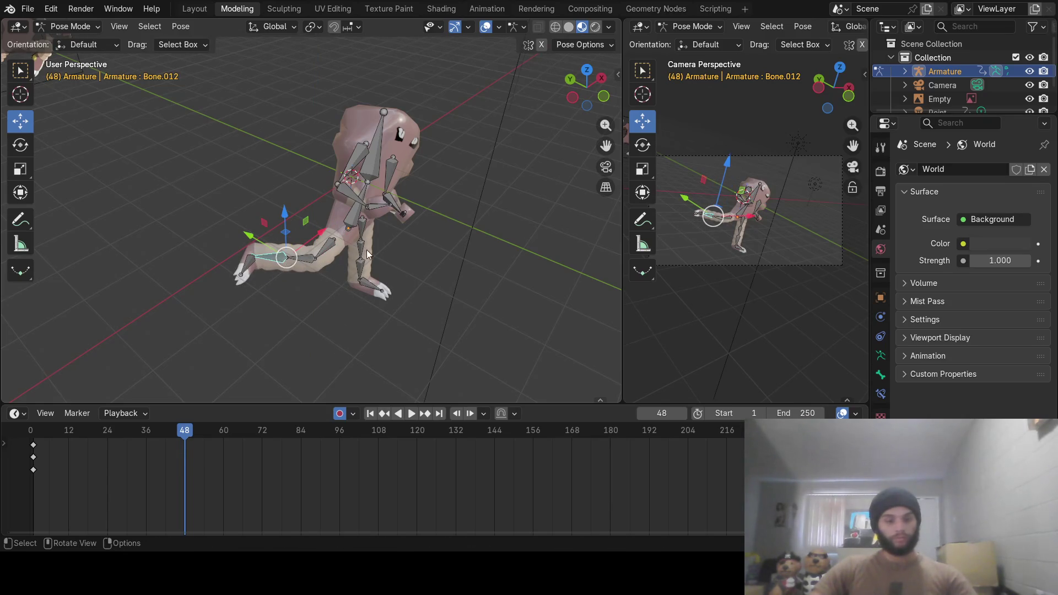
pyautogui.press('r')
pyautogui.press('y')
pyautogui.click(304, 286)
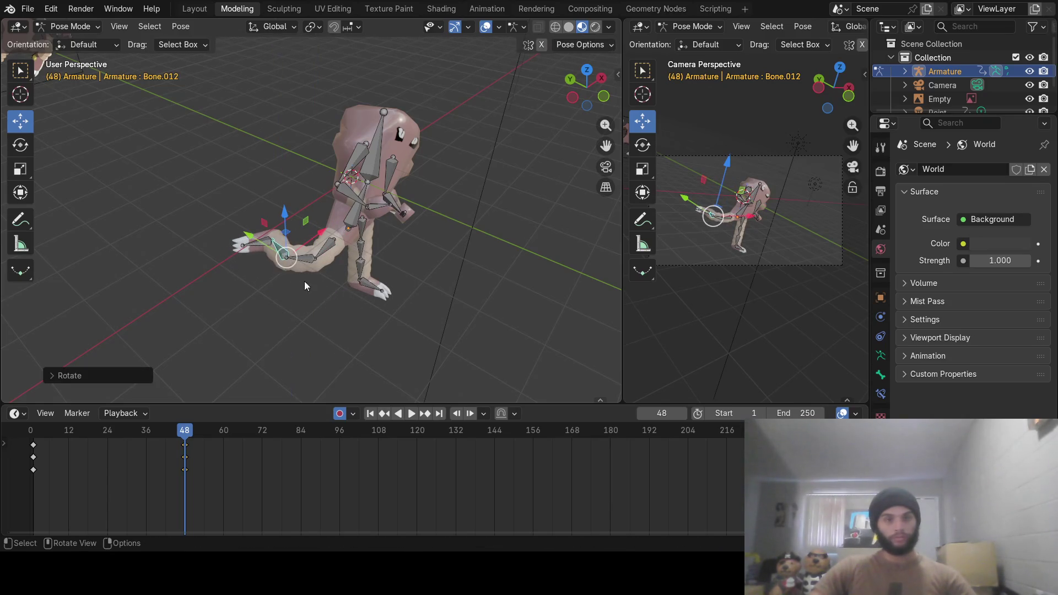
# Rotate leg tip Bone.014 around global Z at frame 48
pyautogui.click(259, 243)
pyautogui.press('r')
pyautogui.press('z')
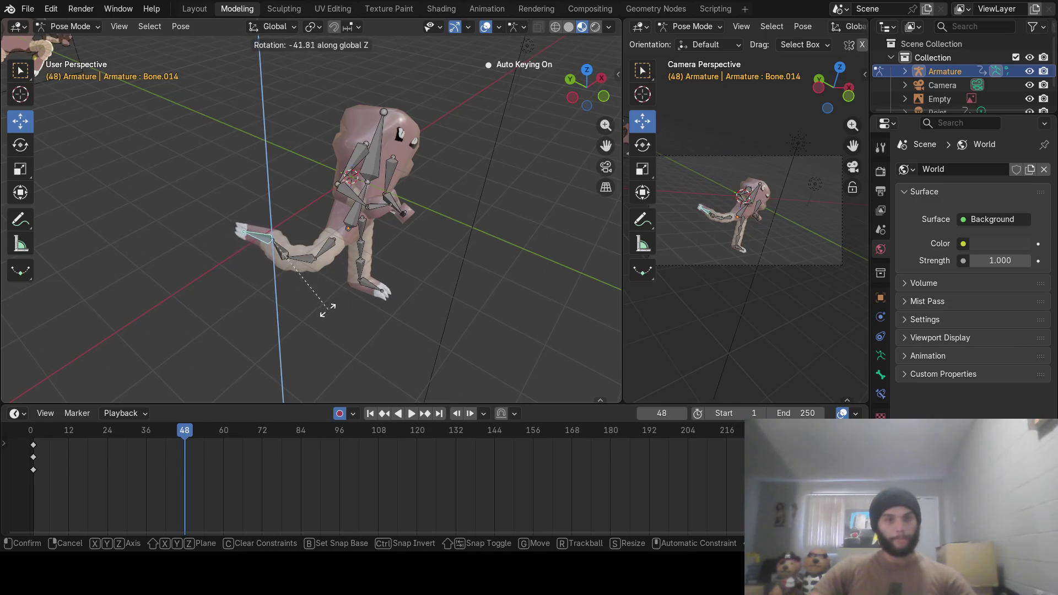
pyautogui.click(309, 324)
# Rotate the arm bone and Bone.015 on global Y, keying frame 48
pyautogui.moveTo(405, 266)
pyautogui.mouseDown(button='middle')
pyautogui.moveTo(353, 213)
pyautogui.moveTo(365, 226)
pyautogui.mouseUp(button='middle')
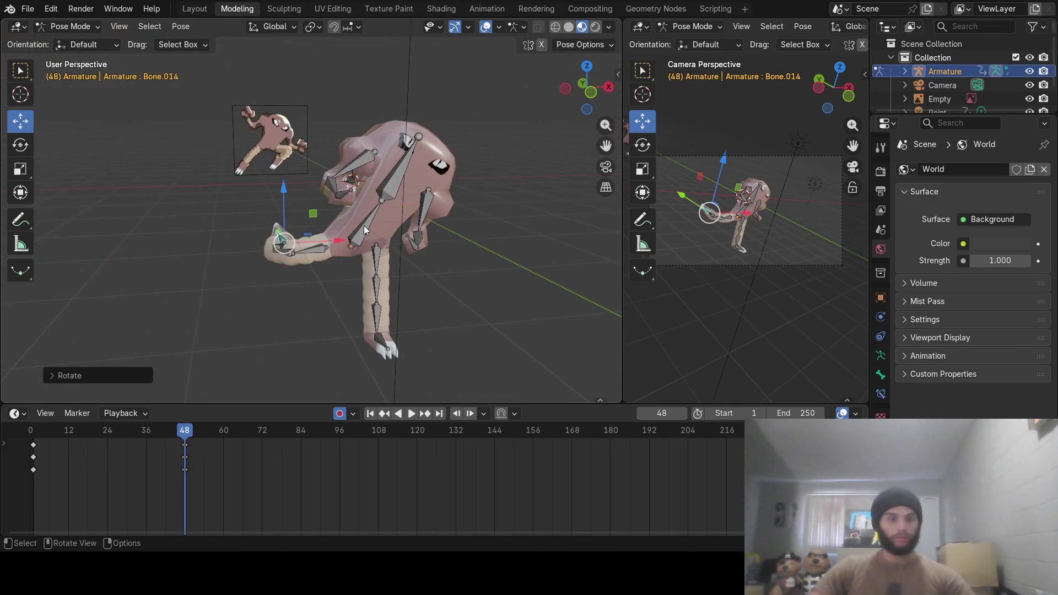
pyautogui.click(367, 233)
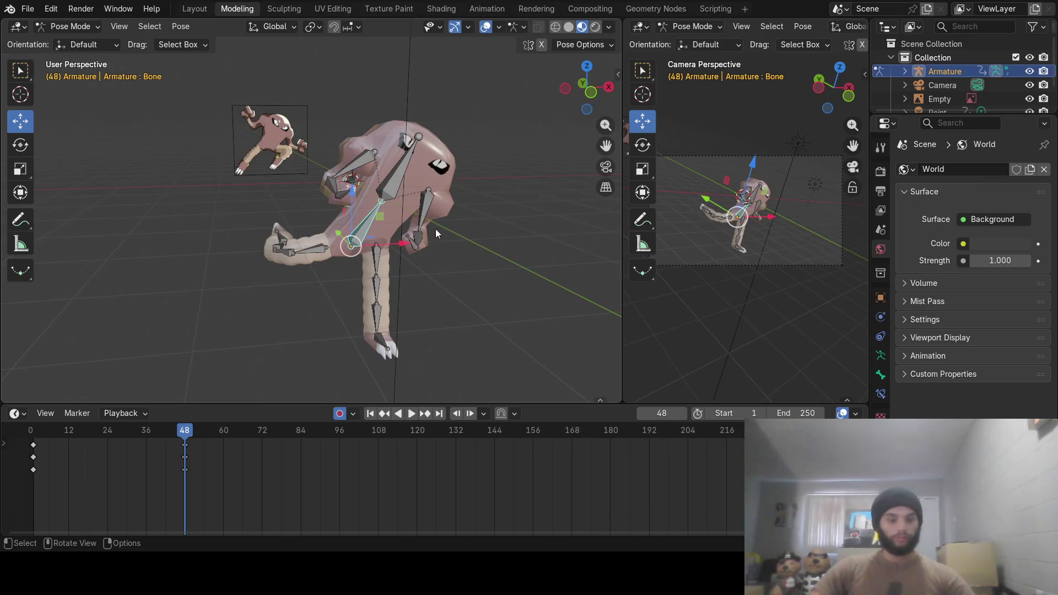
pyautogui.press('r')
pyautogui.press('y')
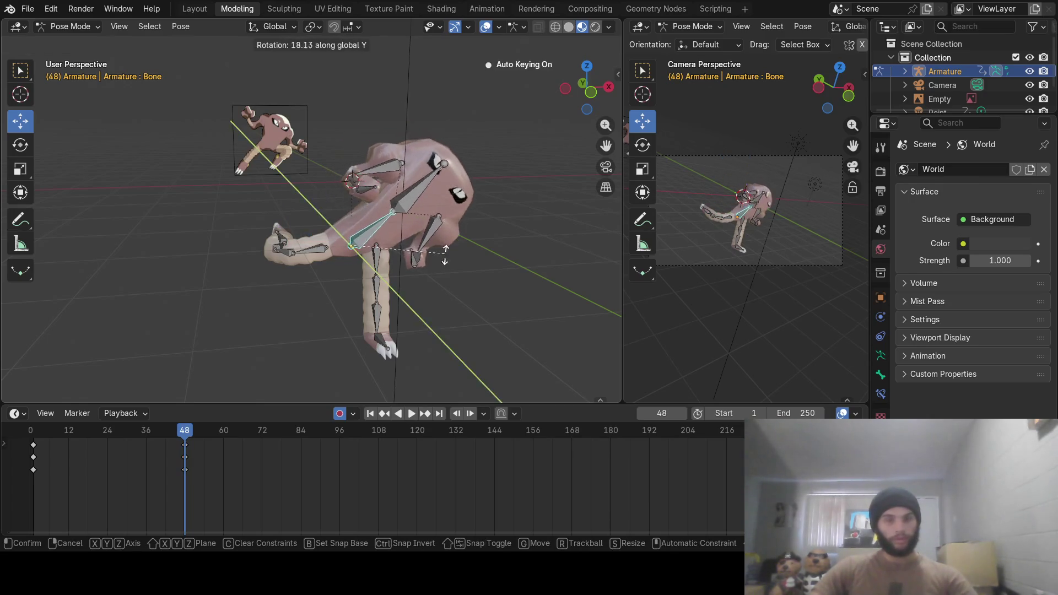
pyautogui.click(430, 217)
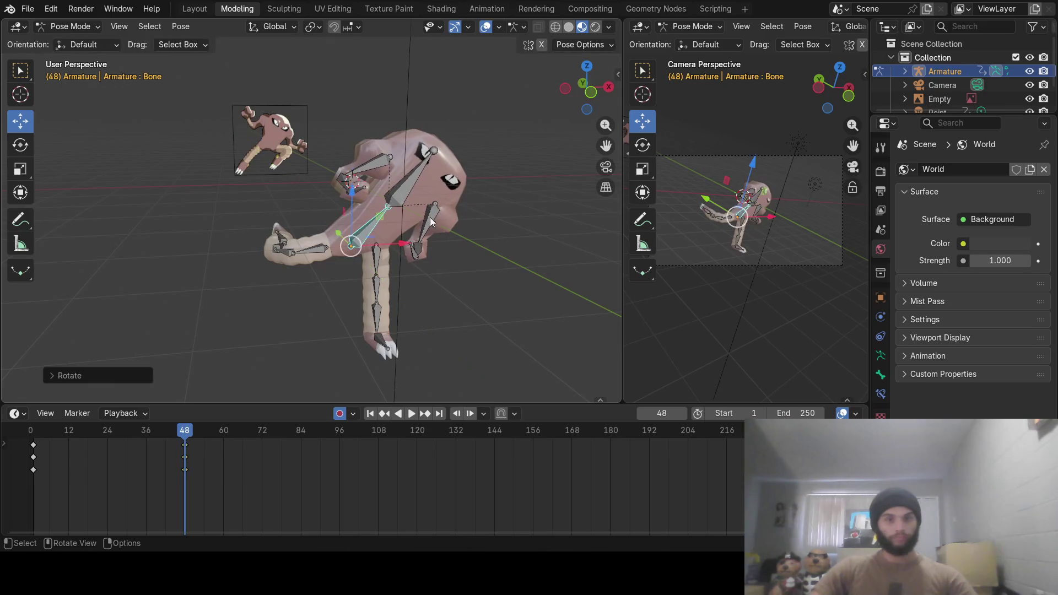
pyautogui.click(415, 194)
pyautogui.press('r')
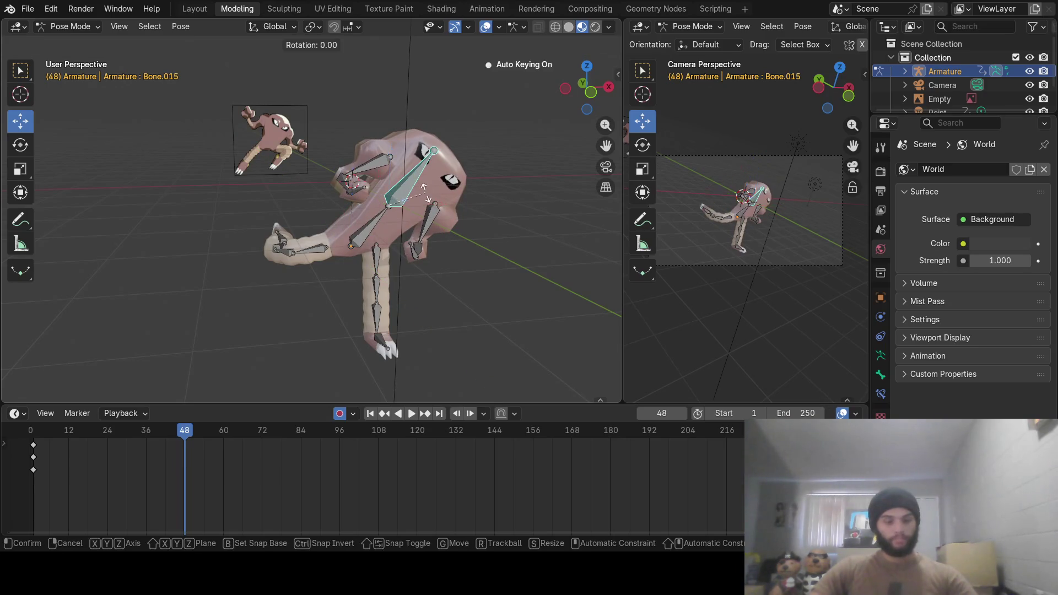
pyautogui.press('y')
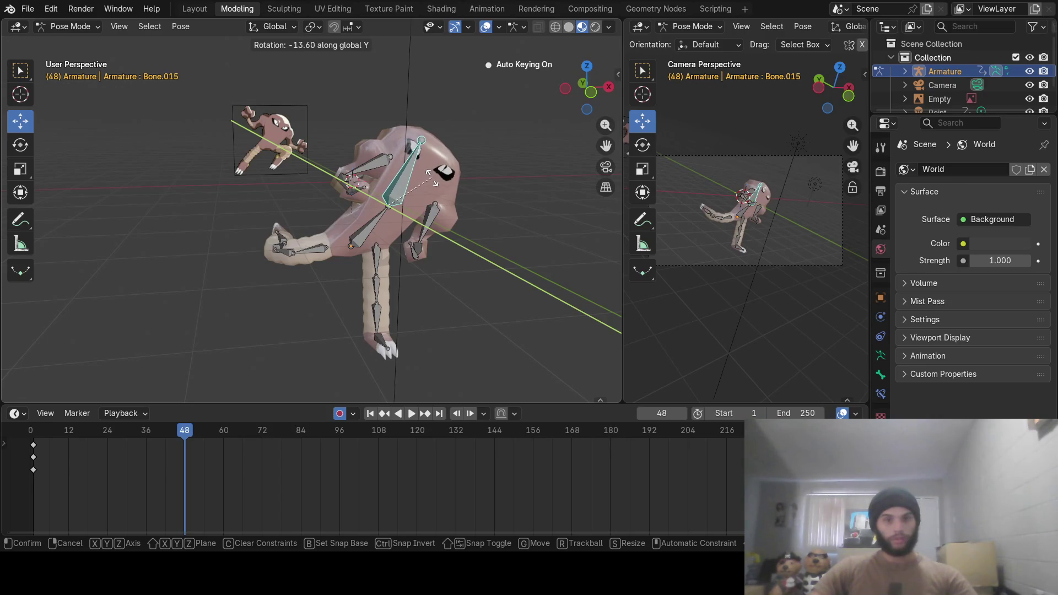
pyautogui.click(432, 175)
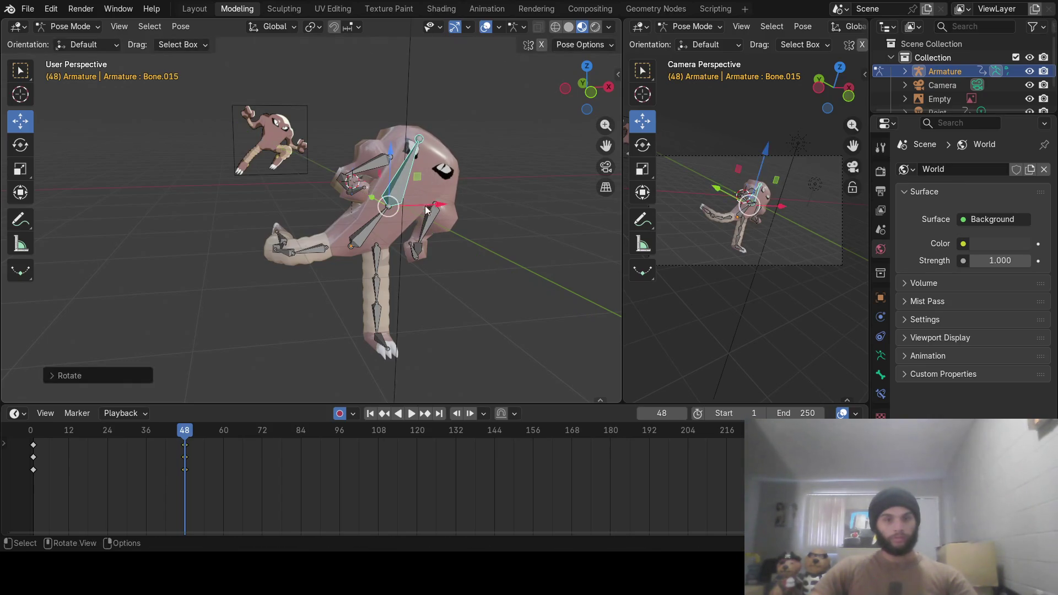
# Play back the animation and scrub the timeline toward frame 60
pyautogui.click(75, 430)
pyautogui.press('space')
pyautogui.moveTo(75, 430)
pyautogui.mouseDown()
pyautogui.moveTo(40, 429)
pyautogui.moveTo(222, 419)
pyautogui.mouseUp()
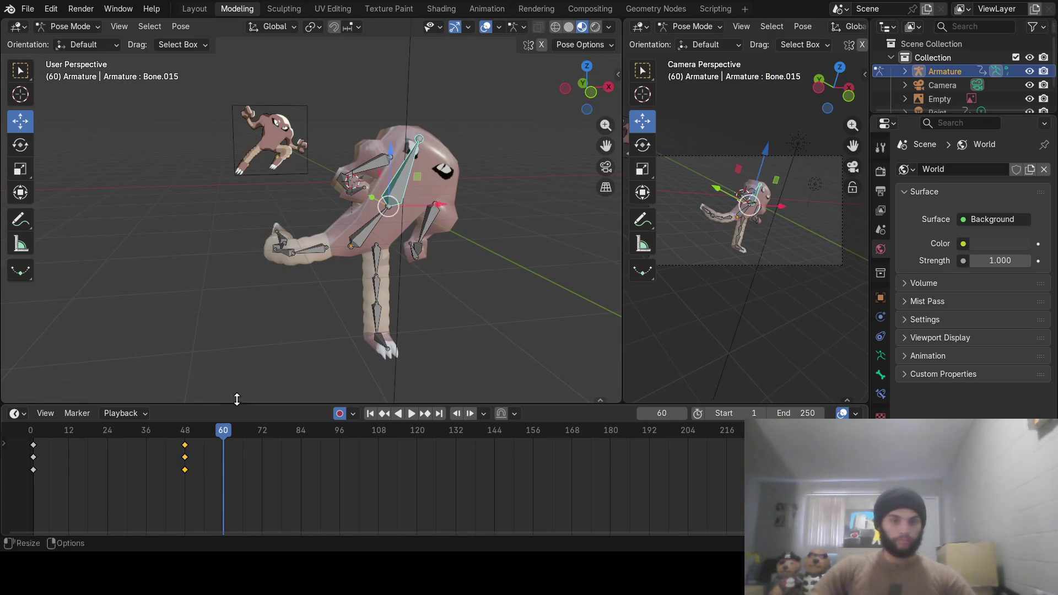
# At frame 60, rotate Bone.012 and Bone.011 about global Z
pyautogui.moveTo(351, 265)
pyautogui.mouseDown(button='middle')
pyautogui.moveTo(380, 284)
pyautogui.moveTo(372, 297)
pyautogui.mouseUp(button='middle')
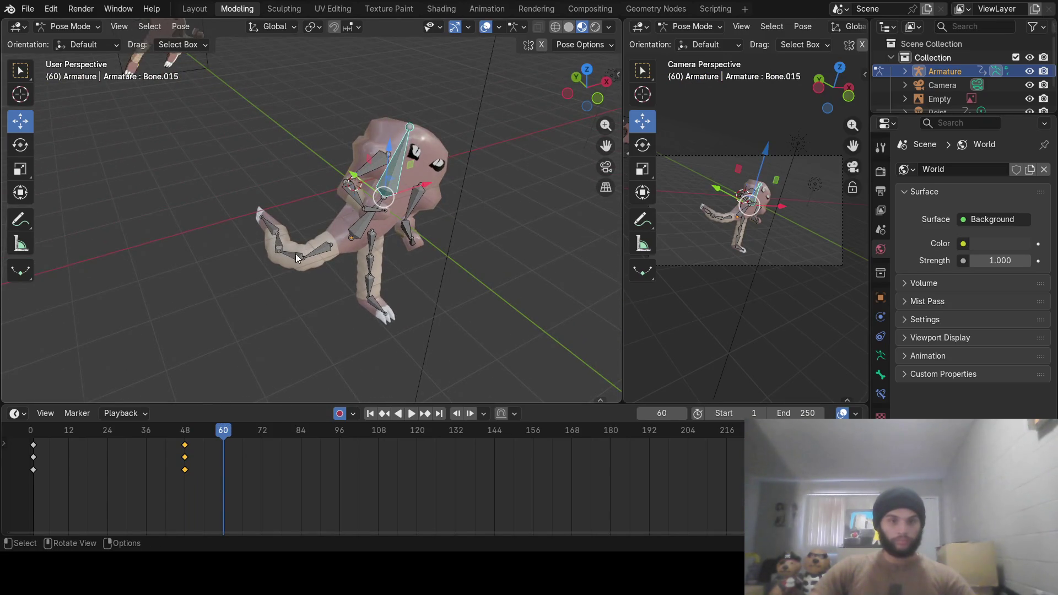
pyautogui.click(280, 248)
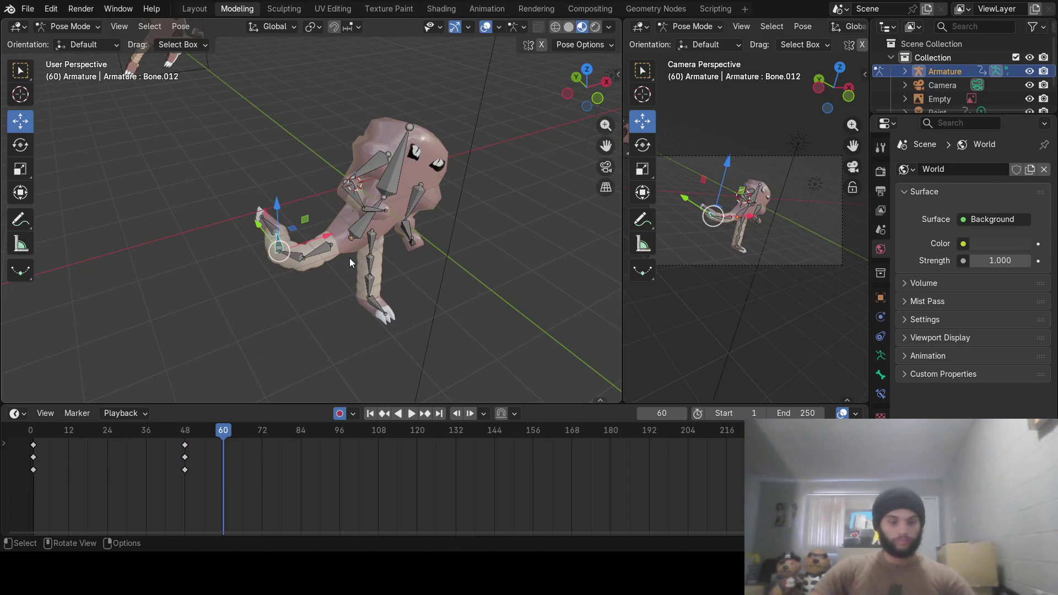
pyautogui.press('r')
pyautogui.press('z')
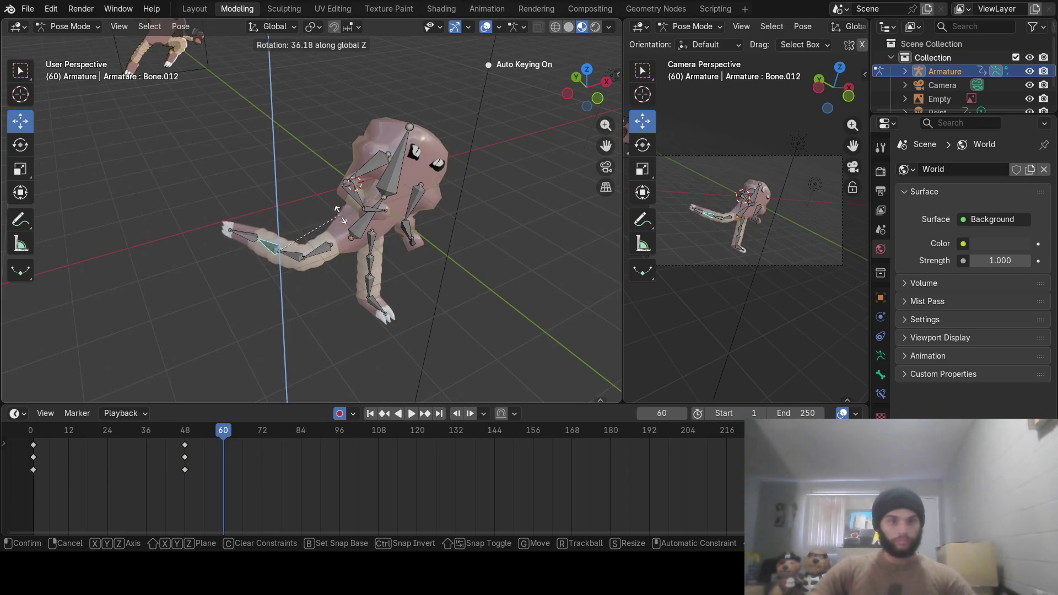
pyautogui.click(334, 210)
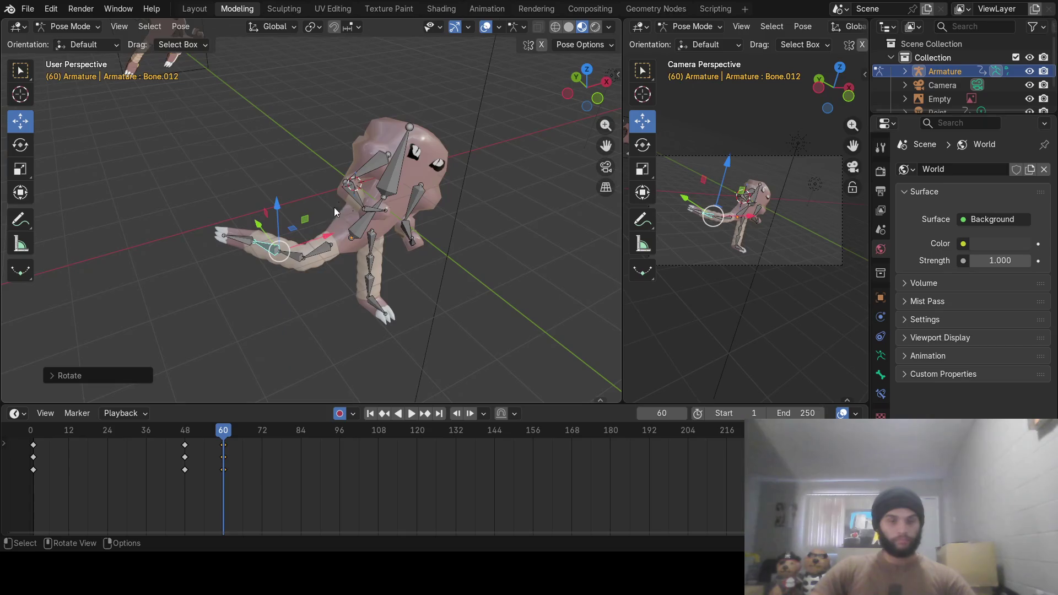
pyautogui.click(298, 255)
pyautogui.press('r')
pyautogui.press('z')
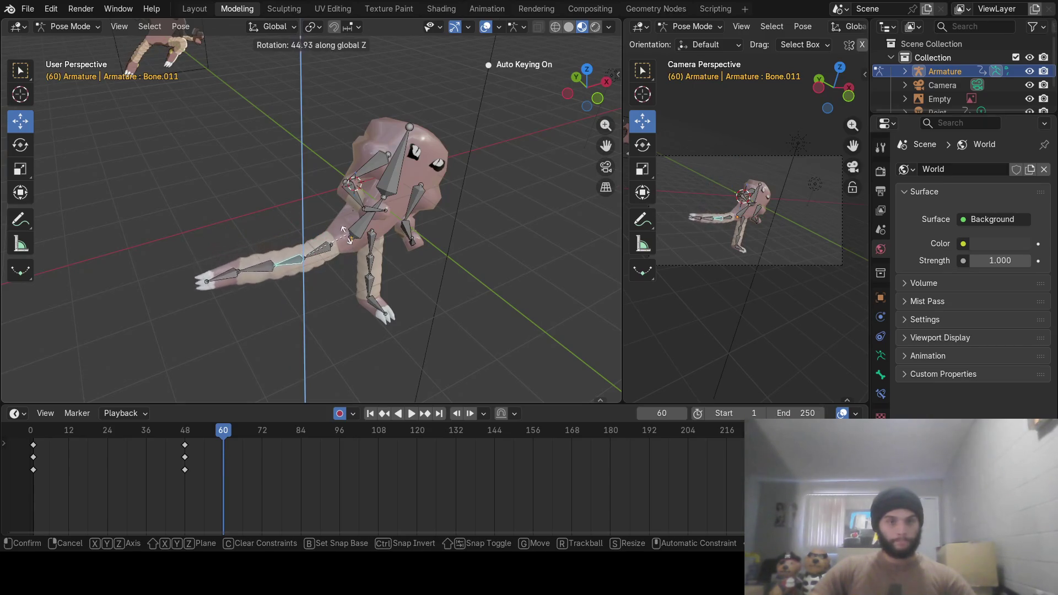
pyautogui.click(338, 219)
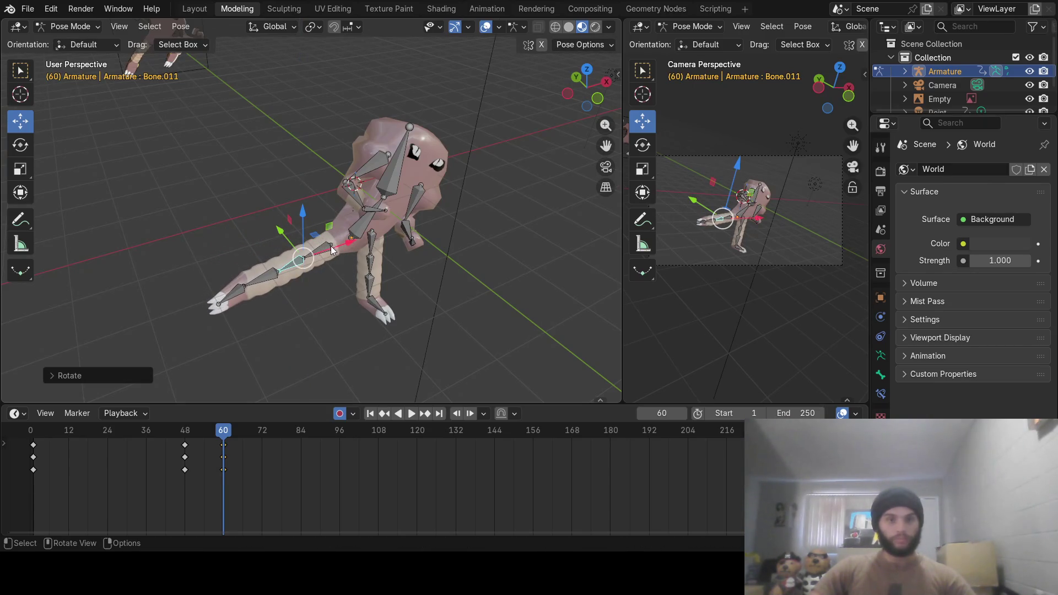
# Rotate Bone.010 about global Z to swing the long limb down to vertical
pyautogui.click(329, 246)
pyautogui.press('r')
pyautogui.press('z')
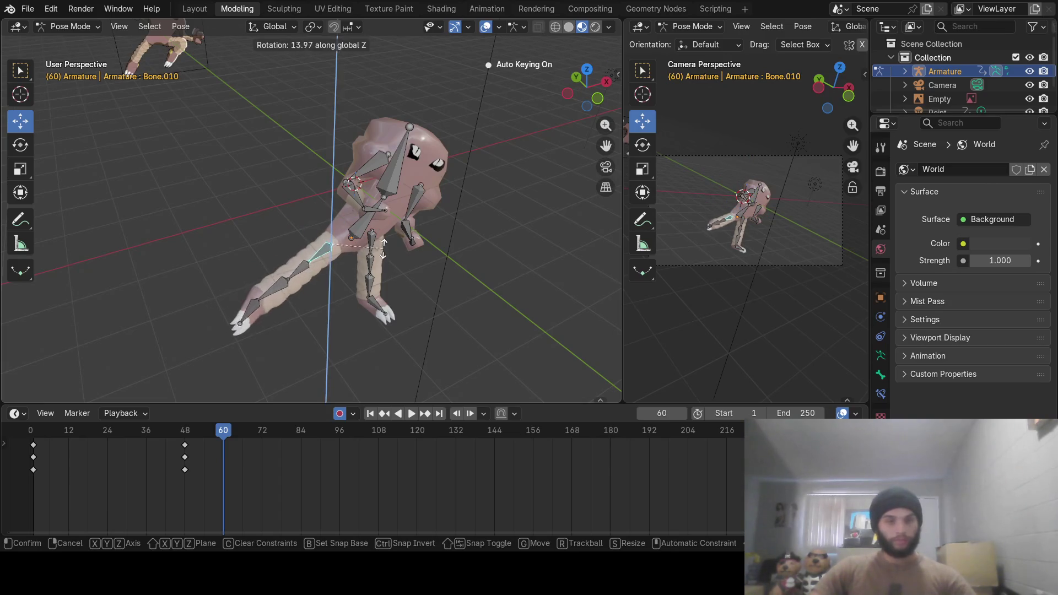
pyautogui.click(383, 242)
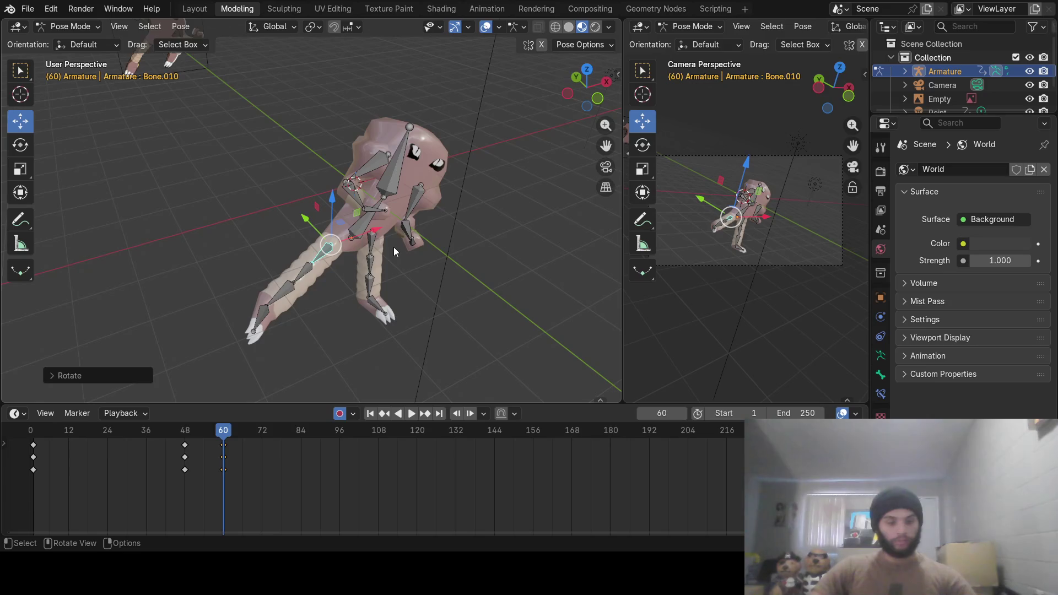
pyautogui.press('r')
pyautogui.press('z')
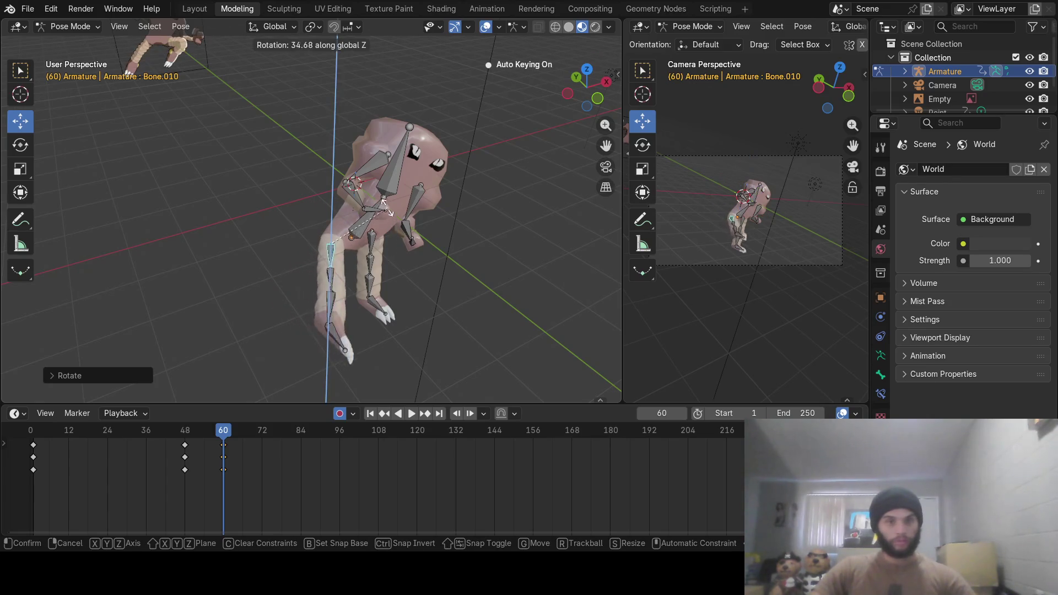
pyautogui.click(387, 208)
pyautogui.moveTo(209, 433)
pyautogui.mouseDown()
pyautogui.moveTo(174, 435)
pyautogui.moveTo(262, 428)
pyautogui.moveTo(33, 441)
pyautogui.moveTo(139, 461)
pyautogui.moveTo(301, 444)
pyautogui.moveTo(164, 461)
pyautogui.moveTo(223, 466)
pyautogui.mouseUp()
# Turn the body bone about global Z and reposition Bone.010, then review the motion
pyautogui.click(364, 231)
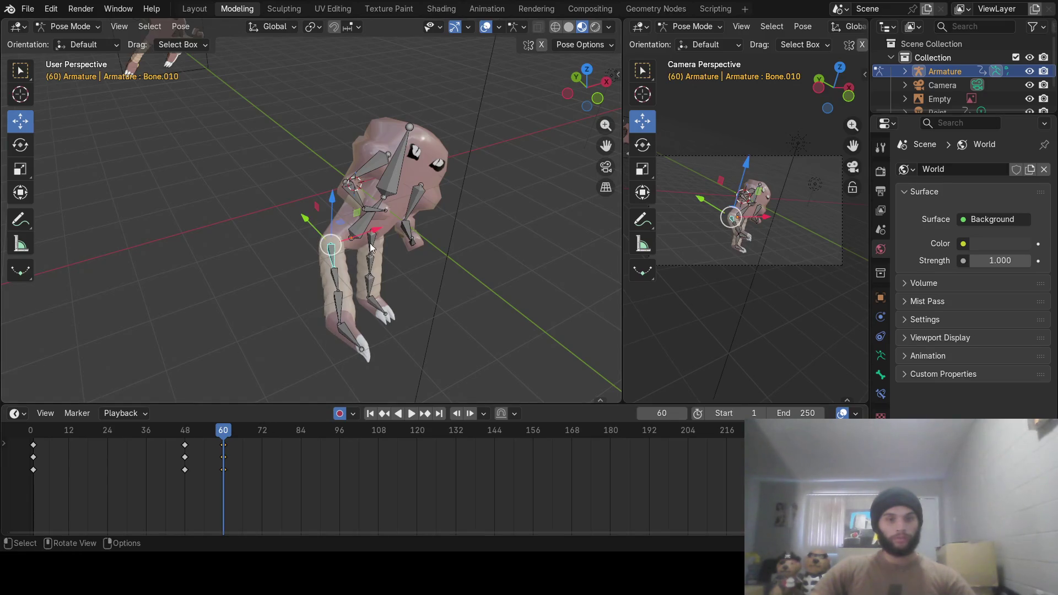
pyautogui.press('r')
pyautogui.press('z')
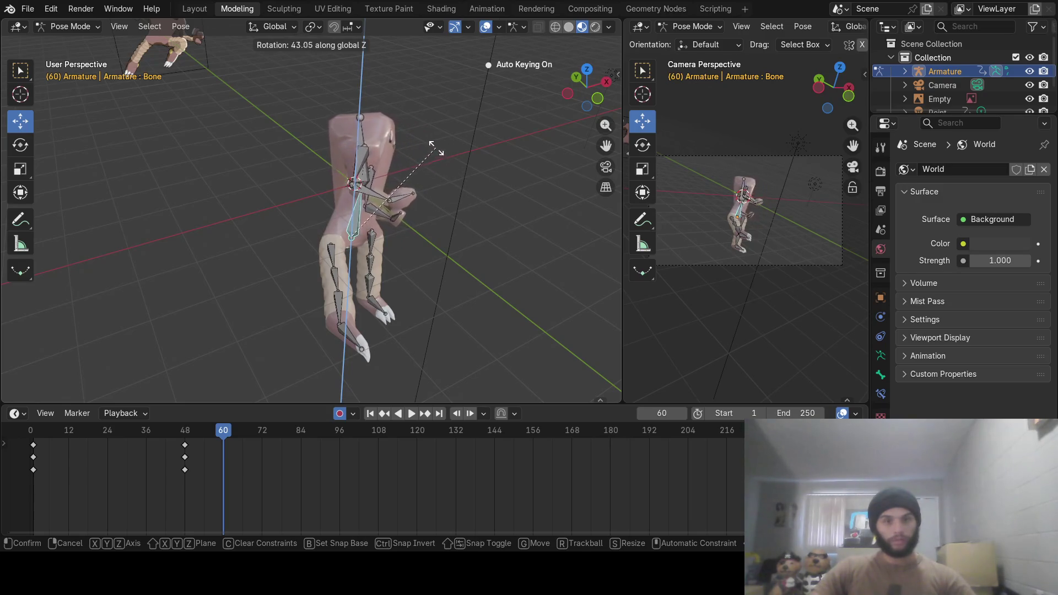
pyautogui.click(418, 135)
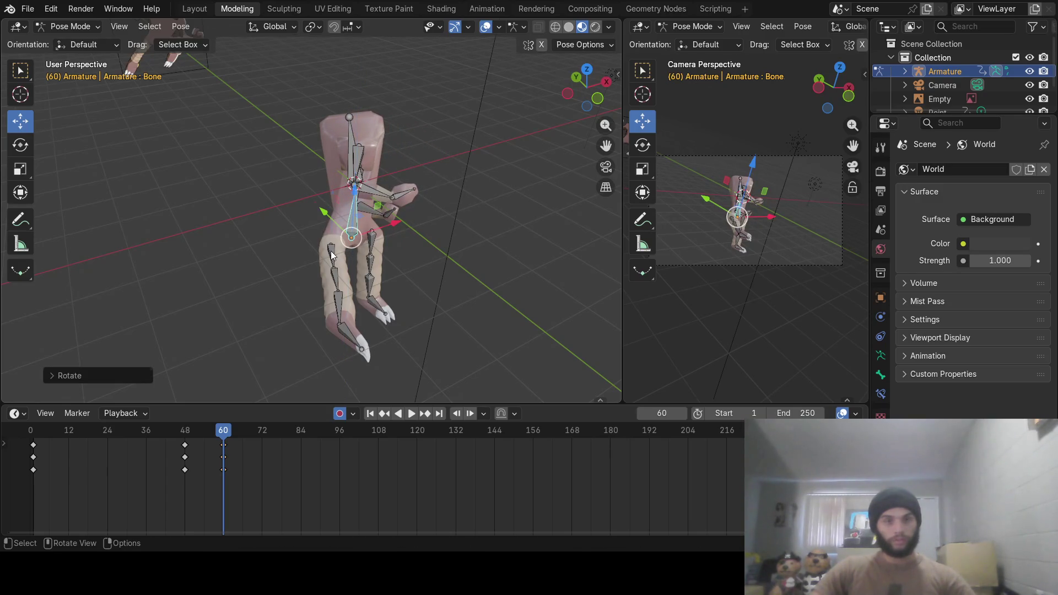
pyautogui.click(331, 255)
pyautogui.press('g')
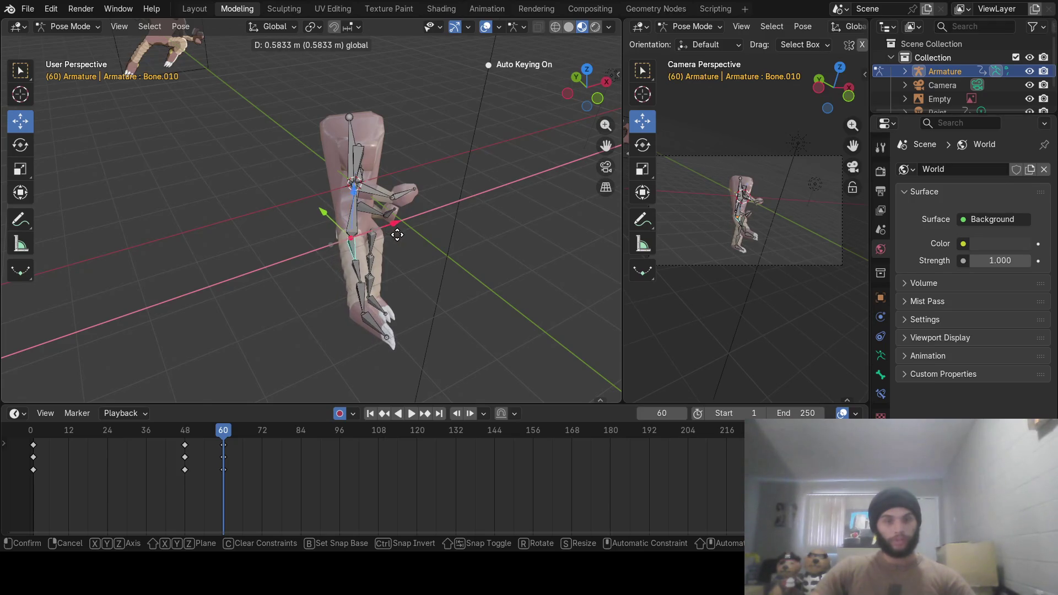
pyautogui.click(395, 233)
pyautogui.moveTo(180, 451)
pyautogui.mouseDown()
pyautogui.moveTo(124, 455)
pyautogui.moveTo(239, 445)
pyautogui.moveTo(16, 475)
pyautogui.moveTo(185, 487)
pyautogui.mouseUp()
# At frame 48, rotate the body bone a further −33.75° about global Z, then review the motion
pyautogui.click(353, 224)
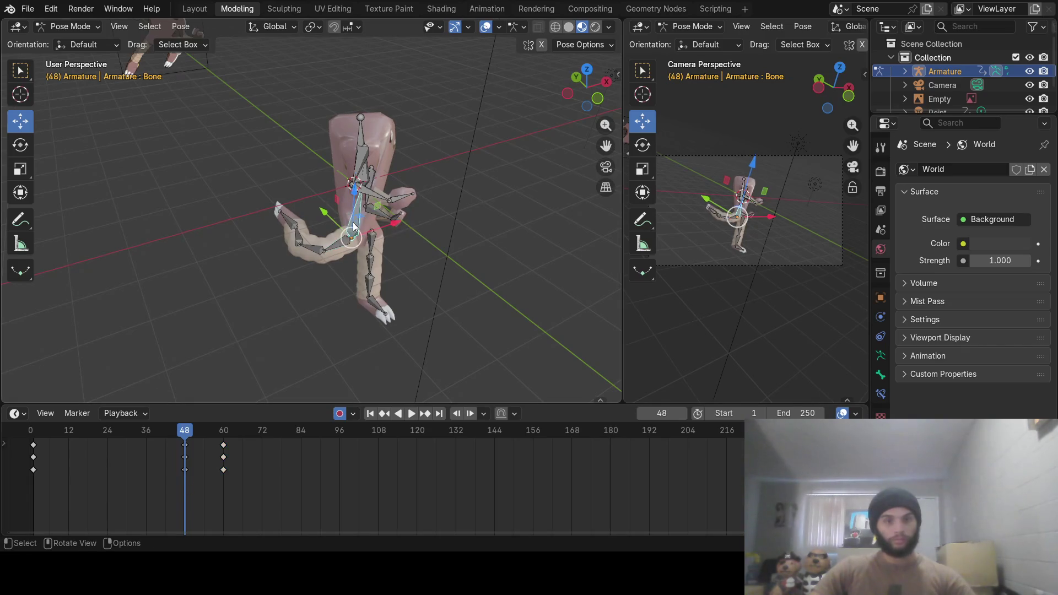
pyautogui.moveTo(437, 247)
pyautogui.mouseDown(button='middle')
pyautogui.moveTo(396, 243)
pyautogui.moveTo(350, 206)
pyautogui.moveTo(382, 229)
pyautogui.moveTo(434, 236)
pyautogui.mouseUp(button='middle')
pyautogui.press('r')
pyautogui.press('z')
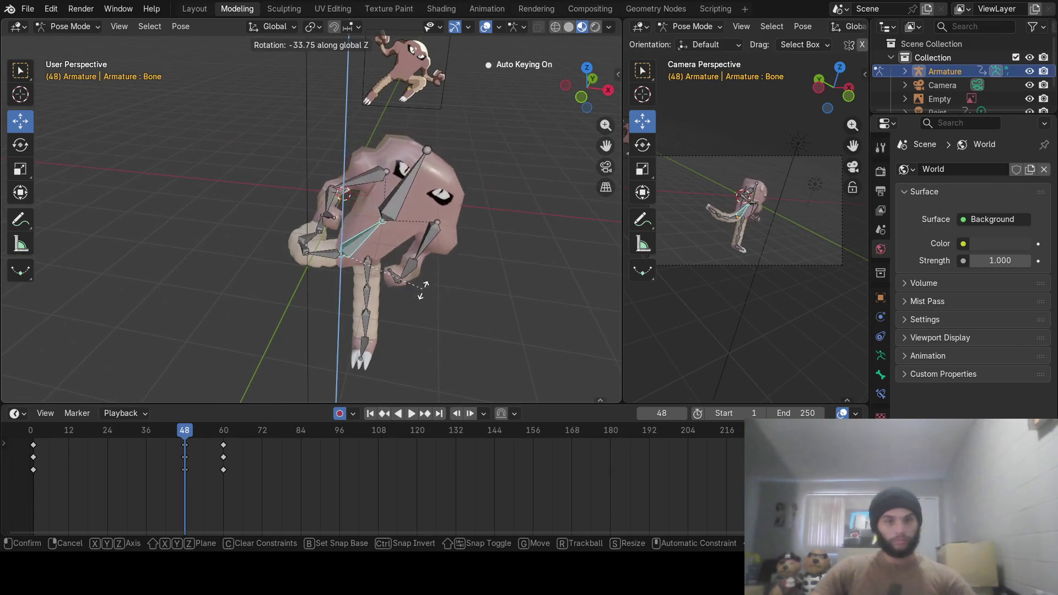
pyautogui.click(396, 323)
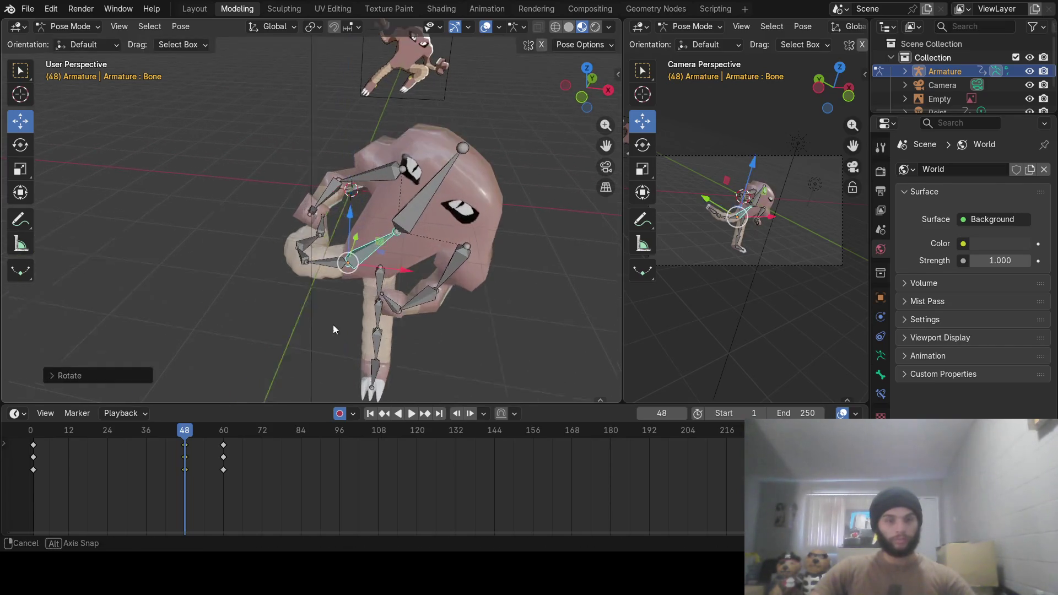
pyautogui.moveTo(185, 438)
pyautogui.mouseDown()
pyautogui.moveTo(32, 440)
pyautogui.moveTo(163, 461)
pyautogui.moveTo(240, 455)
pyautogui.mouseUp()
pyautogui.moveTo(336, 336)
pyautogui.mouseDown(button='middle')
pyautogui.moveTo(369, 292)
pyautogui.moveTo(335, 243)
pyautogui.mouseUp(button='middle')
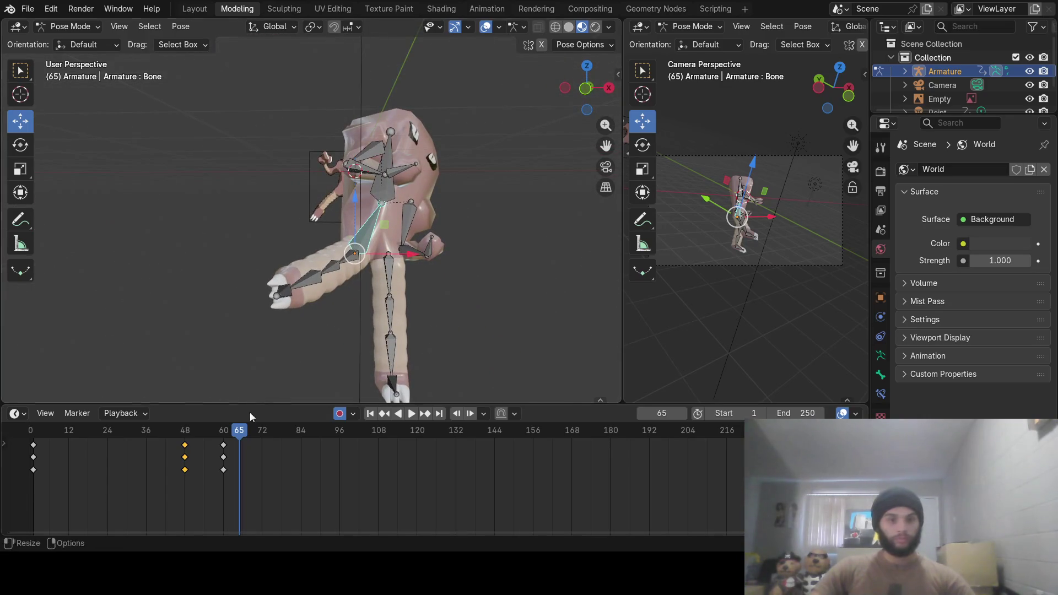
# At frame 60, rotate Bone.010 about 38° to raise the long limb
pyautogui.moveTo(245, 432)
pyautogui.mouseDown()
pyautogui.moveTo(71, 433)
pyautogui.moveTo(223, 433)
pyautogui.mouseUp()
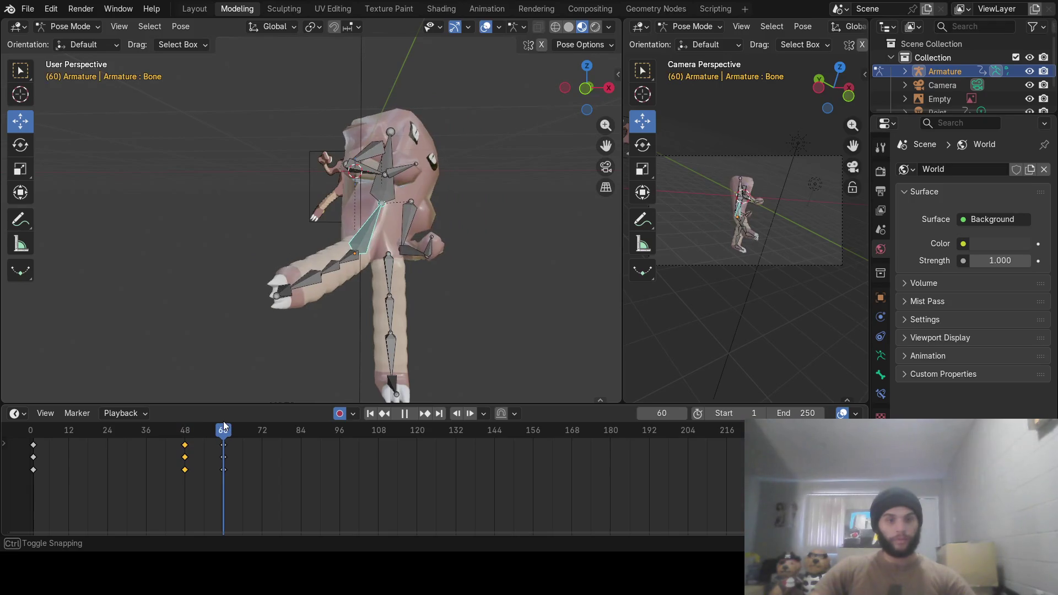
pyautogui.moveTo(331, 380)
pyautogui.mouseDown(button='middle')
pyautogui.moveTo(368, 319)
pyautogui.moveTo(327, 271)
pyautogui.mouseUp(button='middle')
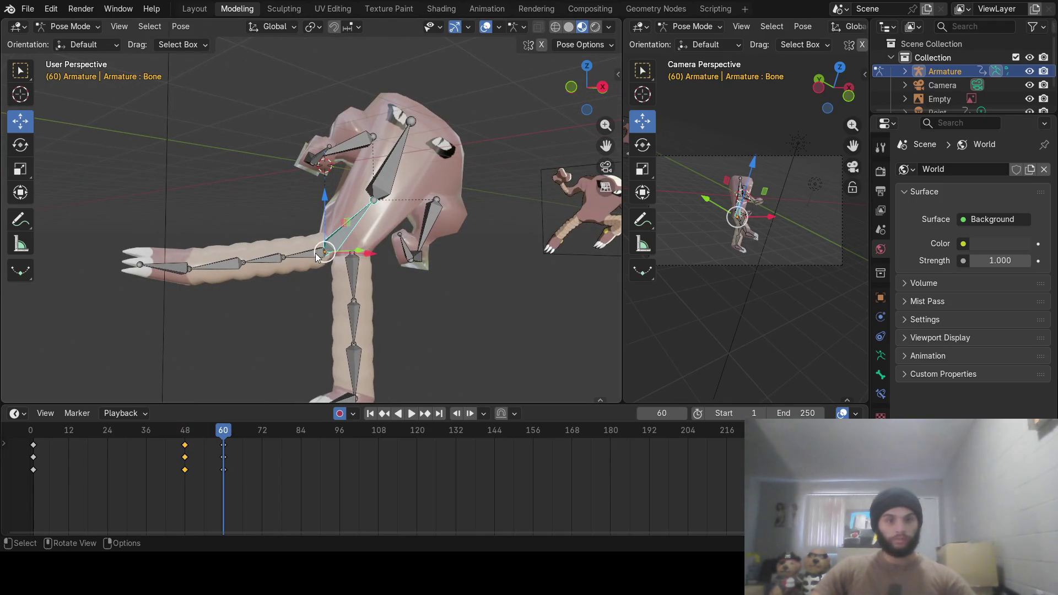
pyautogui.click(312, 258)
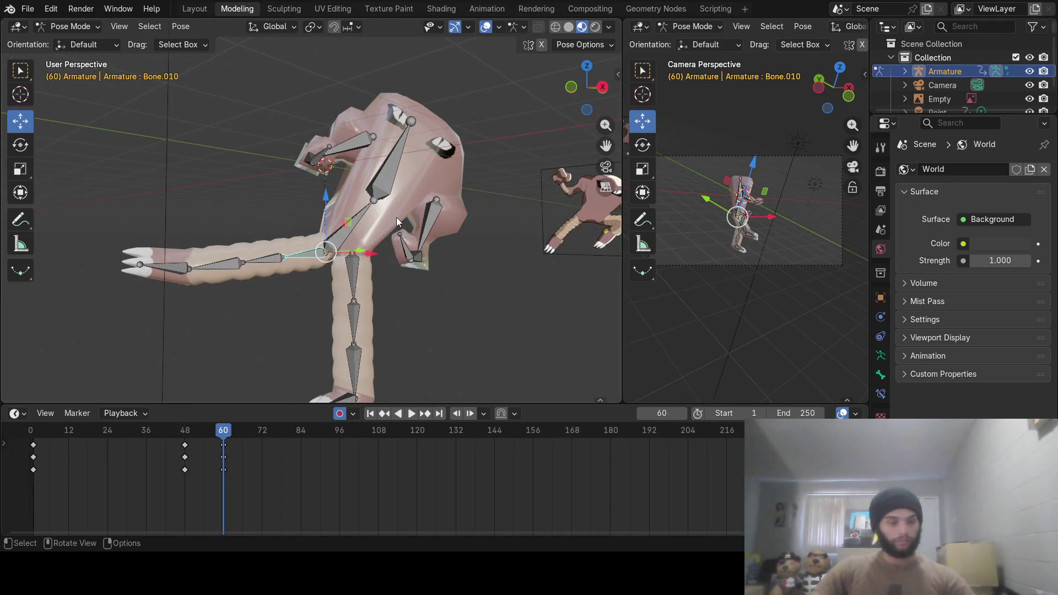
pyautogui.press('r')
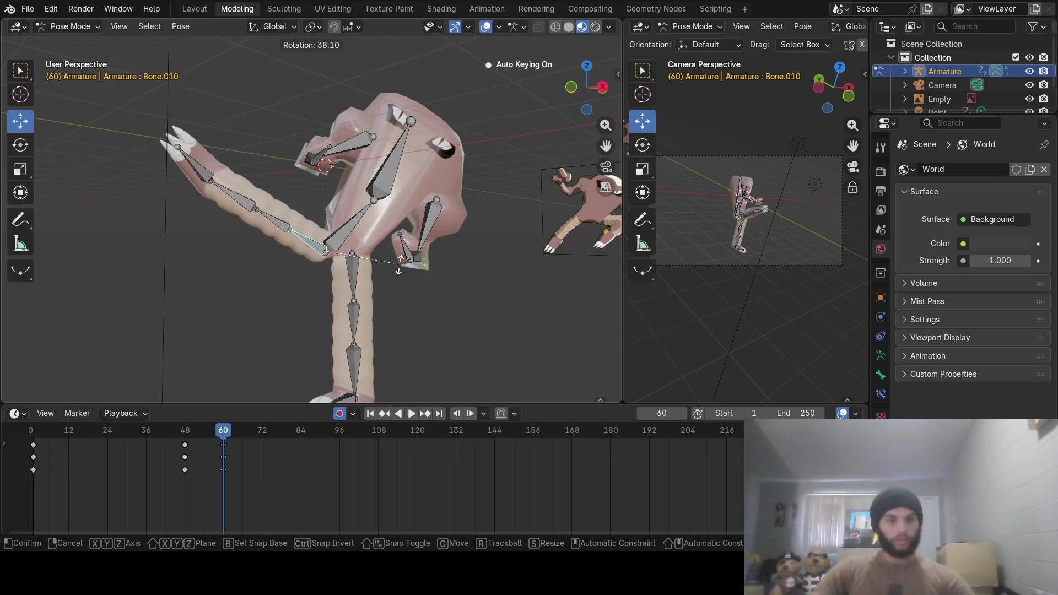
pyautogui.click(395, 267)
# Play and scrub the animation past the last keyframe to frame 84
pyautogui.moveTo(206, 340)
pyautogui.mouseDown(button='middle')
pyautogui.moveTo(282, 320)
pyautogui.moveTo(300, 349)
pyautogui.mouseUp(button='middle')
pyautogui.hotkey('ctrl', 'shift', 'space')
pyautogui.moveTo(206, 432)
pyautogui.mouseDown()
pyautogui.moveTo(113, 438)
pyautogui.moveTo(236, 444)
pyautogui.moveTo(29, 441)
pyautogui.moveTo(266, 436)
pyautogui.moveTo(115, 434)
pyautogui.moveTo(230, 438)
pyautogui.mouseUp()
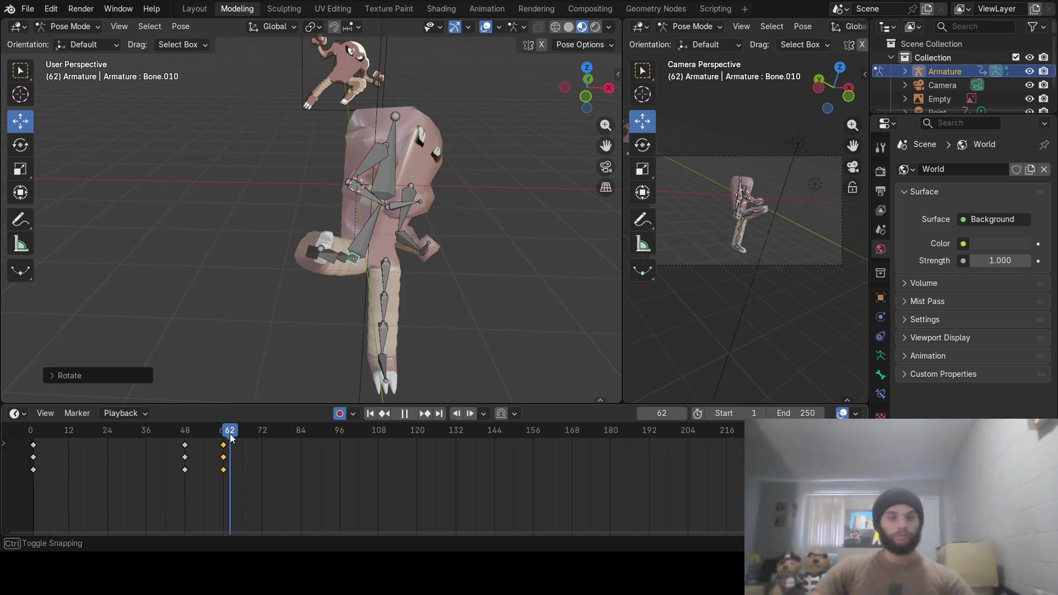
pyautogui.moveTo(231, 436); pyautogui.dragTo(299, 449)
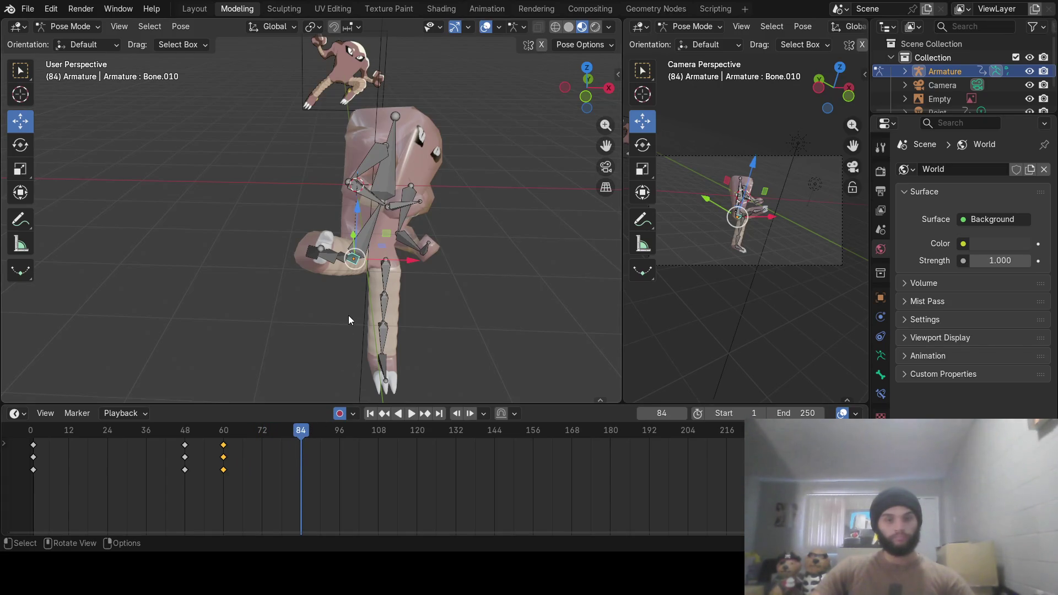
pyautogui.moveTo(345, 322); pyautogui.dragTo(344, 335, button='middle')
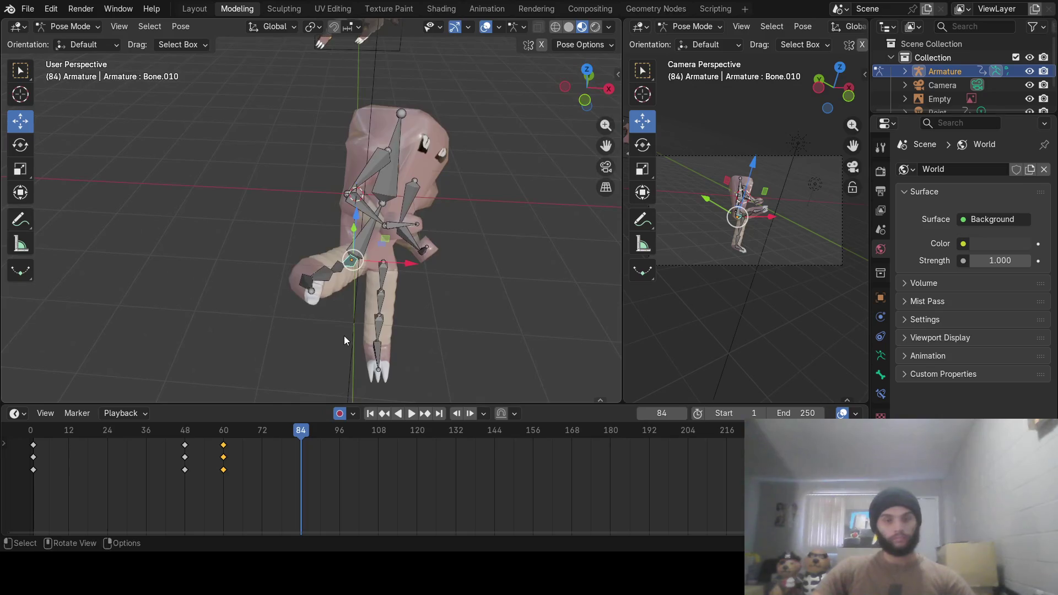
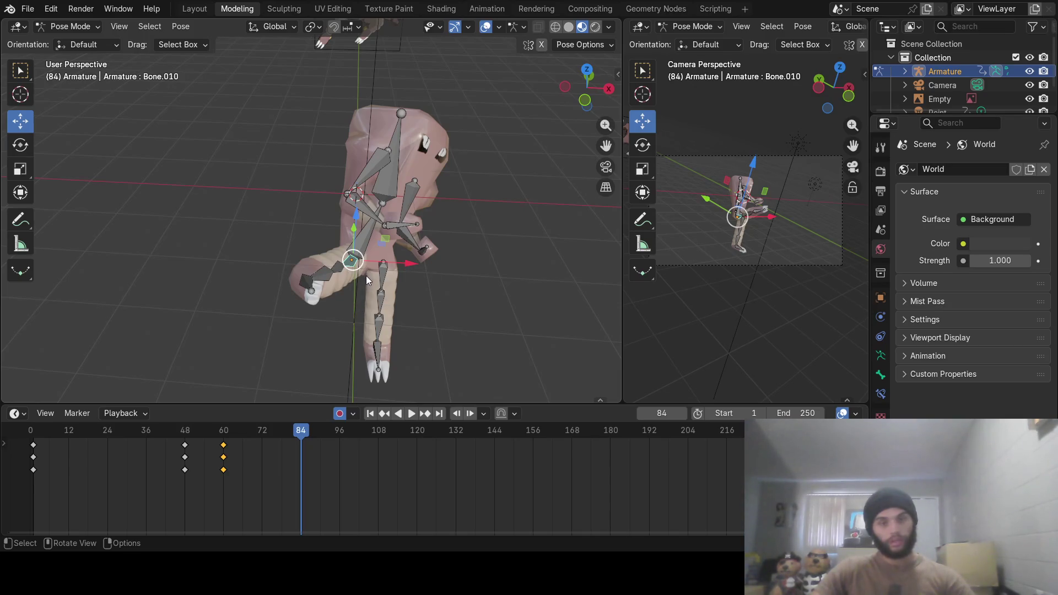
# Twist the spine bone around the Z axis at frame 84
pyautogui.click(363, 245)
pyautogui.press('r')
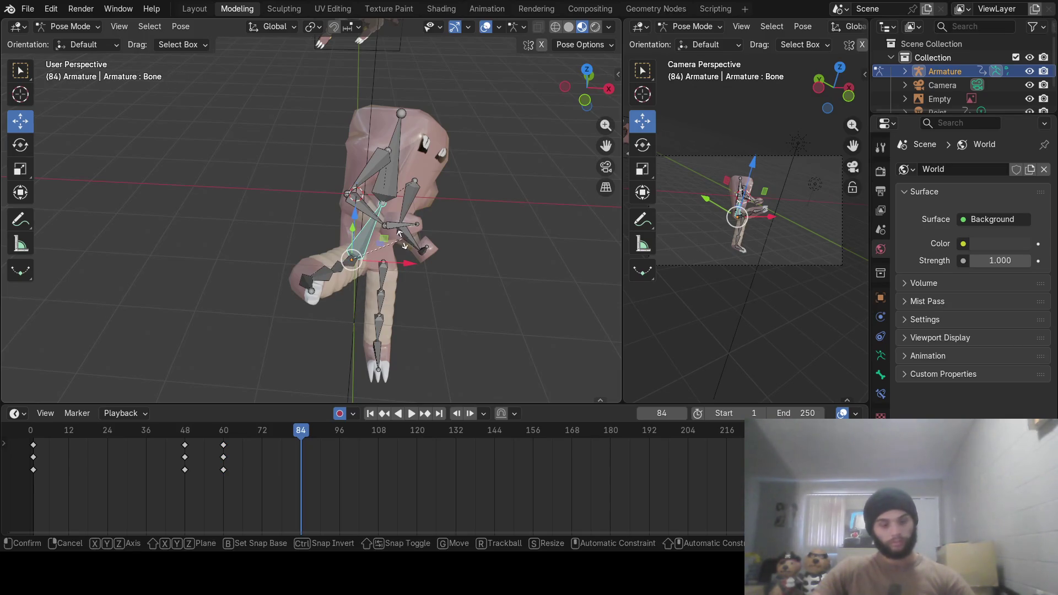
pyautogui.press('z')
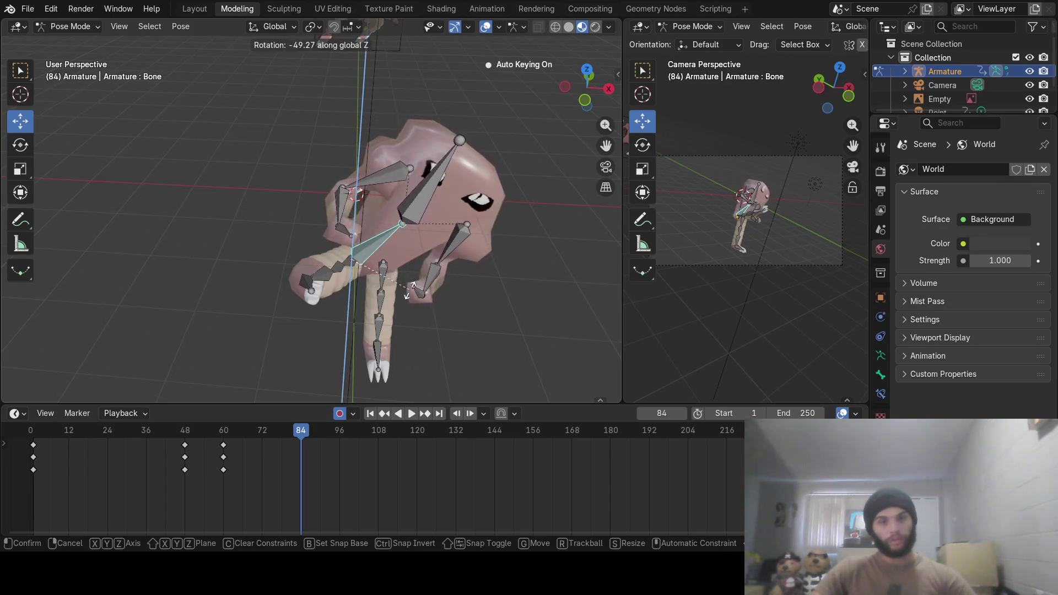
pyautogui.click(411, 295)
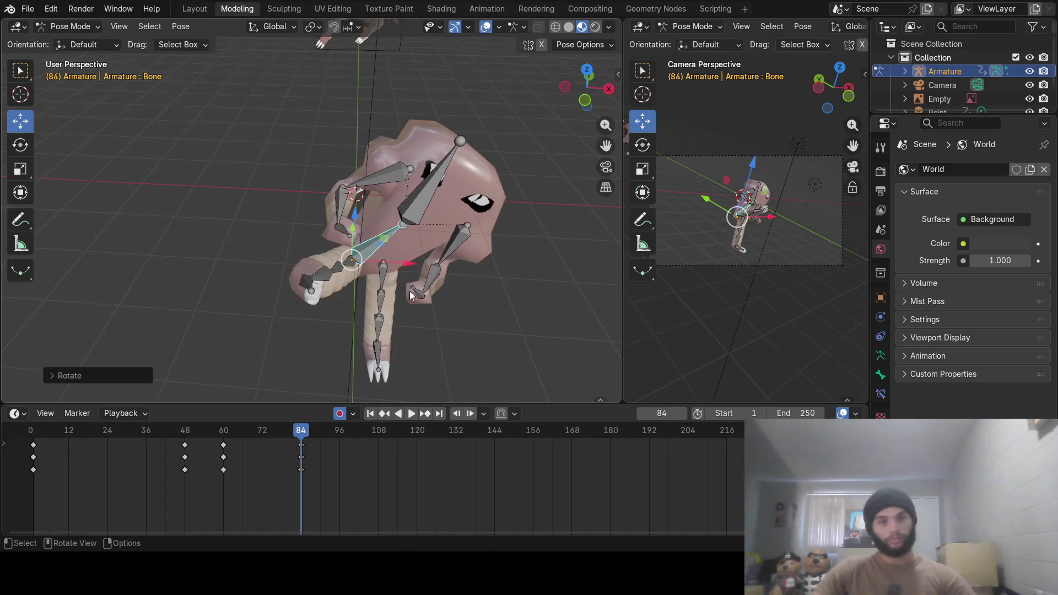
# Swing thigh bone Bone.010 into a tucked pose, then move the playhead toward frame 108
pyautogui.click(349, 266)
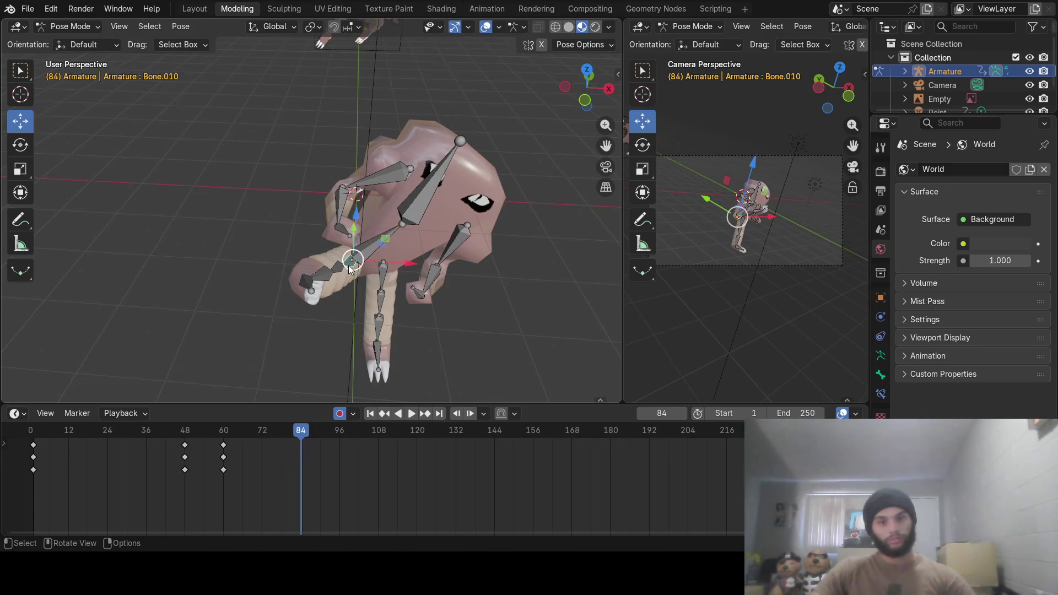
pyautogui.moveTo(353, 277)
pyautogui.mouseDown(button='middle')
pyautogui.moveTo(389, 286)
pyautogui.moveTo(393, 270)
pyautogui.mouseUp(button='middle')
pyautogui.press('r')
pyautogui.click(387, 250)
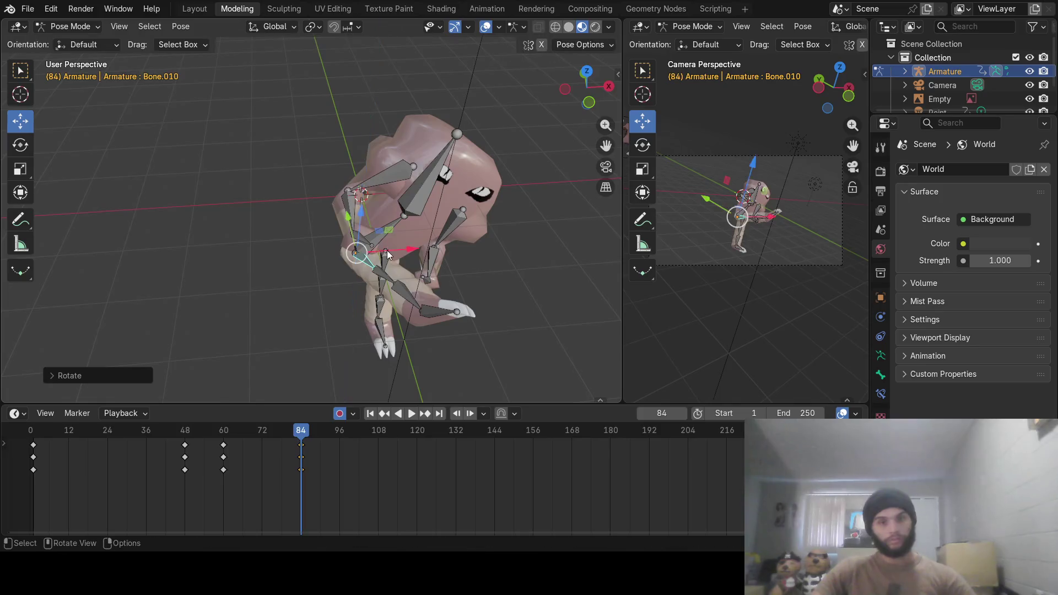
pyautogui.moveTo(300, 431)
pyautogui.mouseDown()
pyautogui.moveTo(184, 438)
pyautogui.moveTo(280, 440)
pyautogui.moveTo(378, 459)
pyautogui.mouseUp()
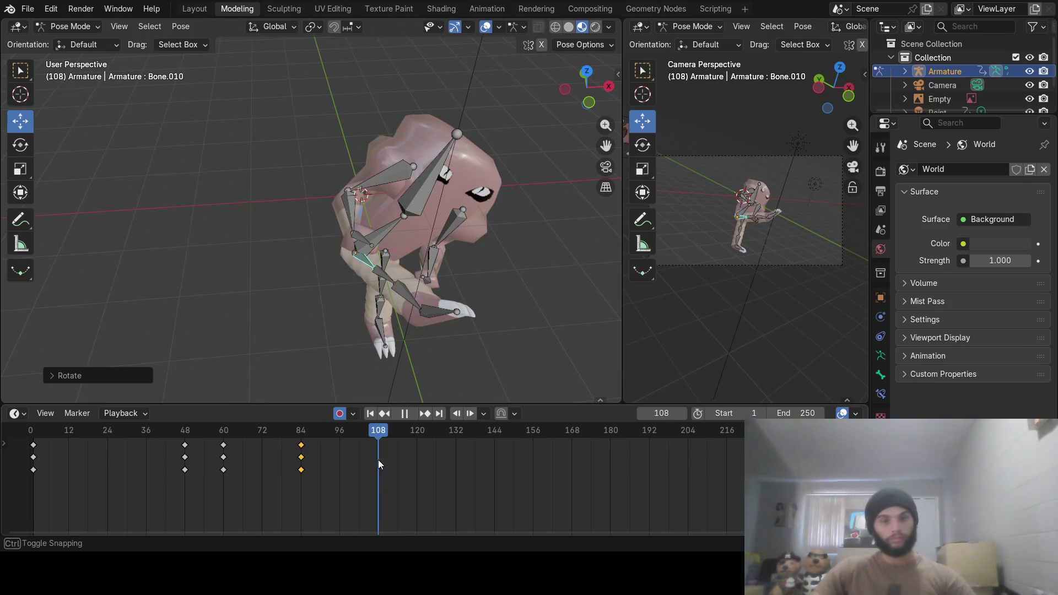
# At frame 108, lower the raised leg and rotate foot bone Bone.014
pyautogui.moveTo(372, 335)
pyautogui.mouseDown(button='middle')
pyautogui.moveTo(452, 316)
pyautogui.moveTo(432, 200)
pyautogui.mouseUp(button='middle')
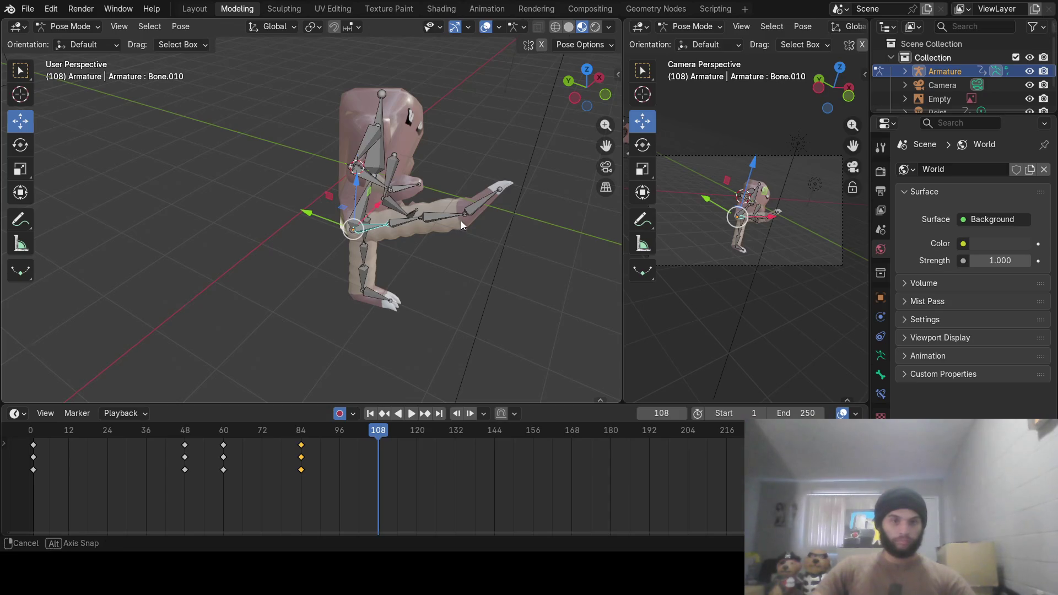
pyautogui.moveTo(460, 220)
pyautogui.mouseDown(button='middle')
pyautogui.moveTo(491, 211)
pyautogui.moveTo(459, 167)
pyautogui.moveTo(451, 189)
pyautogui.mouseUp(button='middle')
pyautogui.press('r')
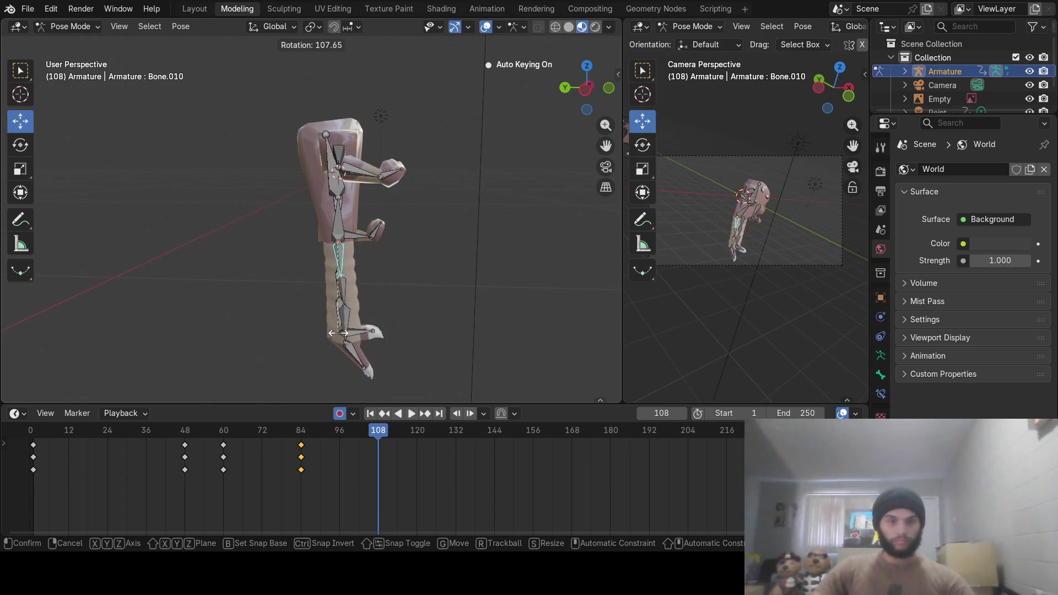
pyautogui.click(329, 290)
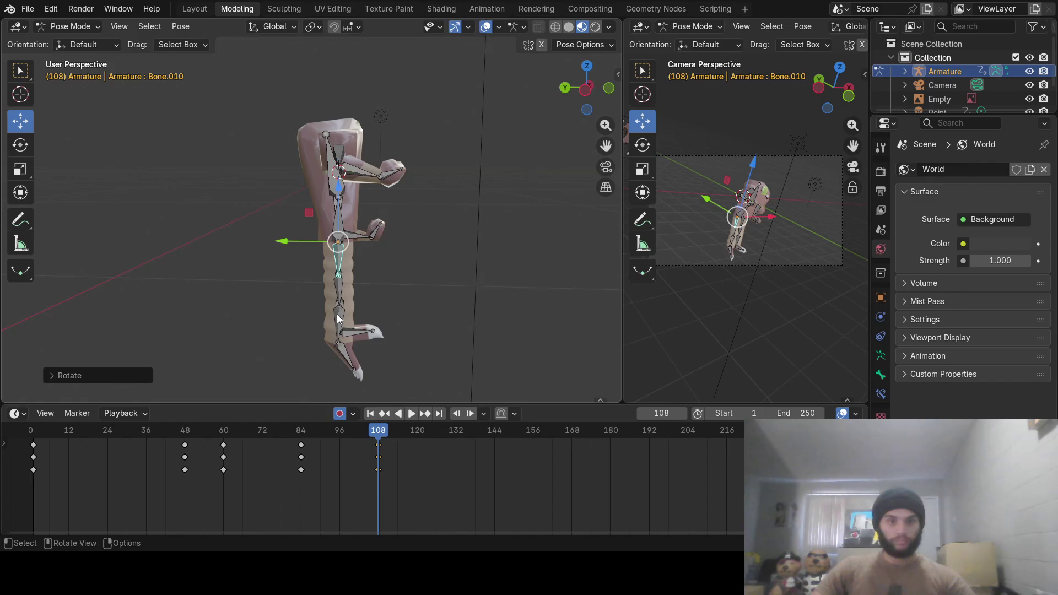
pyautogui.click(339, 347)
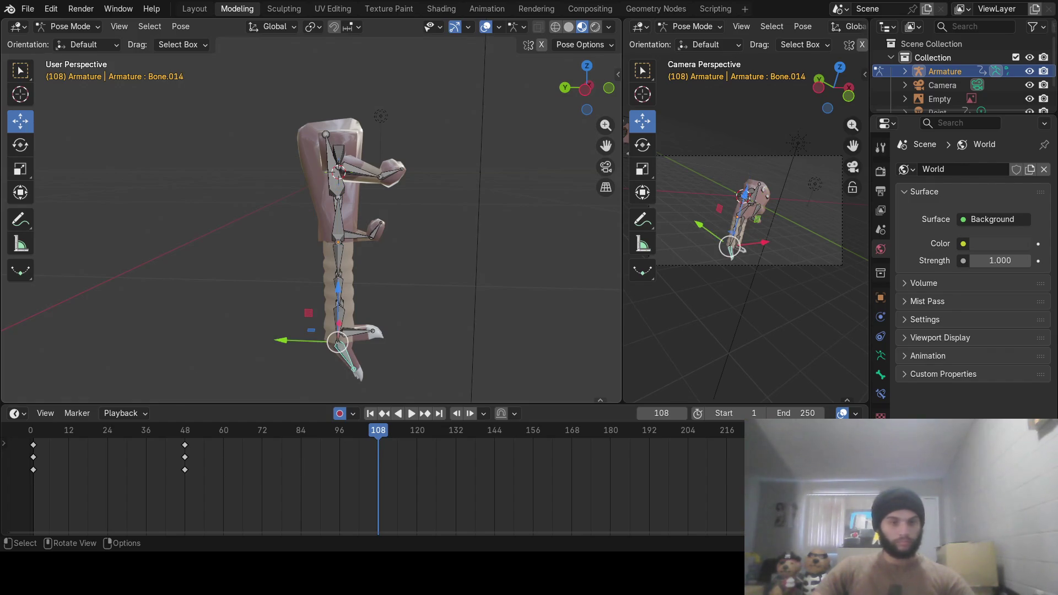
pyautogui.press('r')
pyautogui.click(433, 299)
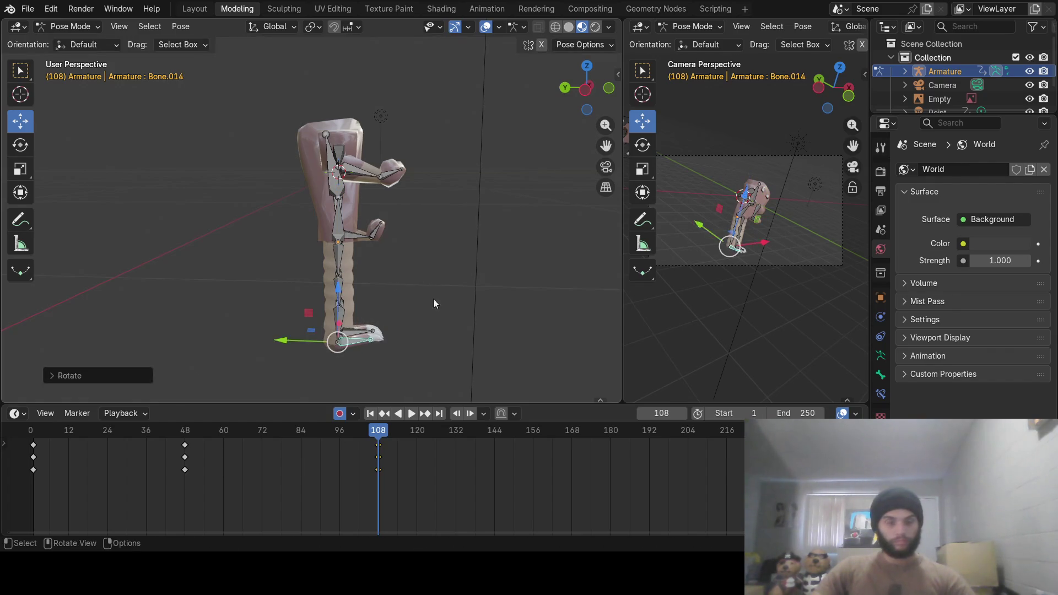
# Rotate thigh bone Bone.010 around the Y axis
pyautogui.moveTo(433, 299)
pyautogui.mouseDown(button='middle')
pyautogui.moveTo(268, 326)
pyautogui.moveTo(317, 301)
pyautogui.mouseUp(button='middle')
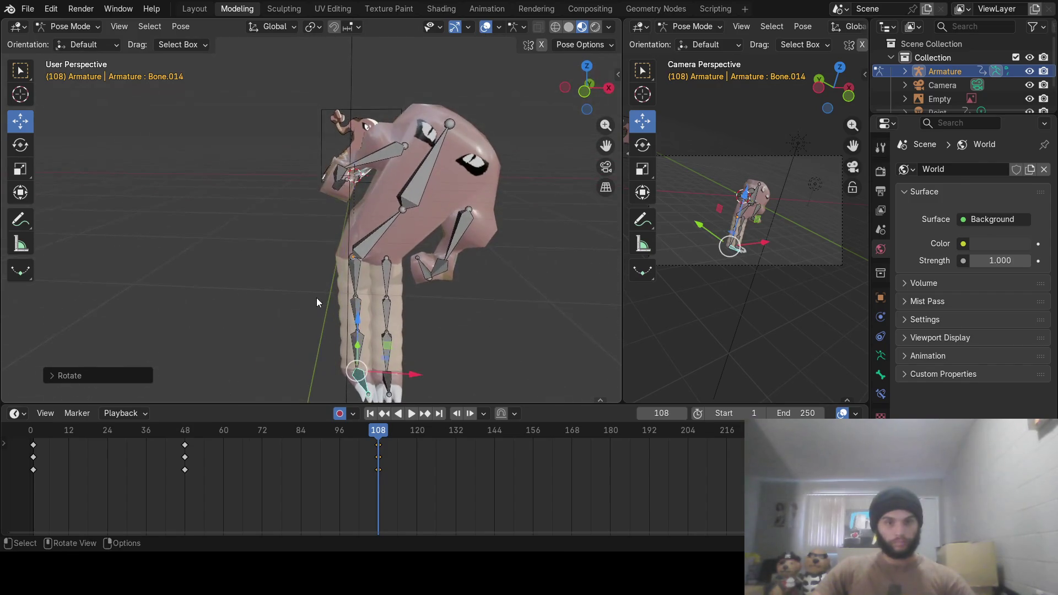
pyautogui.click(355, 273)
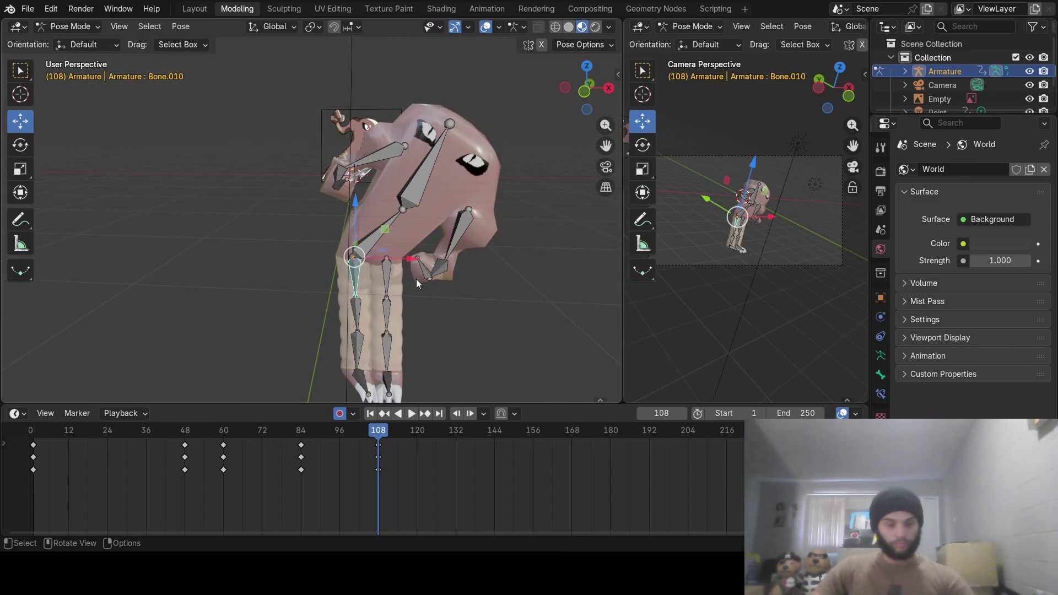
pyautogui.press('r')
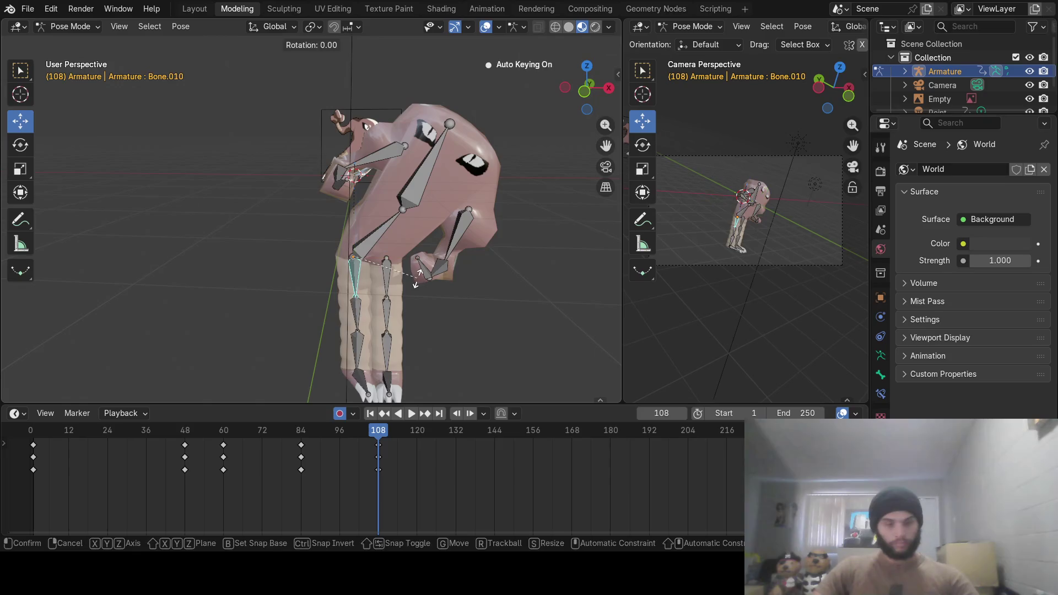
pyautogui.press('y')
pyautogui.click(413, 286)
# Rotate foot bone Bone.014 again to flatten the foot
pyautogui.moveTo(405, 303)
pyautogui.mouseDown(button='middle')
pyautogui.moveTo(405, 265)
pyautogui.moveTo(396, 266)
pyautogui.mouseUp(button='middle')
pyautogui.click(344, 385)
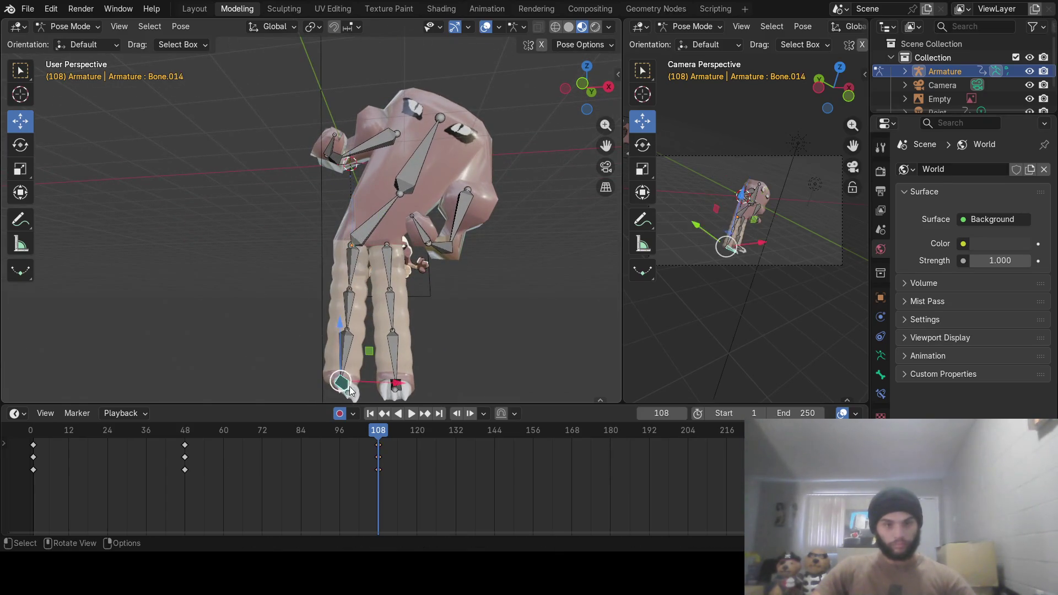
pyautogui.moveTo(349, 386)
pyautogui.mouseDown(button='middle')
pyautogui.moveTo(359, 356)
pyautogui.moveTo(458, 368)
pyautogui.mouseUp(button='middle')
pyautogui.press('r')
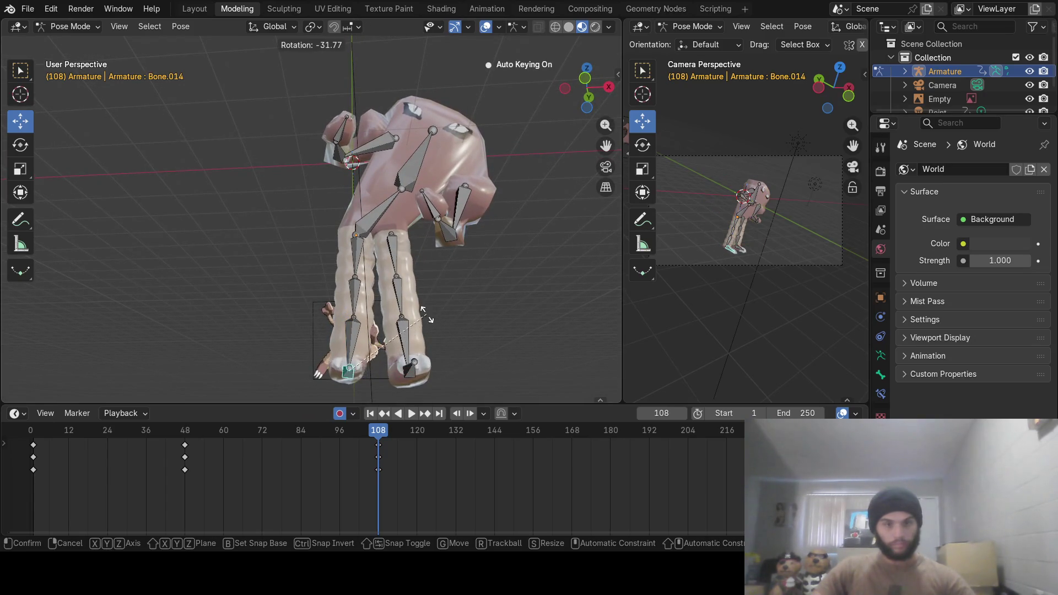
pyautogui.click(422, 308)
pyautogui.moveTo(422, 309); pyautogui.dragTo(422, 362, button='middle')
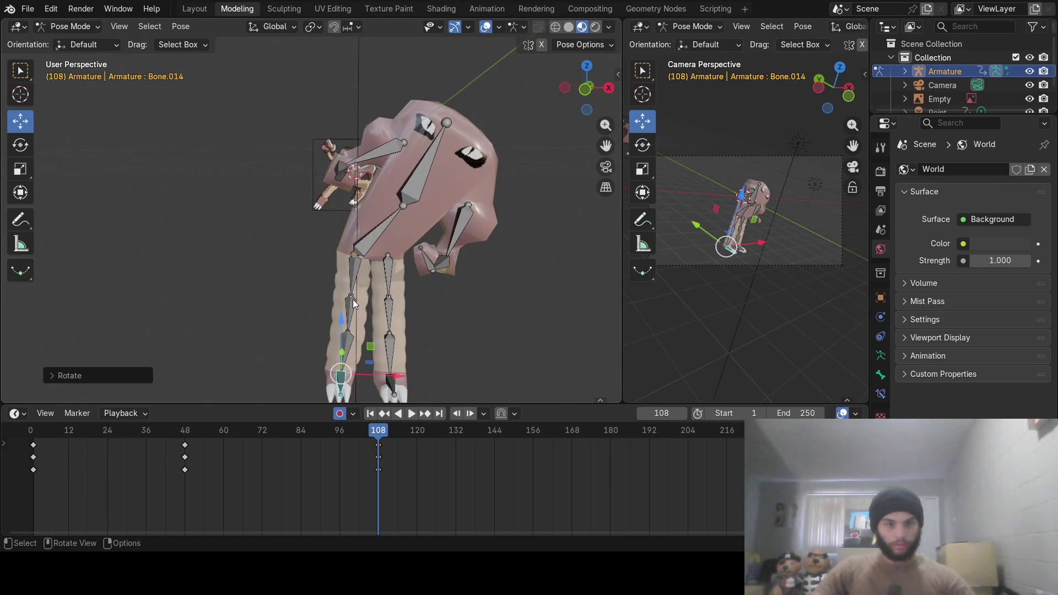
# Straighten the spine and head bone Bone.015 with Y-axis rotations
pyautogui.click(378, 231)
pyautogui.press('r')
pyautogui.press('y')
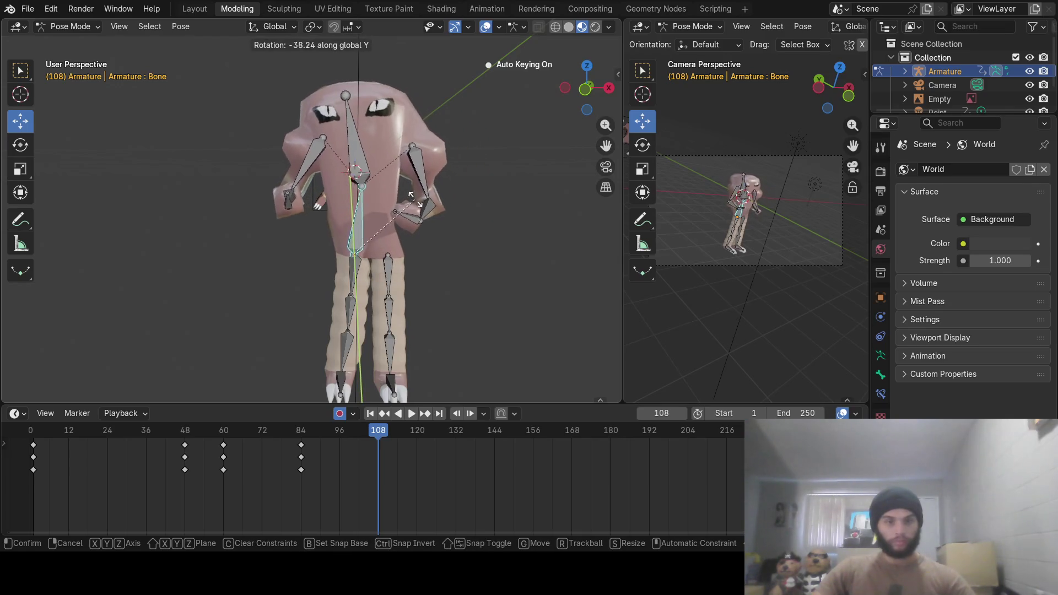
pyautogui.click(378, 175)
pyautogui.click(357, 171)
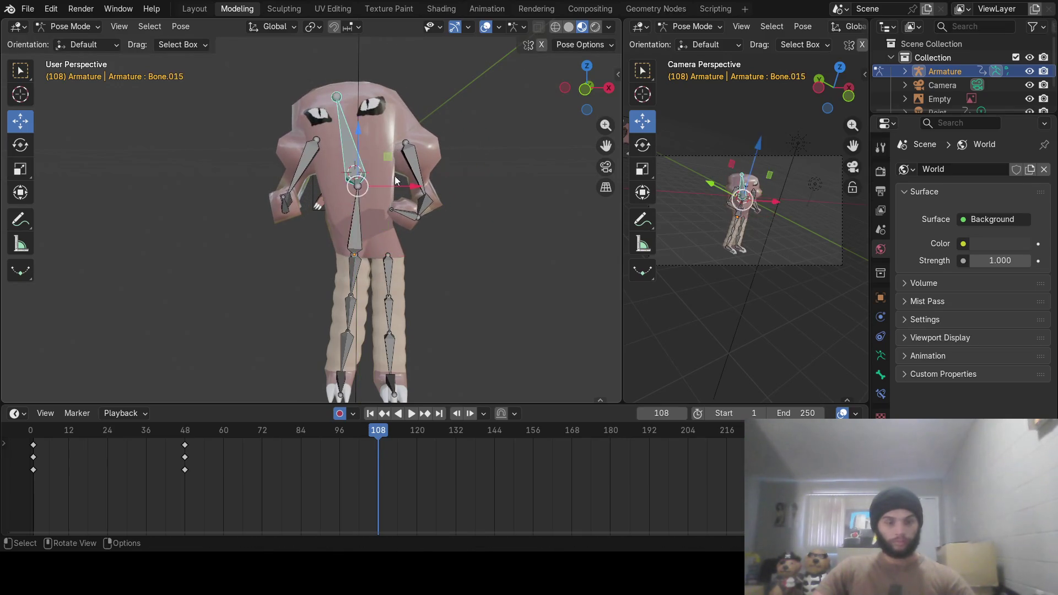
pyautogui.press('r')
pyautogui.press('y')
pyautogui.click(406, 192)
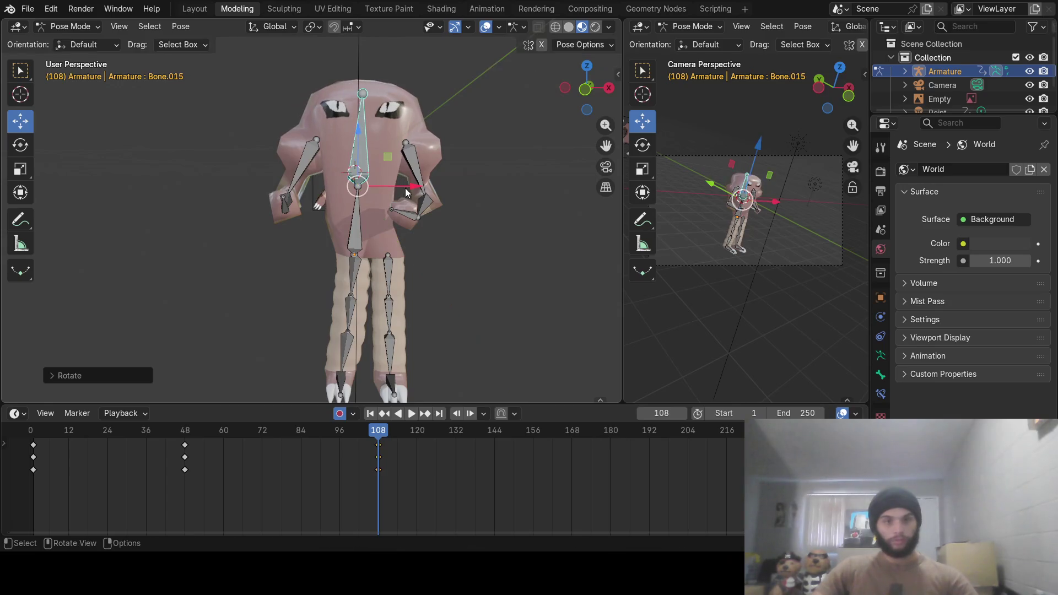
# Shift thigh bone Bone.010 sideways along X and return the playhead to frame 0
pyautogui.click(355, 273)
pyautogui.moveTo(408, 260); pyautogui.dragTo(384, 261)
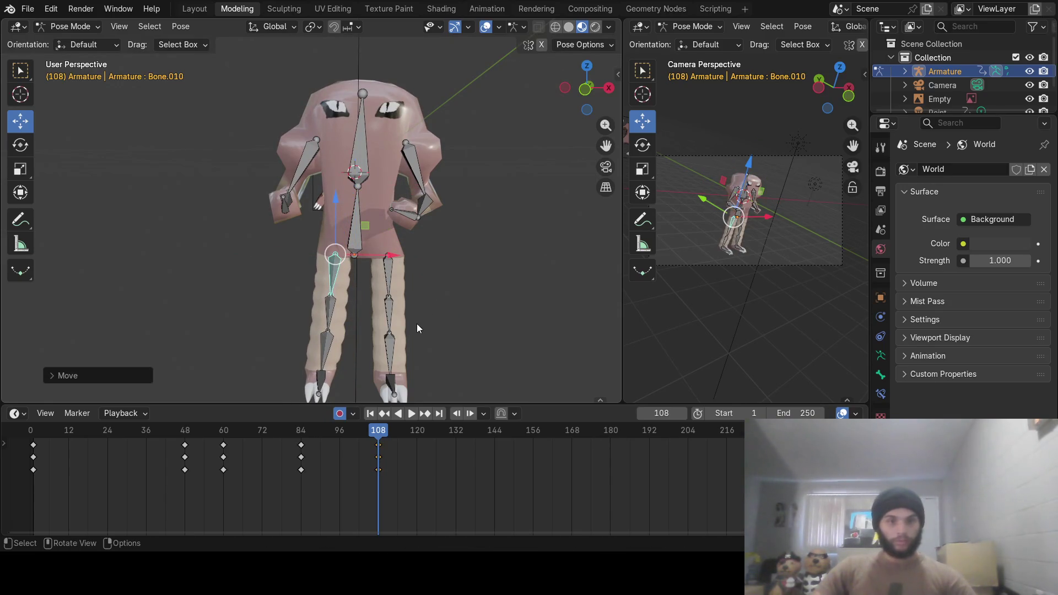
pyautogui.moveTo(305, 437)
pyautogui.mouseDown()
pyautogui.moveTo(170, 436)
pyautogui.moveTo(11, 462)
pyautogui.moveTo(171, 471)
pyautogui.moveTo(277, 453)
pyautogui.moveTo(346, 467)
pyautogui.moveTo(30, 466)
pyautogui.mouseUp()
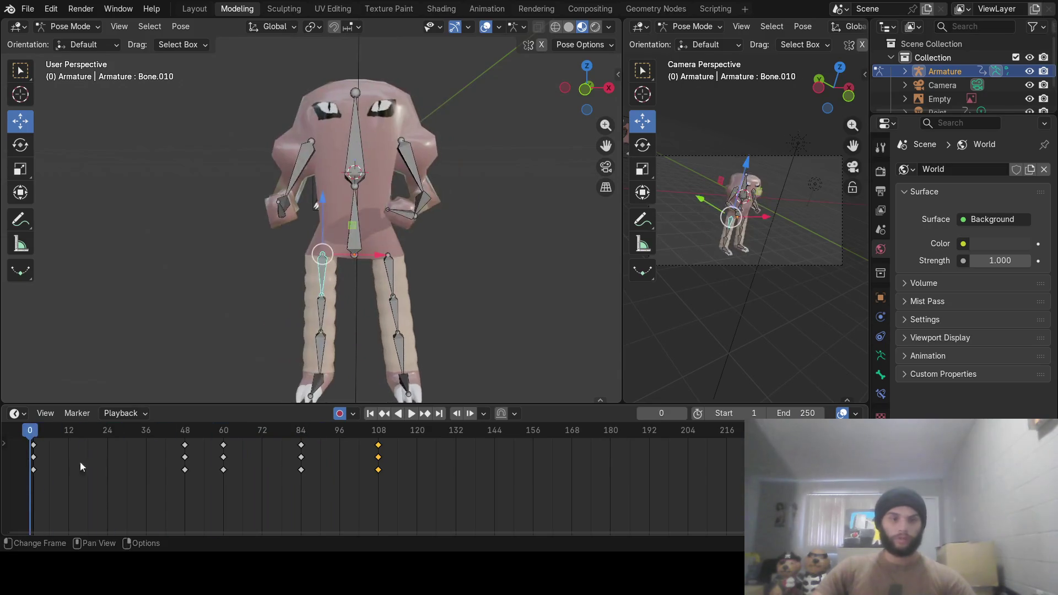
# Play the kick animation, switch to Rendered shading, replay it, and stop near frame 93
pyautogui.click(411, 413)
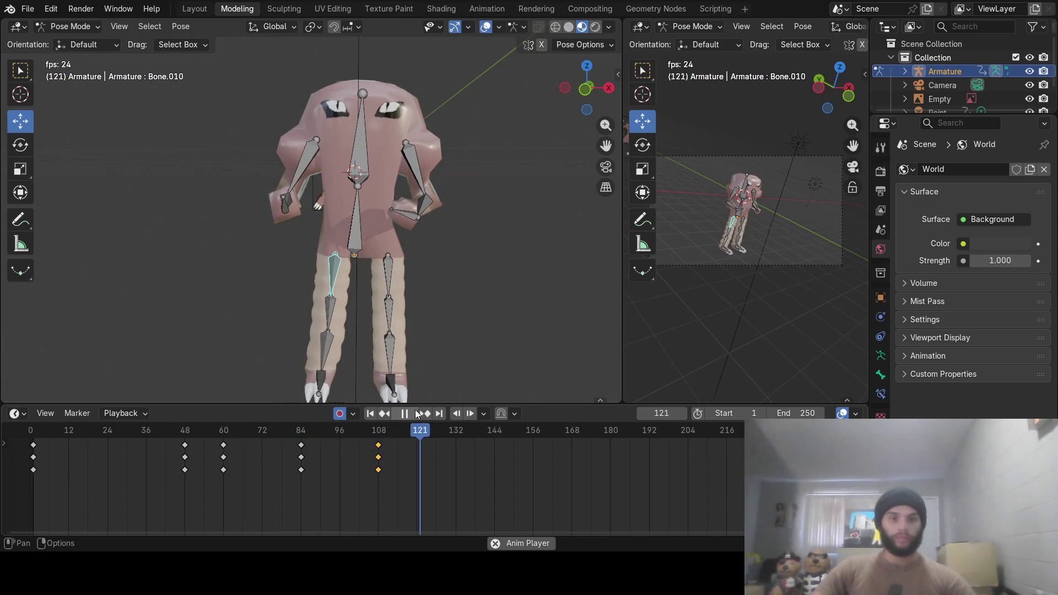
pyautogui.moveTo(408, 433)
pyautogui.mouseDown()
pyautogui.moveTo(28, 452)
pyautogui.moveTo(264, 452)
pyautogui.moveTo(381, 477)
pyautogui.moveTo(23, 501)
pyautogui.mouseUp()
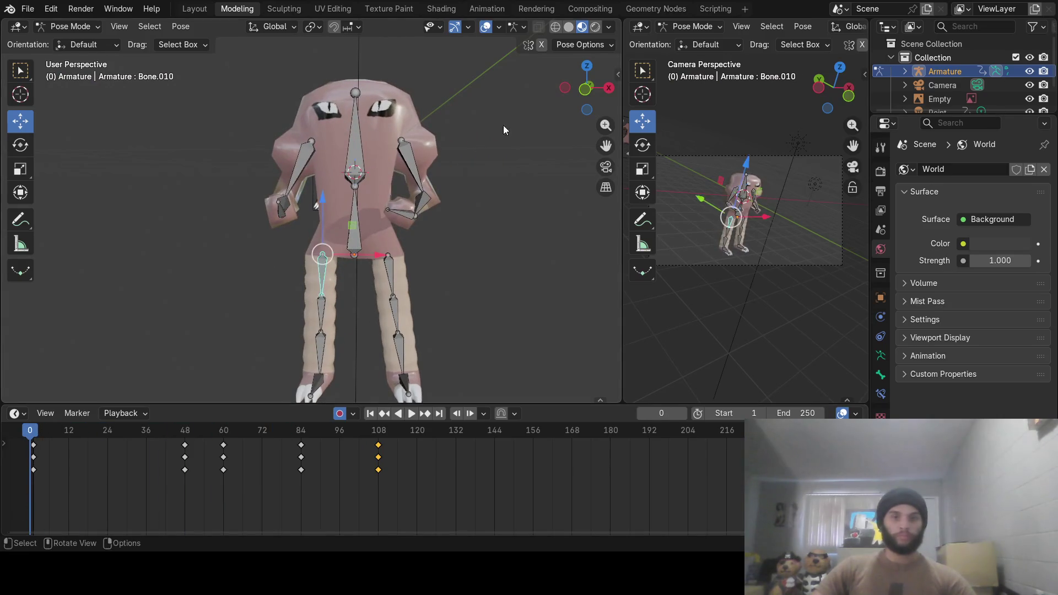
pyautogui.click(595, 26)
pyautogui.moveTo(378, 266)
pyautogui.mouseDown(button='middle')
pyautogui.moveTo(421, 267)
pyautogui.moveTo(419, 256)
pyautogui.moveTo(421, 273)
pyautogui.moveTo(416, 255)
pyautogui.moveTo(406, 264)
pyautogui.moveTo(419, 286)
pyautogui.moveTo(448, 229)
pyautogui.moveTo(474, 253)
pyautogui.moveTo(432, 246)
pyautogui.moveTo(450, 246)
pyautogui.moveTo(437, 258)
pyautogui.mouseUp(button='middle')
pyautogui.click(413, 413)
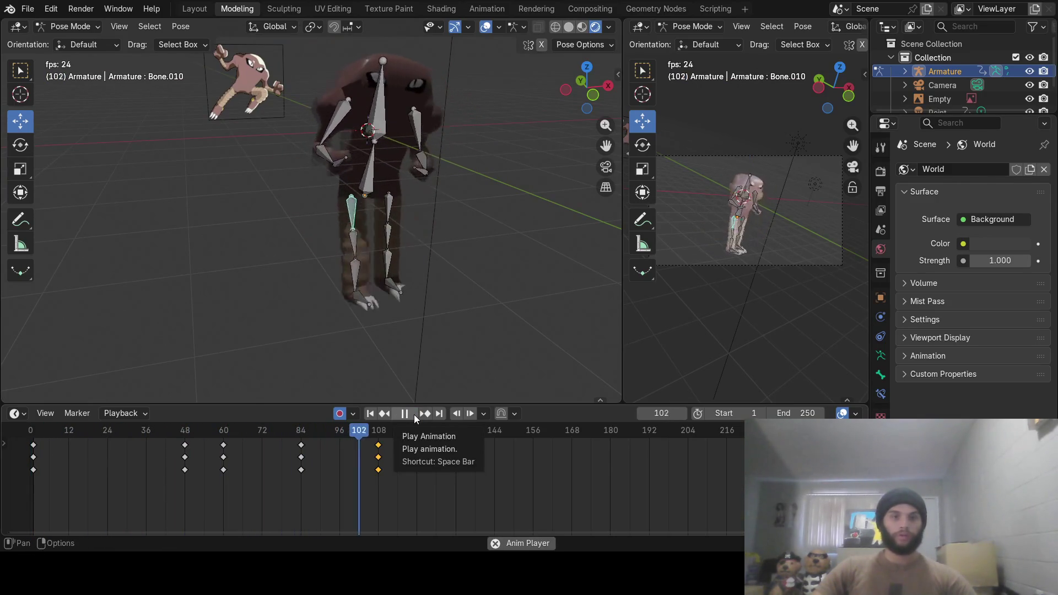
pyautogui.click(412, 414)
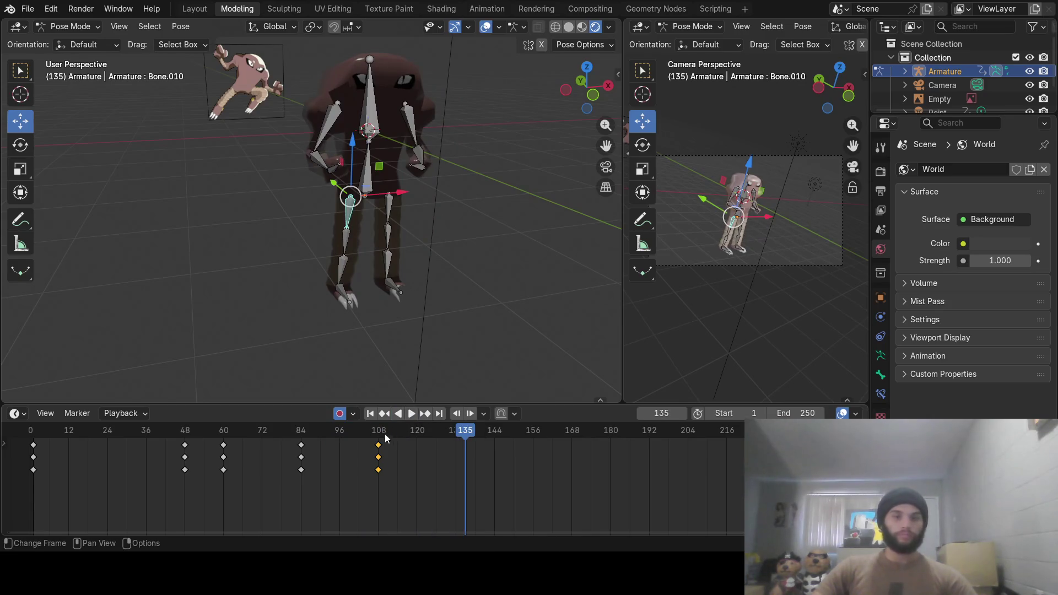
pyautogui.moveTo(380, 435)
pyautogui.mouseDown()
pyautogui.moveTo(286, 431)
pyautogui.moveTo(352, 417)
pyautogui.moveTo(426, 427)
pyautogui.moveTo(44, 412)
pyautogui.moveTo(190, 398)
pyautogui.moveTo(426, 415)
pyautogui.moveTo(237, 415)
pyautogui.moveTo(35, 394)
pyautogui.moveTo(167, 425)
pyautogui.moveTo(460, 436)
pyautogui.moveTo(111, 462)
pyautogui.moveTo(361, 449)
pyautogui.moveTo(484, 456)
pyautogui.moveTo(455, 444)
pyautogui.moveTo(208, 438)
pyautogui.moveTo(385, 432)
pyautogui.moveTo(446, 418)
pyautogui.moveTo(196, 419)
pyautogui.moveTo(356, 420)
pyautogui.moveTo(283, 411)
pyautogui.moveTo(421, 431)
pyautogui.moveTo(226, 414)
pyautogui.moveTo(123, 395)
pyautogui.moveTo(383, 414)
pyautogui.moveTo(111, 384)
pyautogui.moveTo(46, 385)
pyautogui.moveTo(363, 422)
pyautogui.moveTo(30, 435)
pyautogui.moveTo(371, 430)
pyautogui.moveTo(64, 408)
pyautogui.moveTo(431, 440)
pyautogui.moveTo(58, 398)
pyautogui.moveTo(75, 416)
pyautogui.moveTo(251, 440)
pyautogui.moveTo(108, 435)
pyautogui.moveTo(301, 453)
pyautogui.mouseUp()
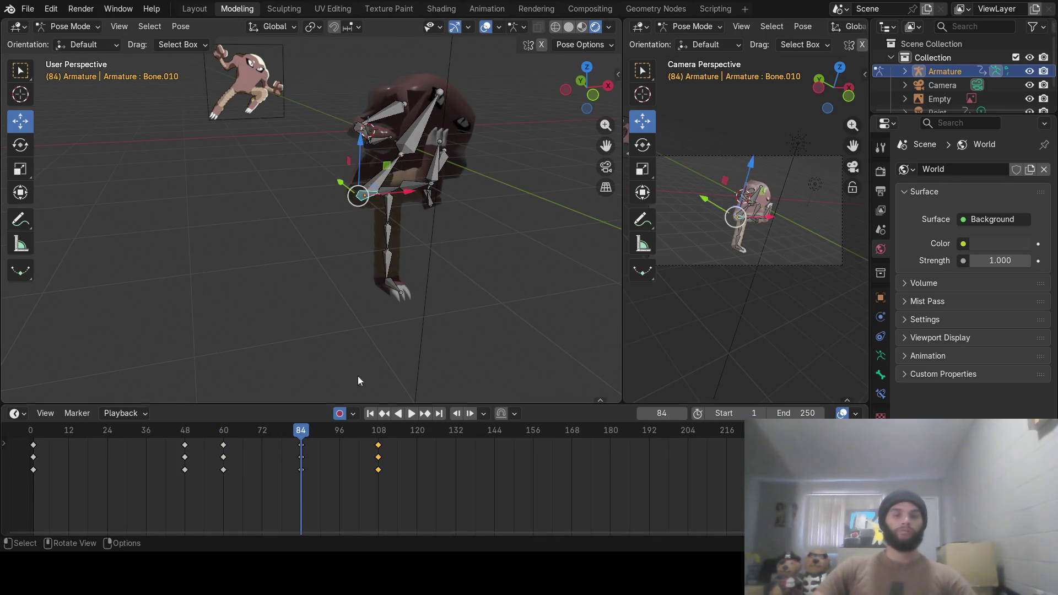
# At frame 84, rotate foot bone Bone.014 around the X axis
pyautogui.moveTo(380, 342)
pyautogui.mouseDown(button='middle')
pyautogui.moveTo(431, 273)
pyautogui.moveTo(386, 263)
pyautogui.mouseUp(button='middle')
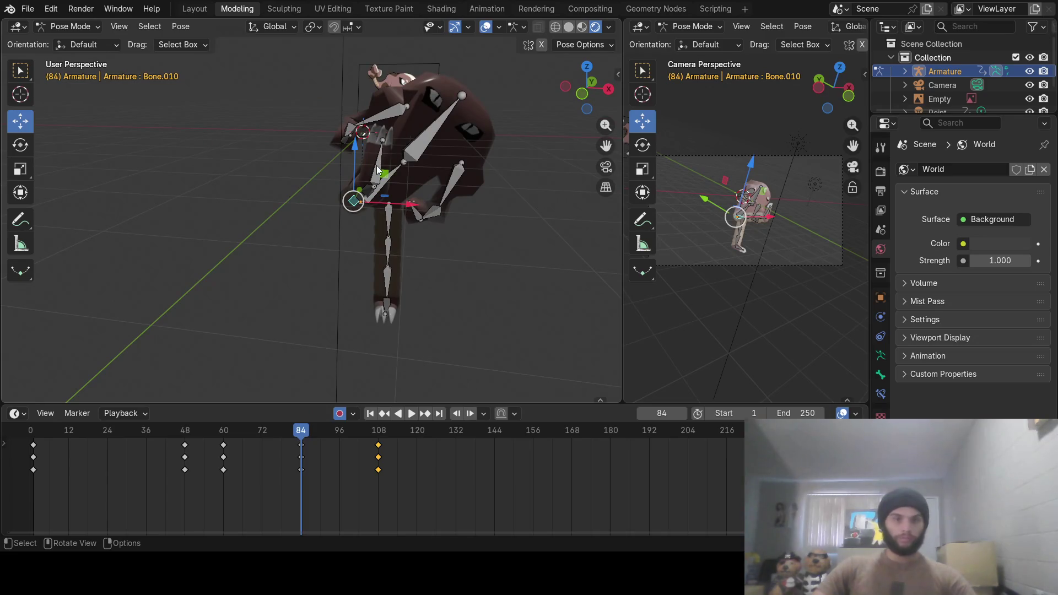
pyautogui.click(395, 182)
pyautogui.moveTo(395, 182); pyautogui.dragTo(441, 190, button='middle')
pyautogui.moveTo(511, 224); pyautogui.dragTo(498, 130, button='middle')
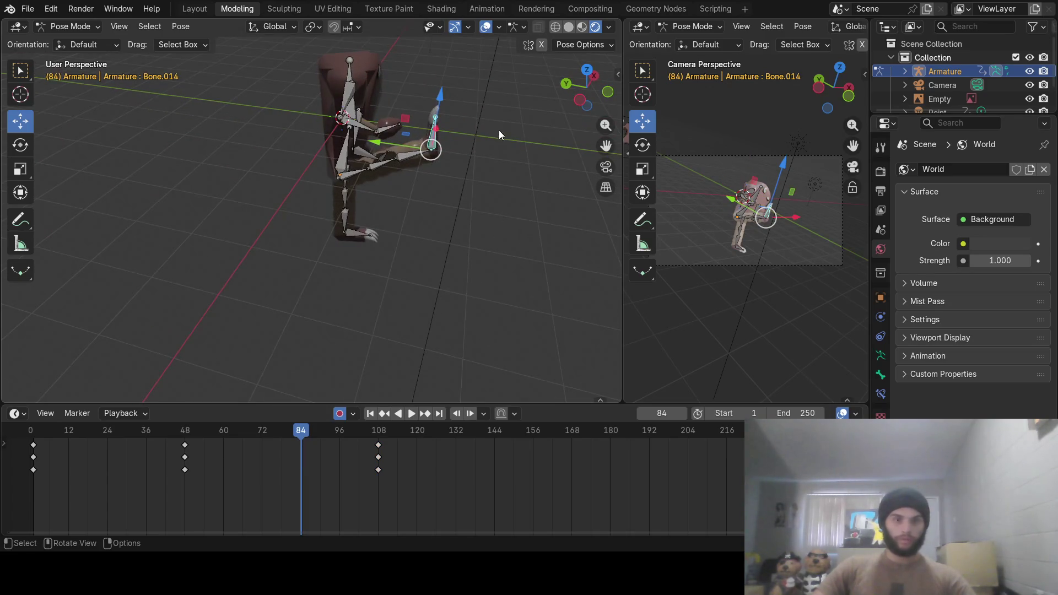
pyautogui.press('r')
pyautogui.press('x')
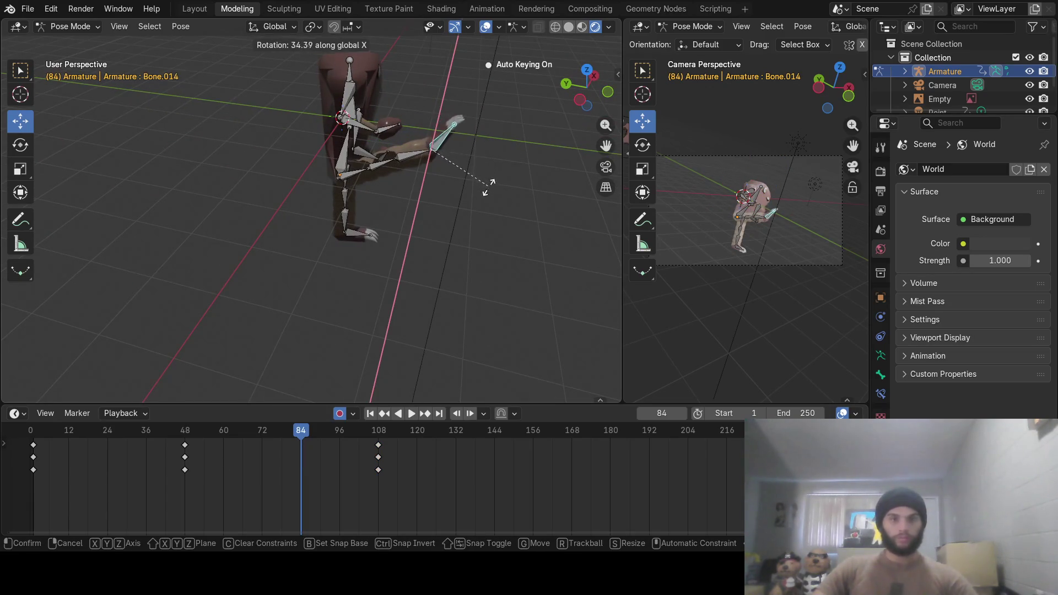
pyautogui.click(488, 198)
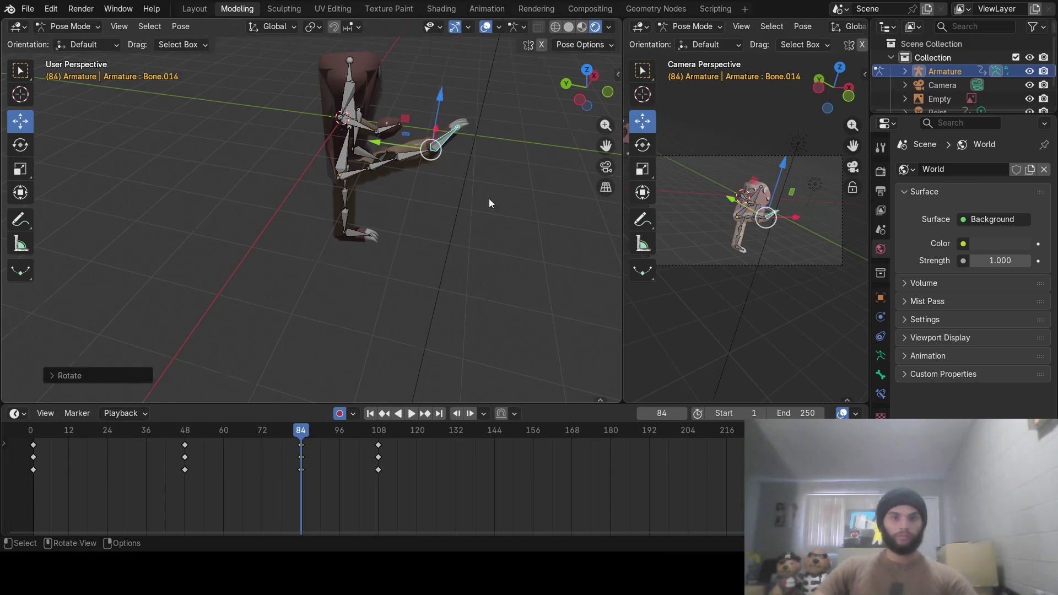
# Rotate the arm bone twice more to swing the arm into its new pose
pyautogui.moveTo(488, 198)
pyautogui.mouseDown(button='middle')
pyautogui.moveTo(345, 173)
pyautogui.moveTo(455, 179)
pyautogui.moveTo(437, 163)
pyautogui.mouseUp(button='middle')
pyautogui.press('r')
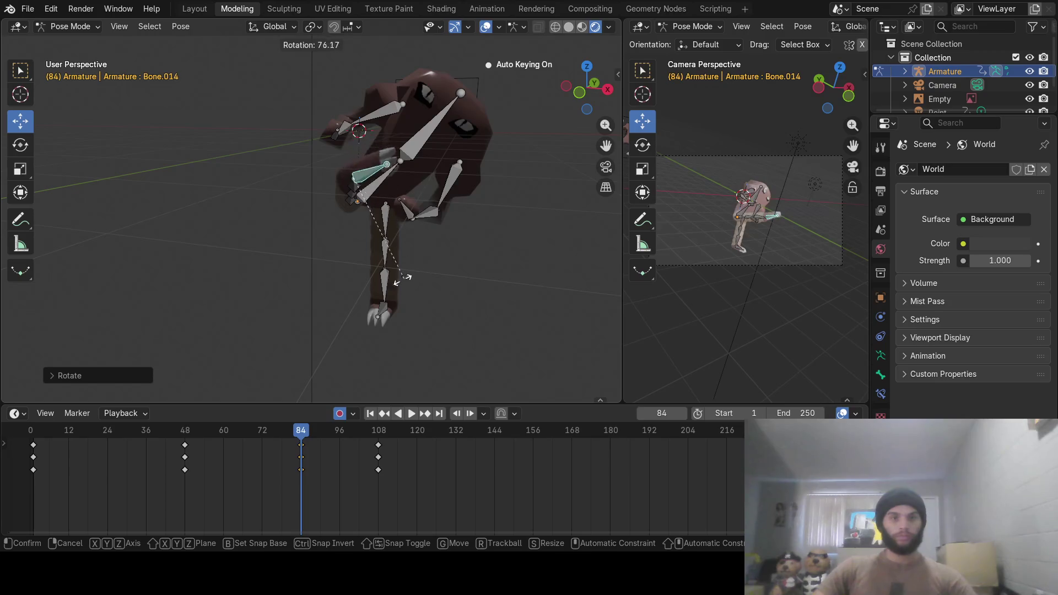
pyautogui.click(397, 269)
pyautogui.moveTo(397, 268); pyautogui.dragTo(402, 156, button='middle')
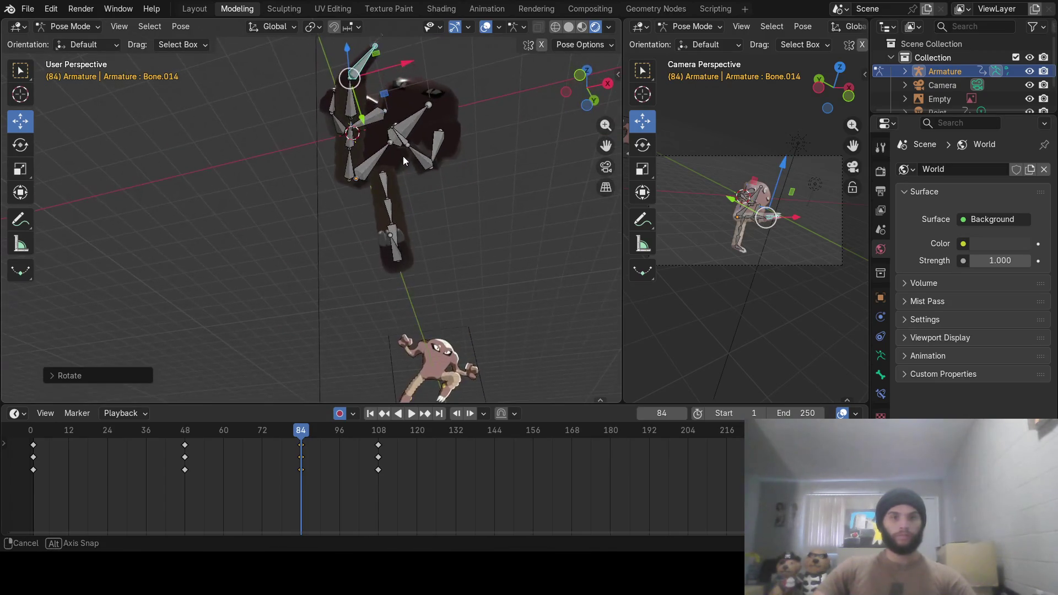
pyautogui.press('r')
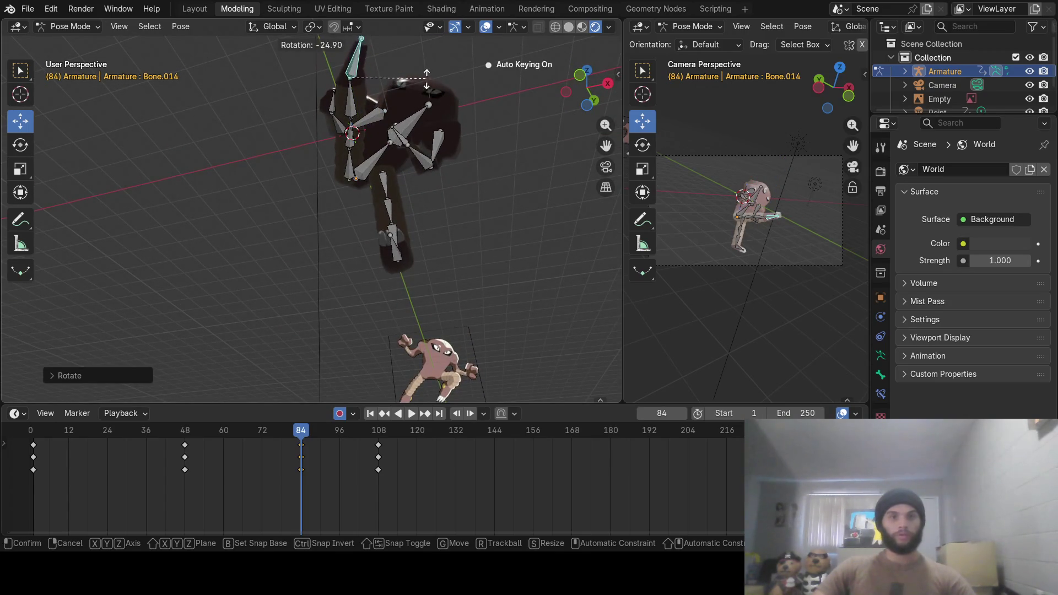
pyautogui.click(396, 125)
pyautogui.moveTo(397, 125)
pyautogui.mouseDown(button='middle')
pyautogui.moveTo(425, 213)
pyautogui.moveTo(358, 349)
pyautogui.mouseUp(button='middle')
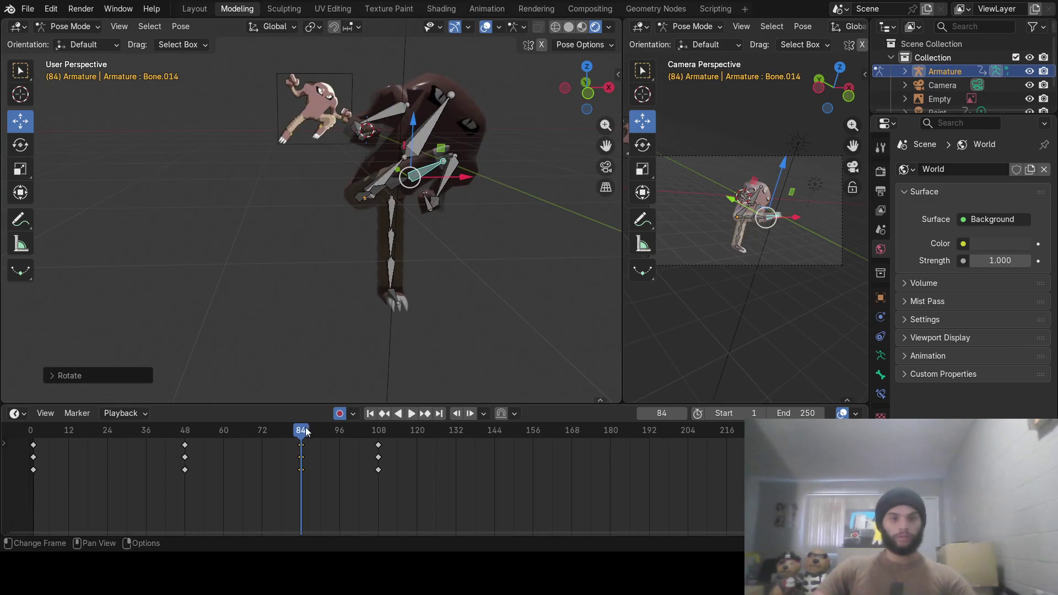
# Scrub and play back the arm motion, then select the other hand bone Bone.010
pyautogui.moveTo(306, 431)
pyautogui.mouseDown()
pyautogui.moveTo(113, 432)
pyautogui.moveTo(378, 439)
pyautogui.moveTo(7, 438)
pyautogui.mouseUp()
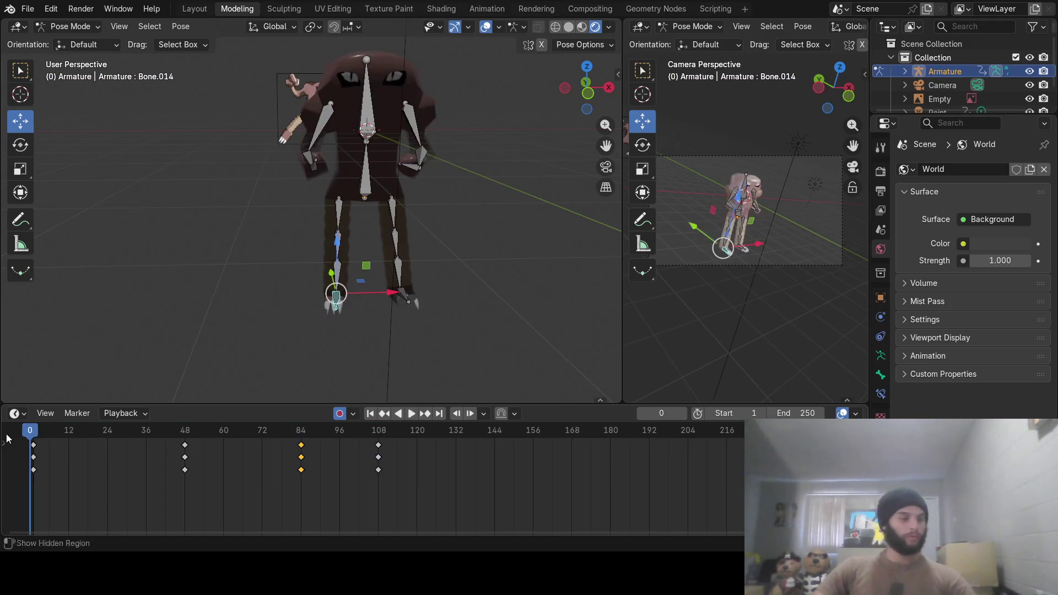
pyautogui.click(411, 413)
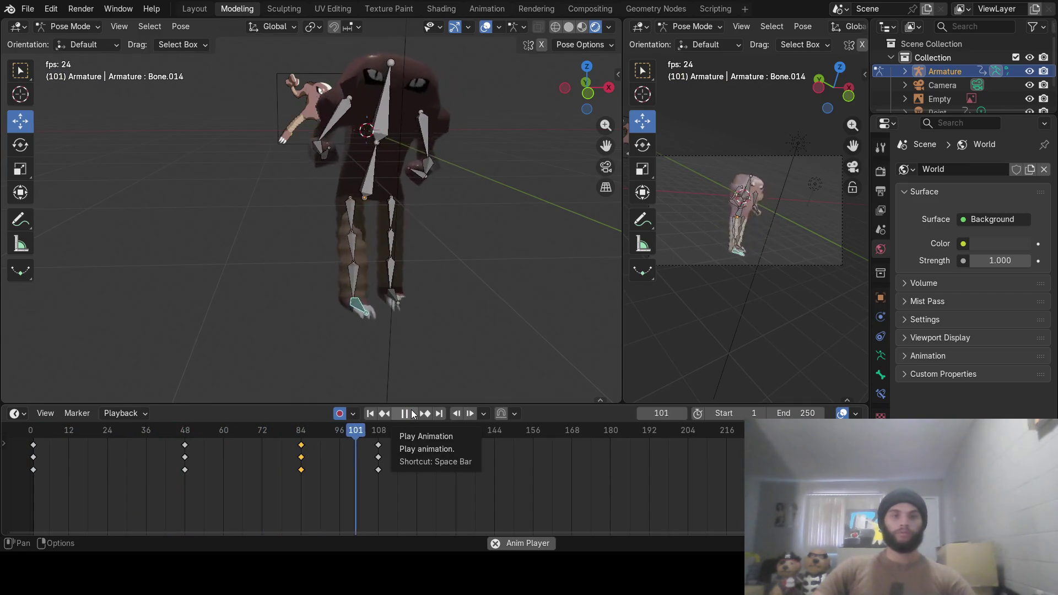
pyautogui.click(400, 414)
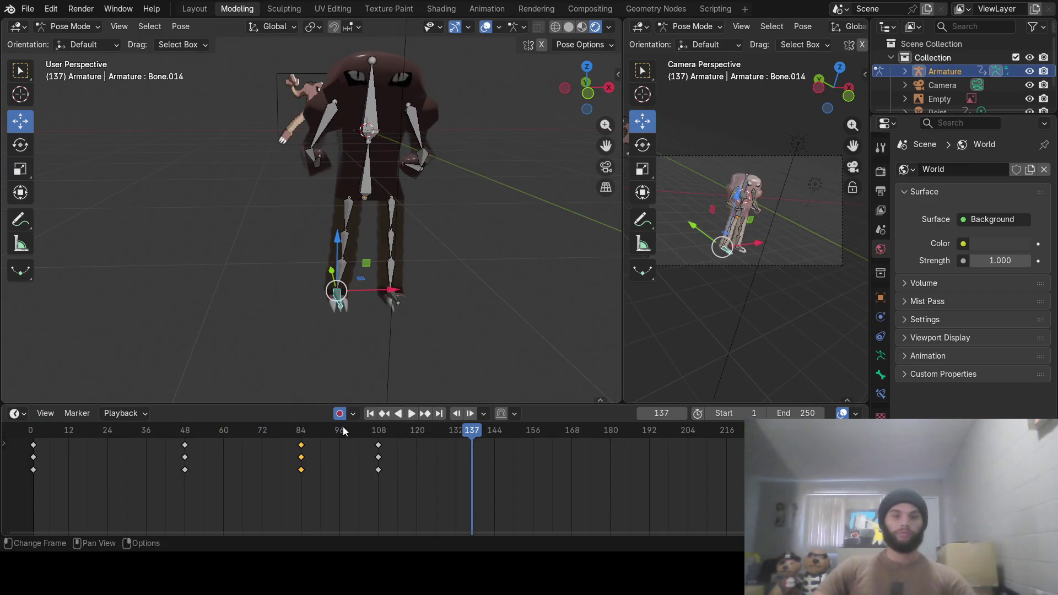
pyautogui.moveTo(343, 426)
pyautogui.mouseDown()
pyautogui.moveTo(94, 425)
pyautogui.moveTo(297, 435)
pyautogui.moveTo(168, 429)
pyautogui.moveTo(223, 431)
pyautogui.mouseUp()
pyautogui.click(364, 198)
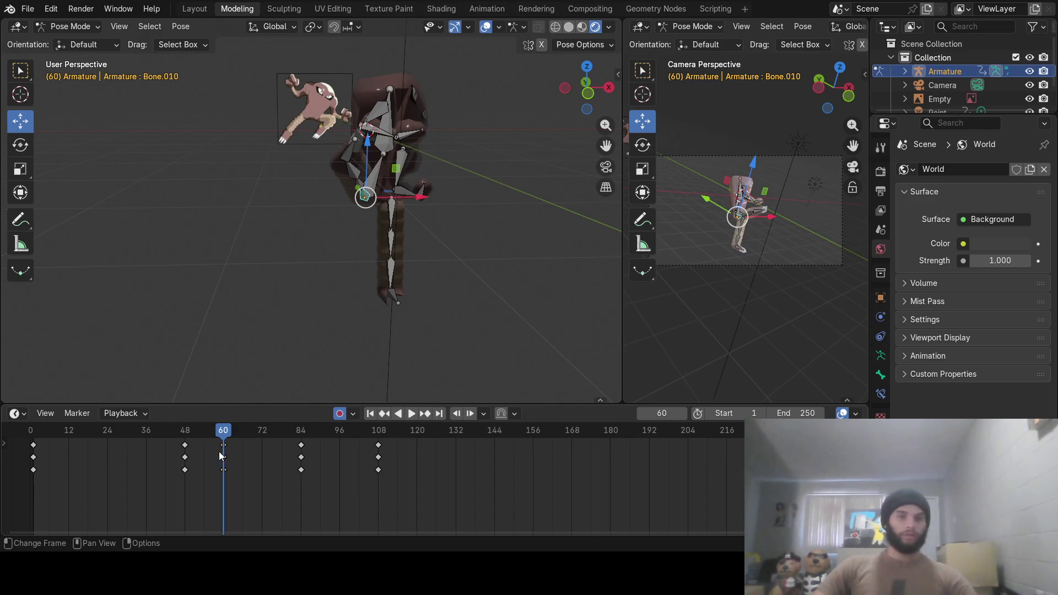
# At frame 60, rotate hand bone Bone.010 around the global Z axis
pyautogui.moveTo(224, 444); pyautogui.dragTo(224, 444)
pyautogui.moveTo(295, 208)
pyautogui.mouseDown(button='middle')
pyautogui.moveTo(352, 288)
pyautogui.moveTo(412, 292)
pyautogui.mouseUp(button='middle')
pyautogui.press('r')
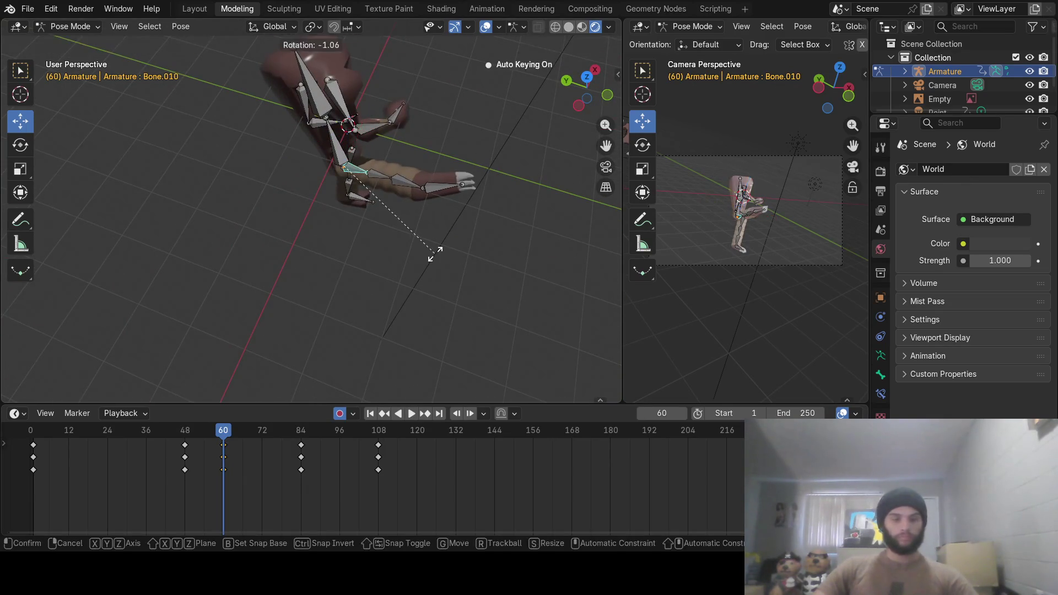
pyautogui.press('z')
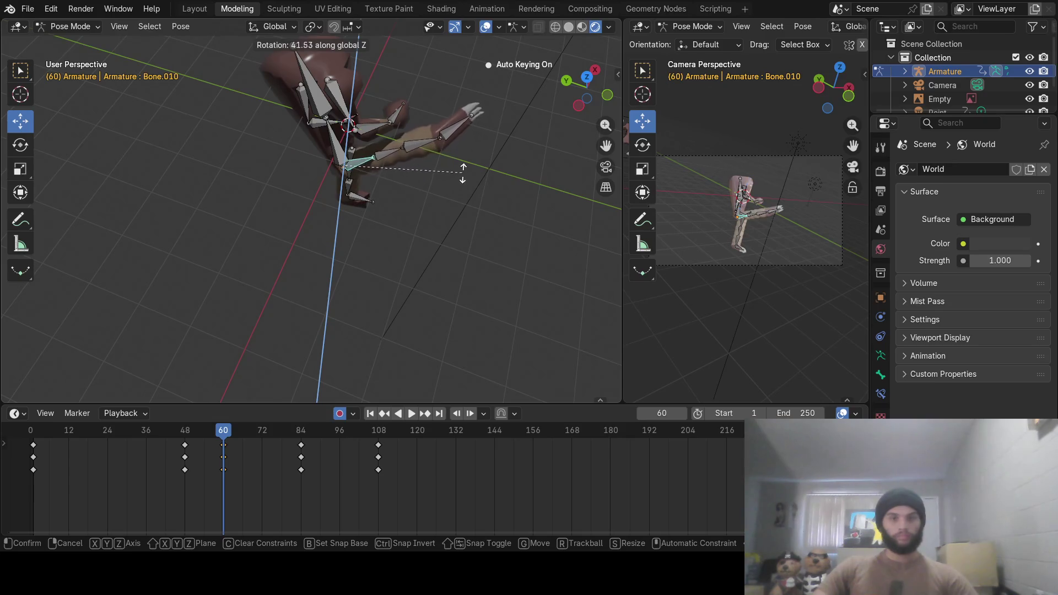
pyautogui.click(466, 158)
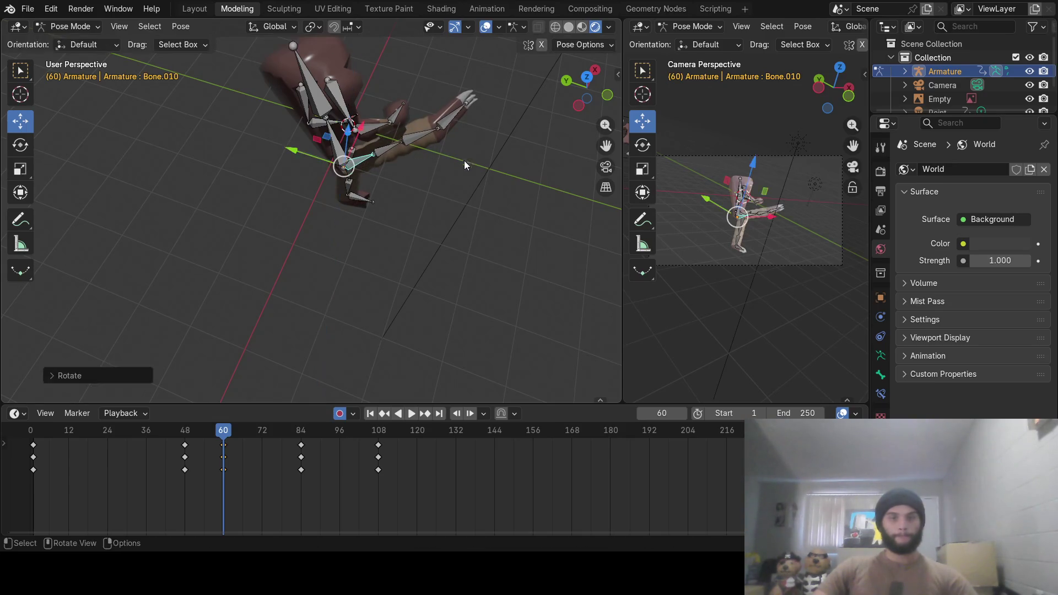
pyautogui.moveTo(464, 160)
pyautogui.mouseDown(button='middle')
pyautogui.moveTo(299, 130)
pyautogui.moveTo(296, 118)
pyautogui.moveTo(336, 117)
pyautogui.moveTo(252, 359)
pyautogui.mouseUp(button='middle')
pyautogui.moveTo(200, 441)
pyautogui.mouseDown()
pyautogui.moveTo(157, 438)
pyautogui.moveTo(233, 438)
pyautogui.moveTo(154, 445)
pyautogui.moveTo(246, 434)
pyautogui.moveTo(382, 456)
pyautogui.moveTo(12, 455)
pyautogui.mouseUp()
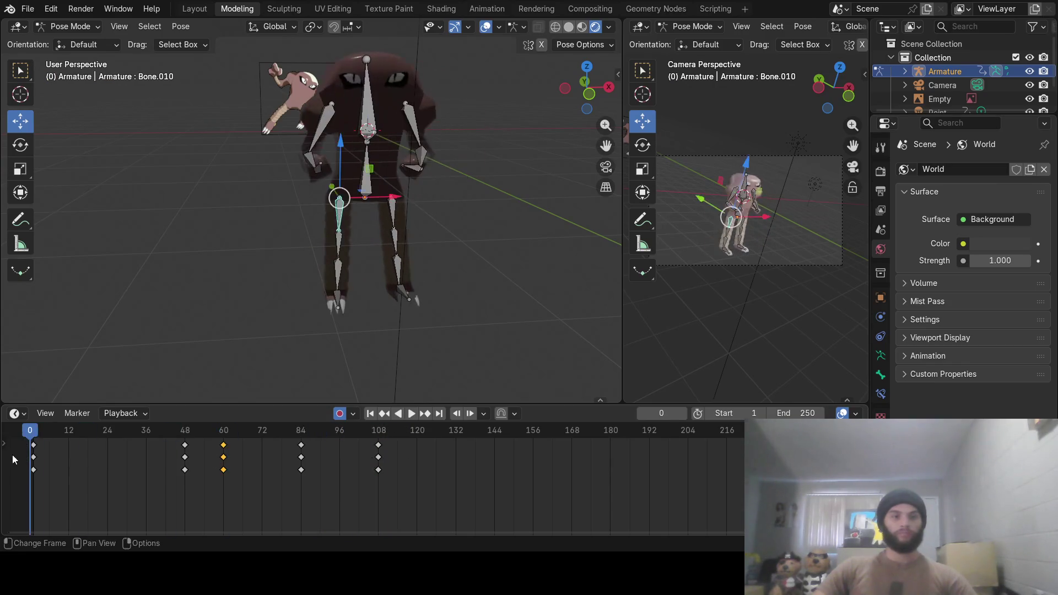
# Replay the animation several times from frame 0, stopping at frame 124
pyautogui.click(414, 412)
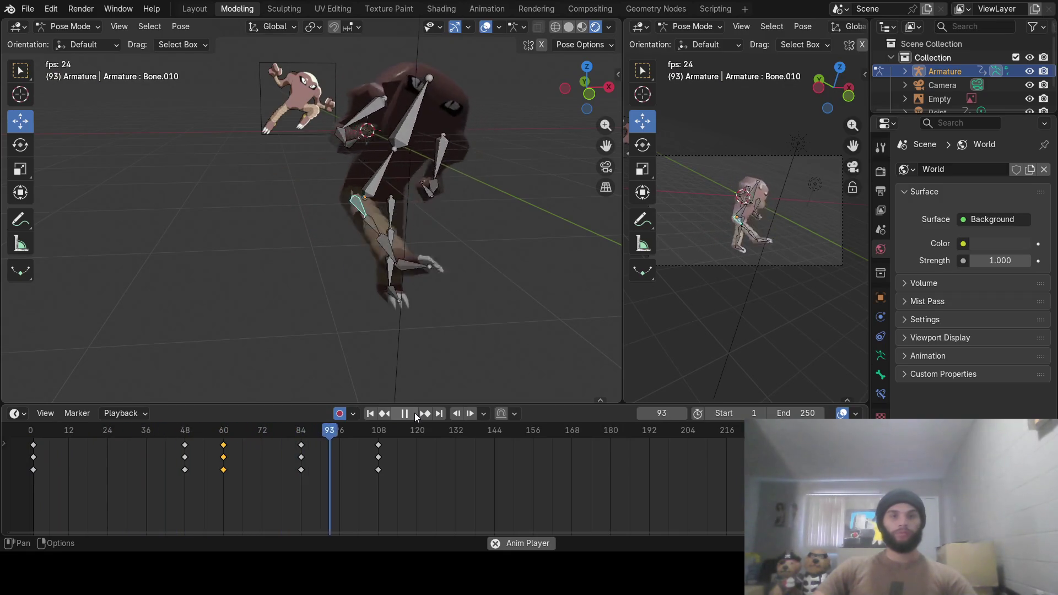
pyautogui.click(414, 412)
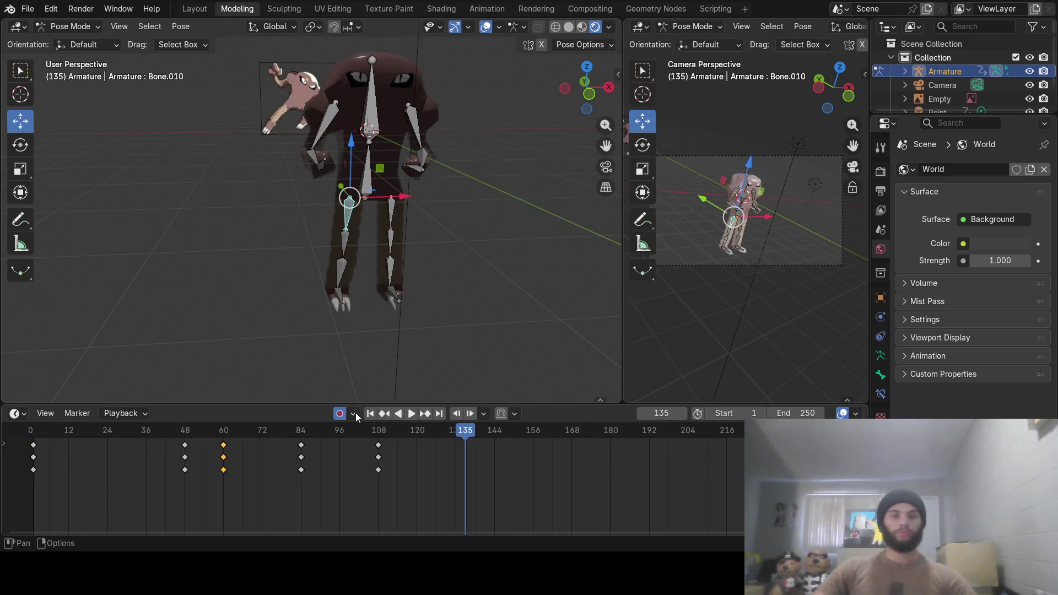
pyautogui.moveTo(217, 429); pyautogui.dragTo(30, 430)
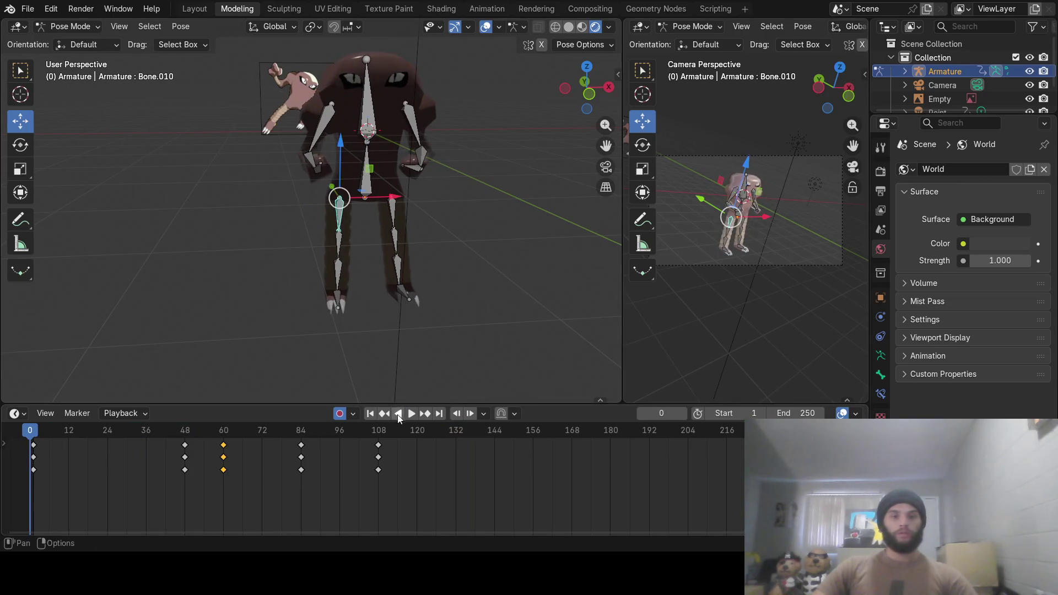
pyautogui.click(407, 414)
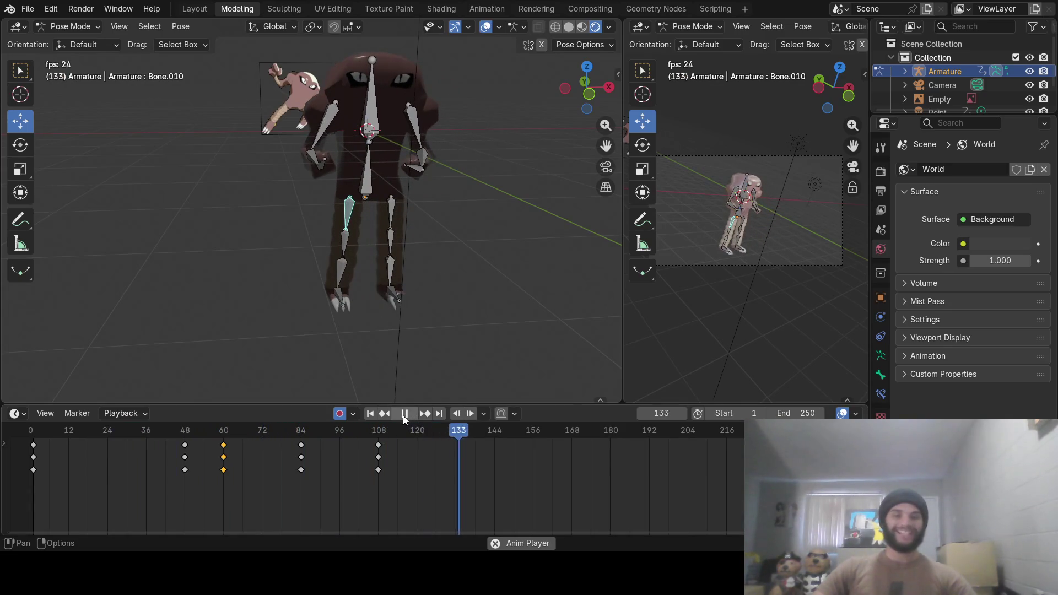
pyautogui.click(404, 414)
pyautogui.moveTo(315, 426)
pyautogui.mouseDown()
pyautogui.moveTo(14, 430)
pyautogui.moveTo(166, 424)
pyautogui.mouseUp()
pyautogui.moveTo(240, 415)
pyautogui.mouseDown()
pyautogui.moveTo(191, 431)
pyautogui.moveTo(61, 435)
pyautogui.moveTo(273, 416)
pyautogui.moveTo(162, 429)
pyautogui.moveTo(282, 429)
pyautogui.moveTo(43, 431)
pyautogui.moveTo(382, 433)
pyautogui.moveTo(310, 442)
pyautogui.moveTo(29, 432)
pyautogui.mouseUp()
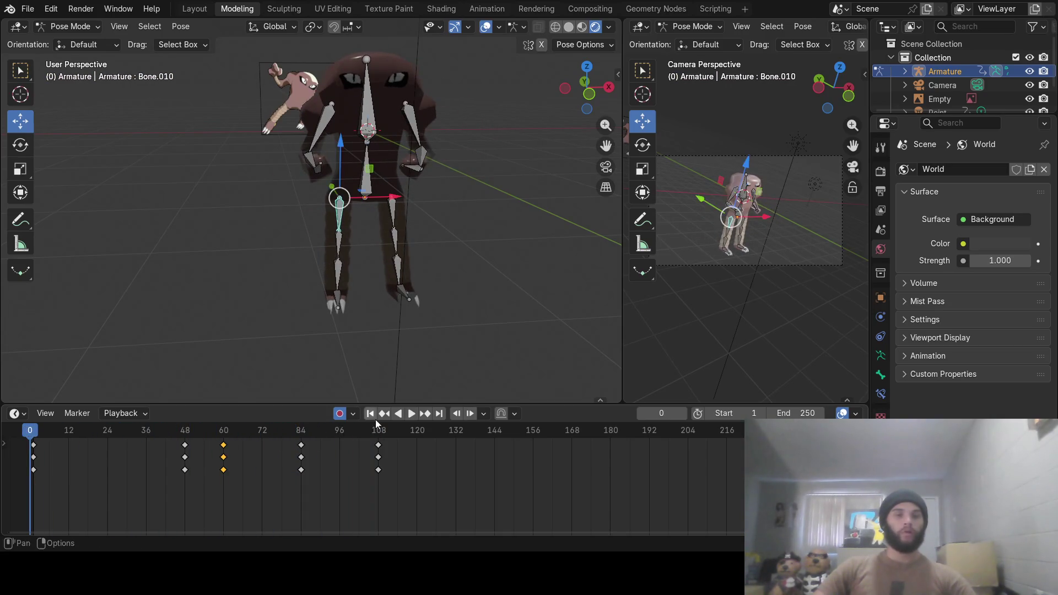
pyautogui.click(410, 413)
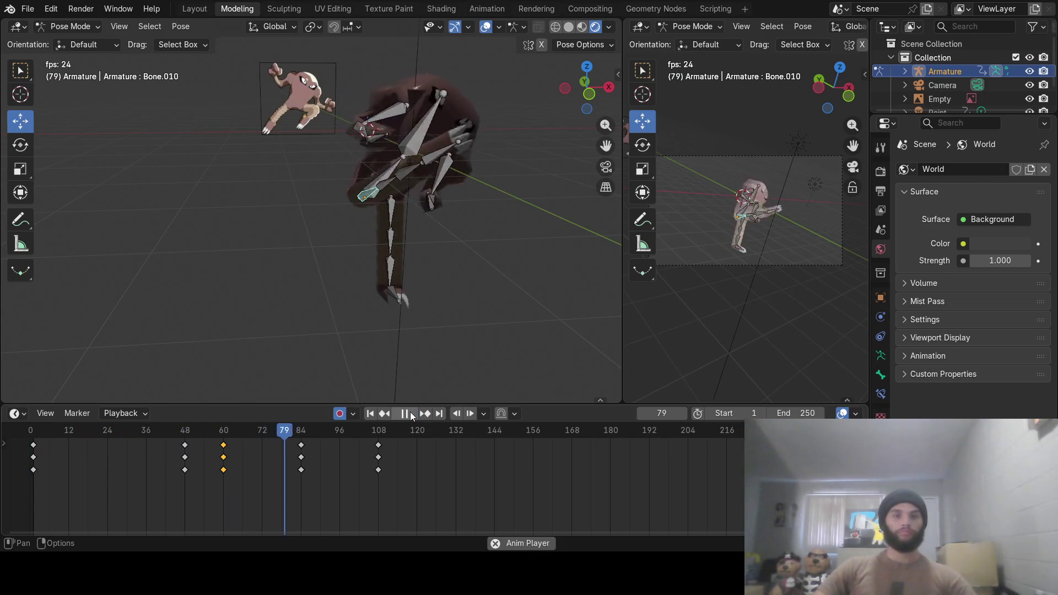
pyautogui.click(400, 414)
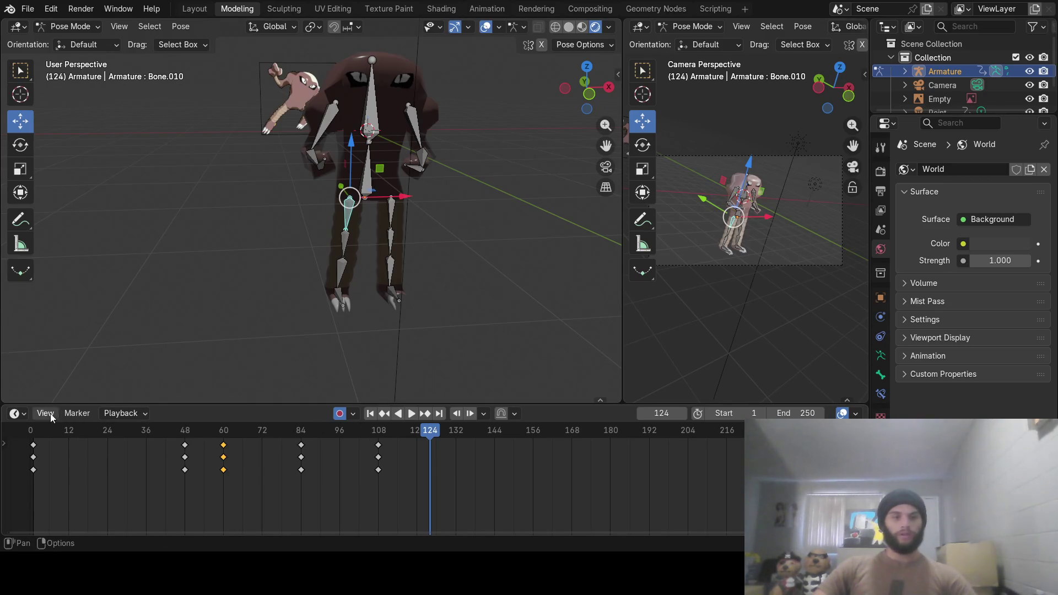
pyautogui.click(15, 413)
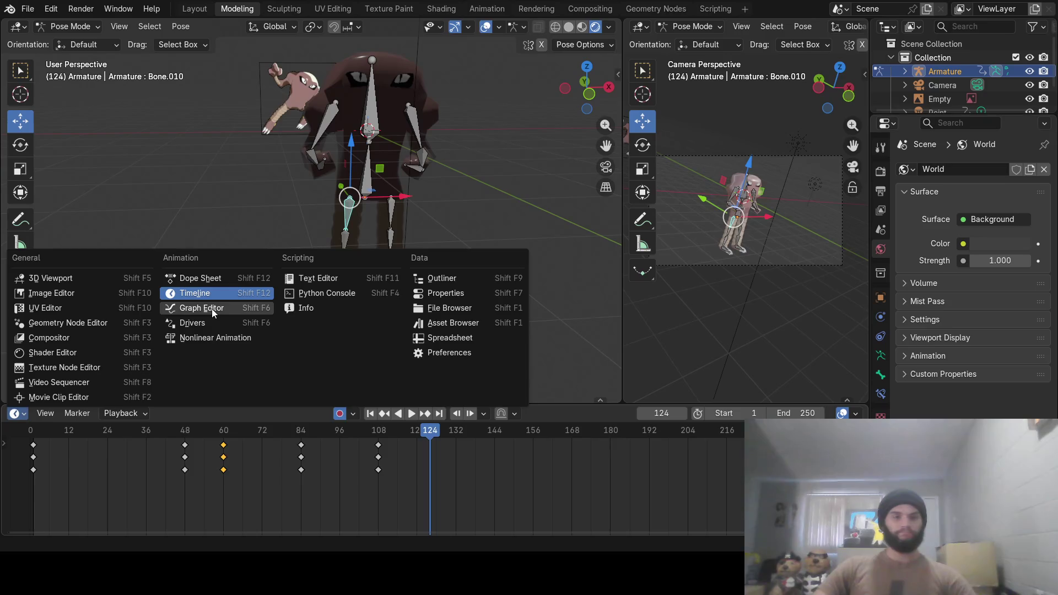
# Switch the timeline area to the Graph Editor and delete the box-selected keyframes
pyautogui.click(212, 309)
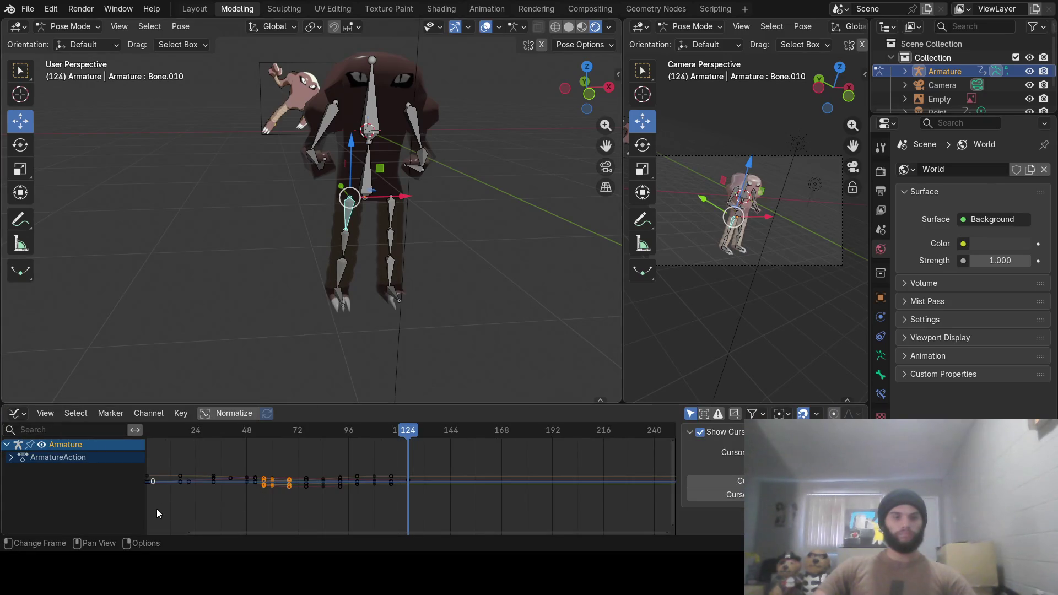
pyautogui.moveTo(156, 508)
pyautogui.mouseDown()
pyautogui.moveTo(283, 465)
pyautogui.moveTo(408, 451)
pyautogui.mouseUp()
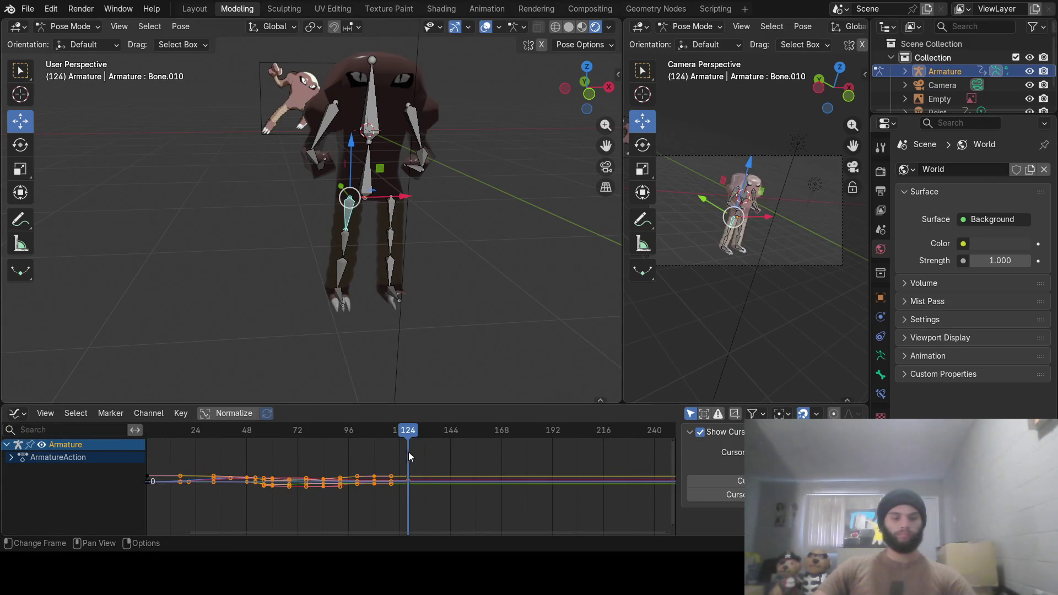
pyautogui.press('x')
pyautogui.click(406, 452)
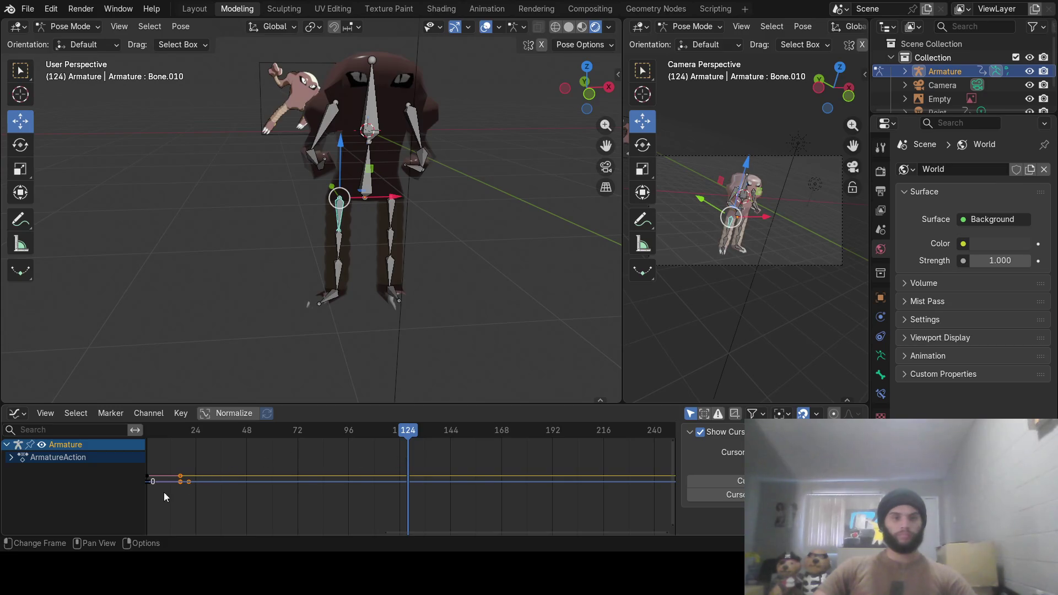
pyautogui.press('x')
pyautogui.press('Escape')
pyautogui.moveTo(166, 494); pyautogui.dragTo(197, 467)
pyautogui.press('x')
pyautogui.press('Escape')
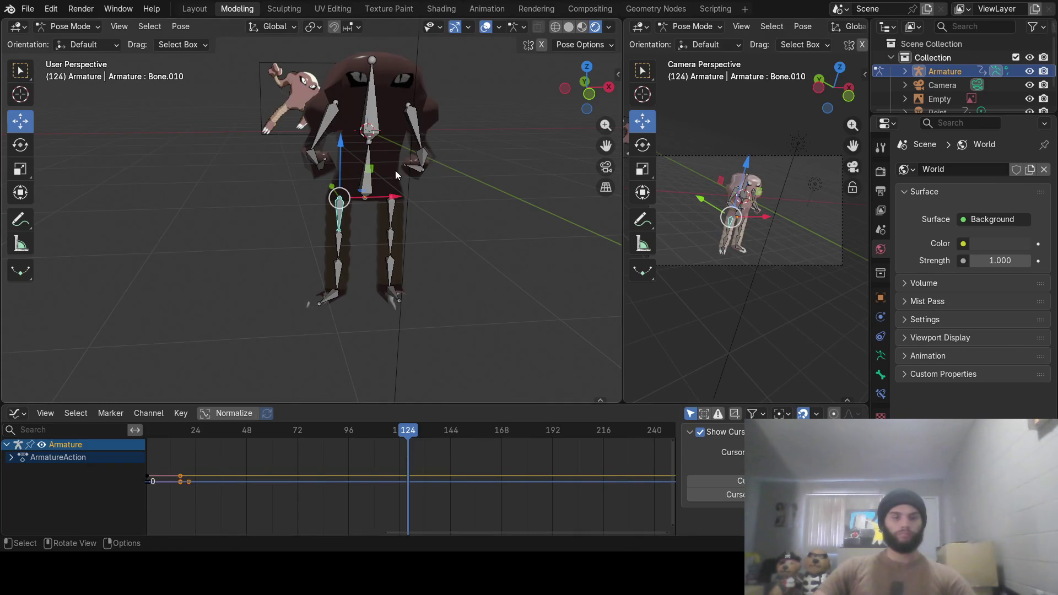
# With all bones selected, delete keyframes up to frame 124 and the leftovers near frame 0
pyautogui.click(373, 175)
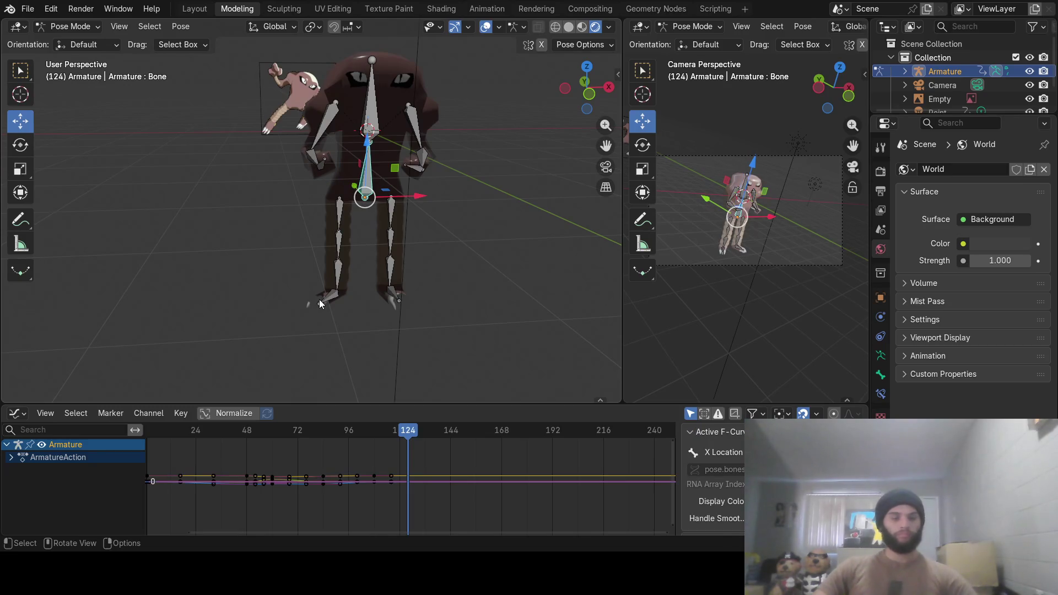
pyautogui.press('a')
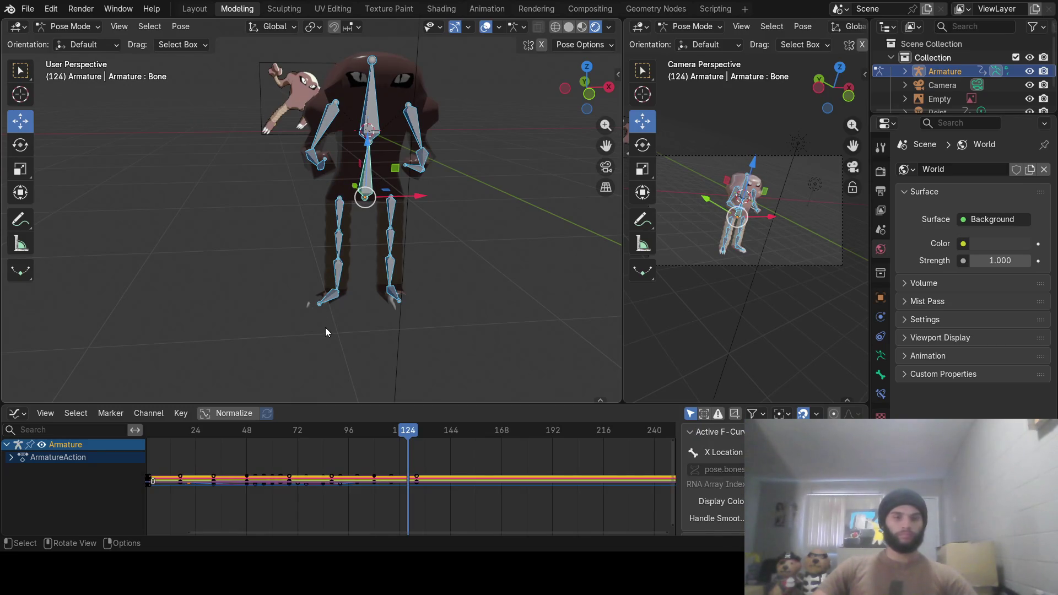
pyautogui.press('x')
pyautogui.press('Escape')
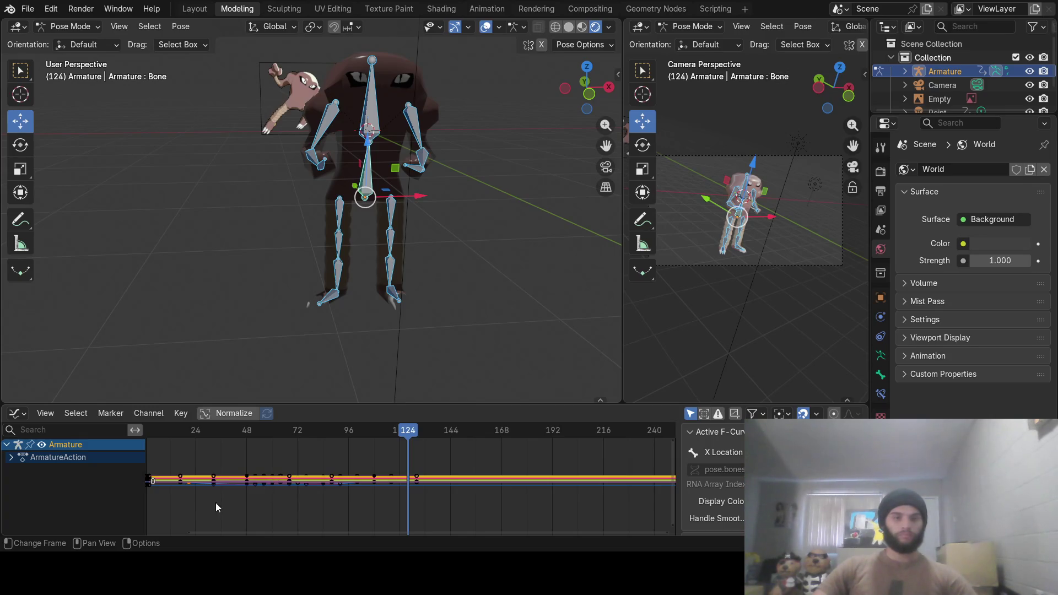
pyautogui.moveTo(165, 507)
pyautogui.mouseDown()
pyautogui.moveTo(239, 470)
pyautogui.moveTo(420, 445)
pyautogui.mouseUp()
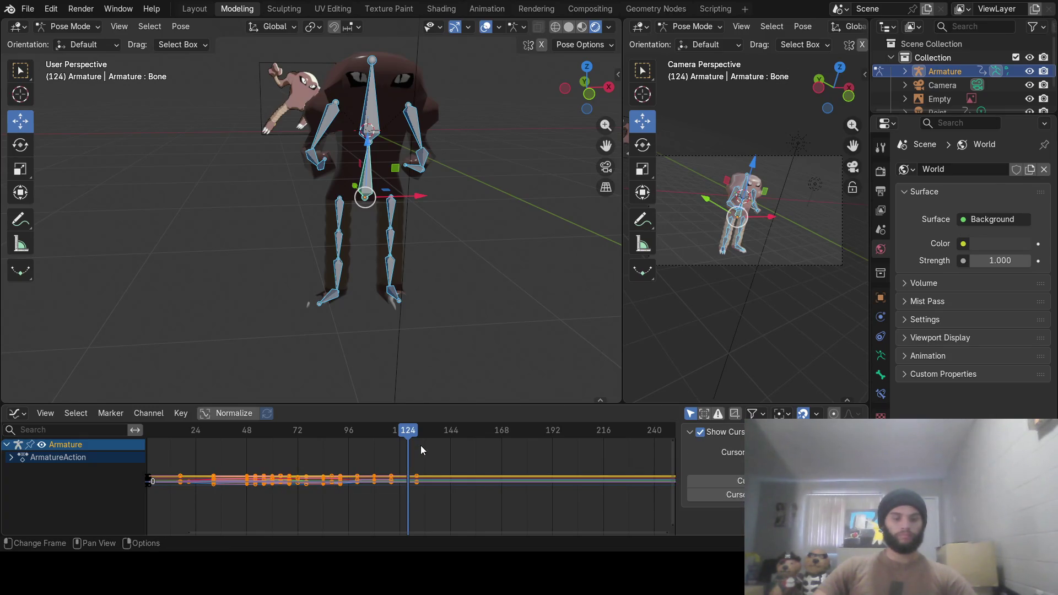
pyautogui.press('x')
pyautogui.click(415, 451)
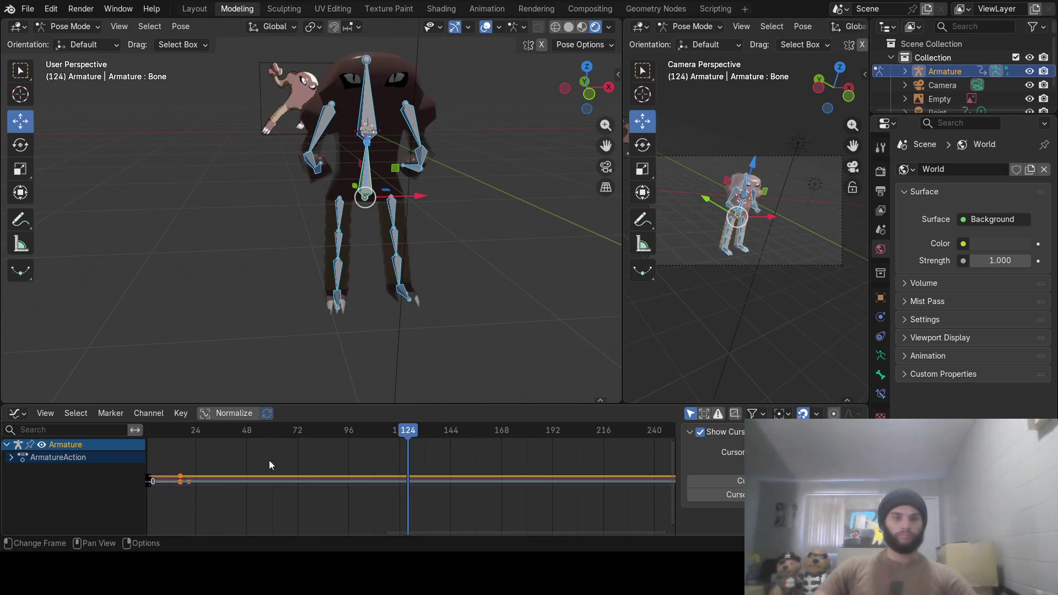
pyautogui.moveTo(147, 511); pyautogui.dragTo(160, 503)
pyautogui.moveTo(208, 454); pyautogui.dragTo(210, 453)
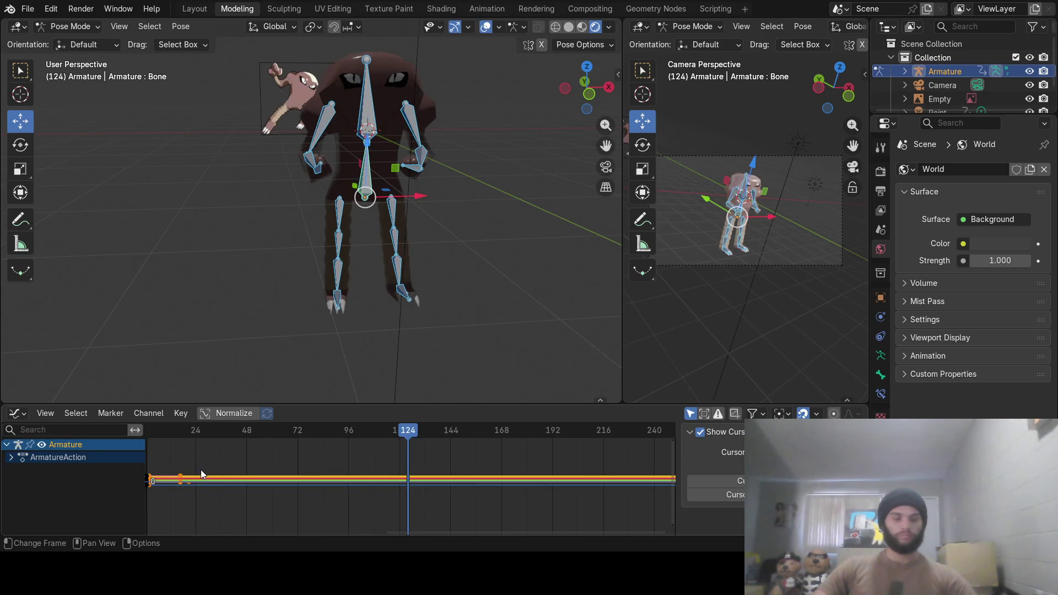
pyautogui.press('x')
pyautogui.click(200, 470)
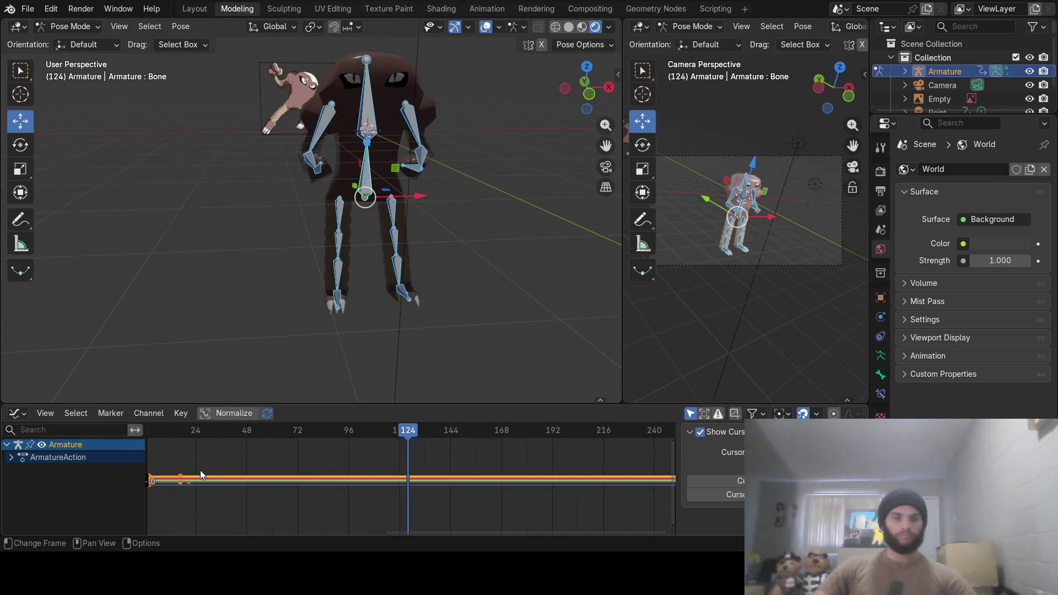
# Select all bones and keyframes again, delete every remaining key, and return to frame 0
pyautogui.click(371, 122)
pyautogui.moveTo(200, 450); pyautogui.dragTo(170, 504)
pyautogui.press('x')
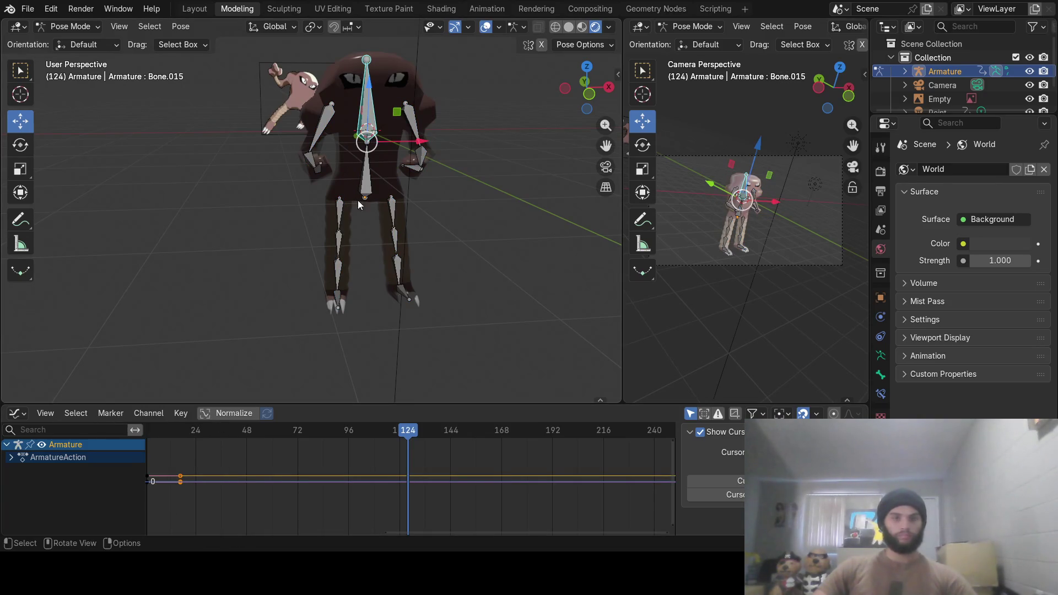
pyautogui.press('a')
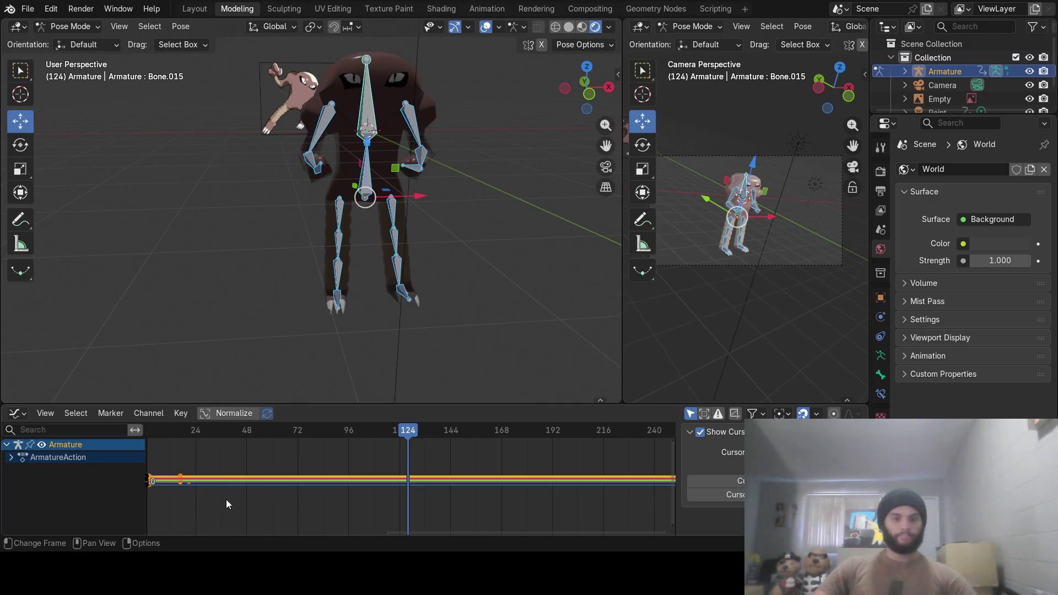
pyautogui.press('a')
pyautogui.press('x')
pyautogui.click(210, 502)
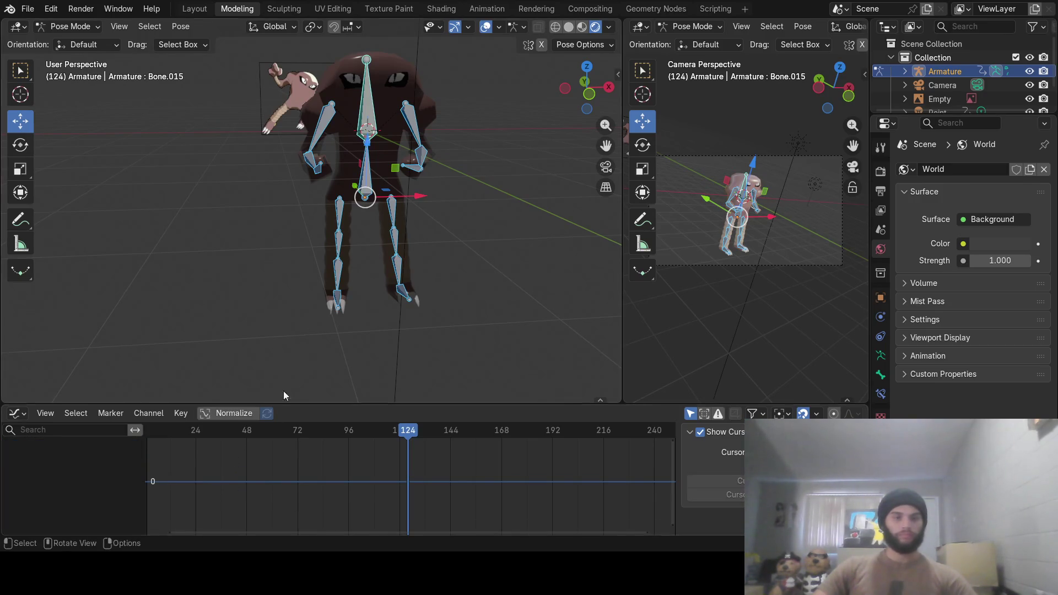
pyautogui.moveTo(258, 433)
pyautogui.mouseDown()
pyautogui.moveTo(154, 433)
pyautogui.moveTo(378, 444)
pyautogui.moveTo(147, 440)
pyautogui.mouseUp()
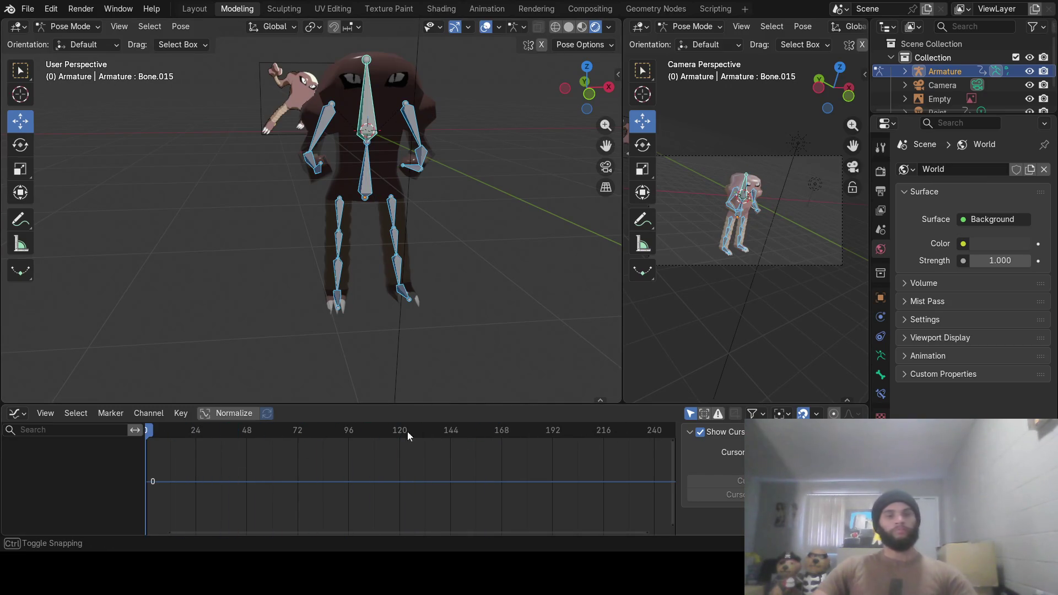
# At frame 0, switch to Material Preview, save hitmonlee.blend with Ctrl+S, and quit with Ctrl+Q
pyautogui.moveTo(369, 442); pyautogui.dragTo(147, 432)
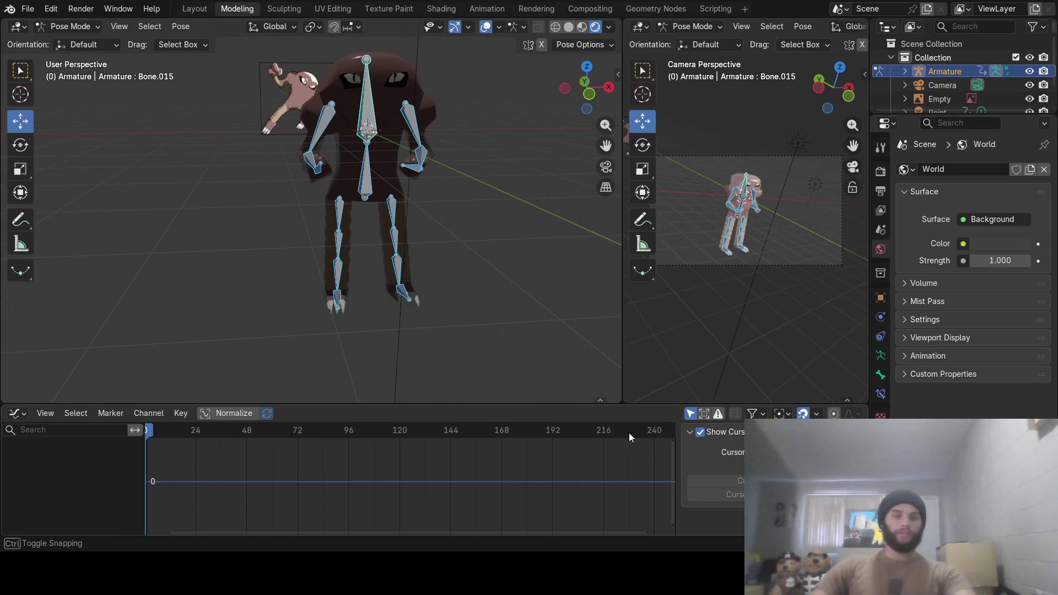
pyautogui.moveTo(629, 432); pyautogui.dragTo(629, 432)
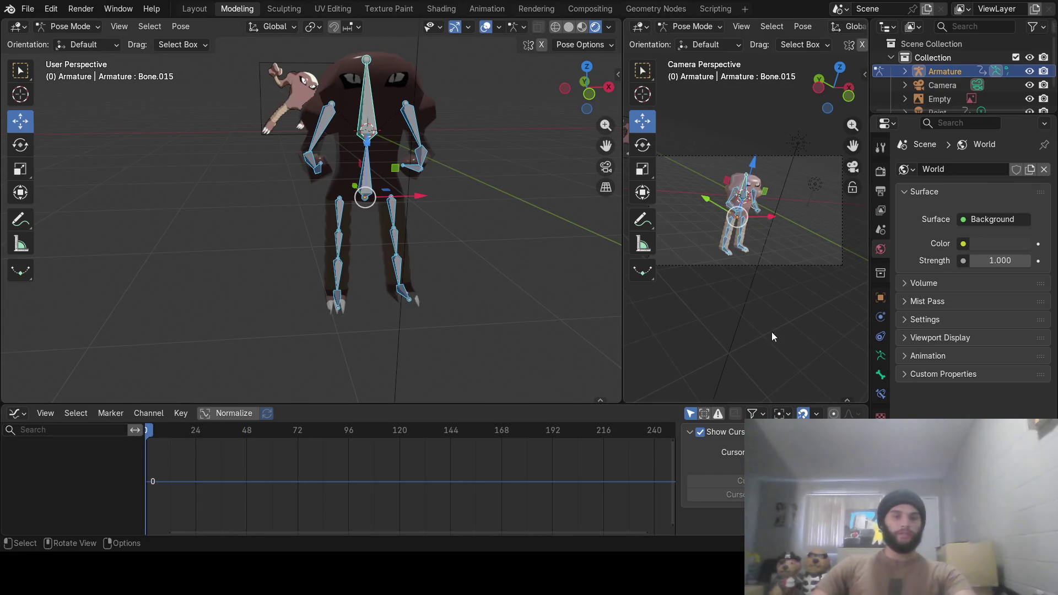
pyautogui.click(578, 28)
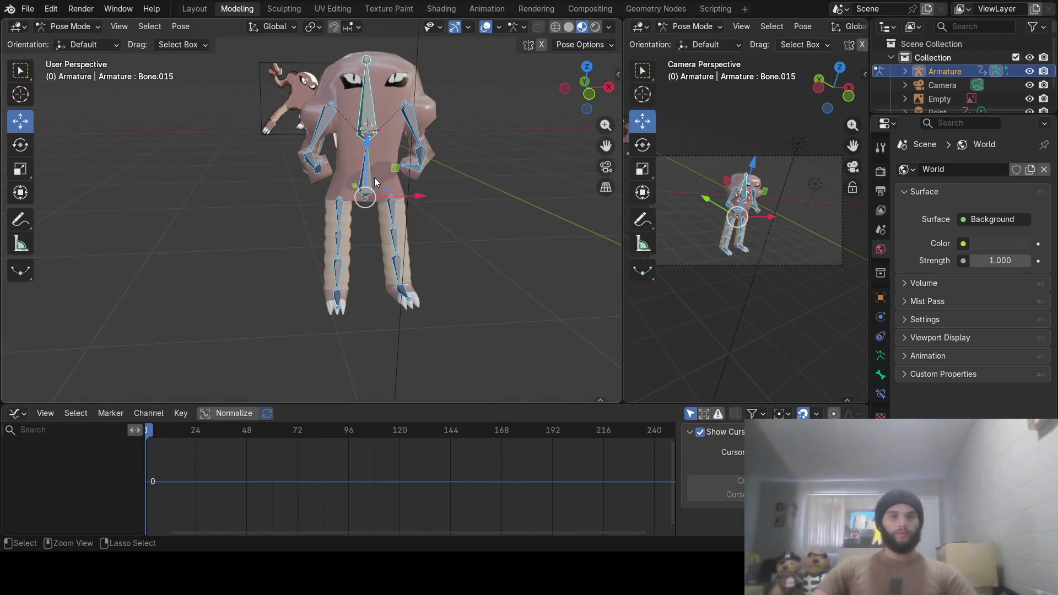
pyautogui.hotkey('ctrl', 's')
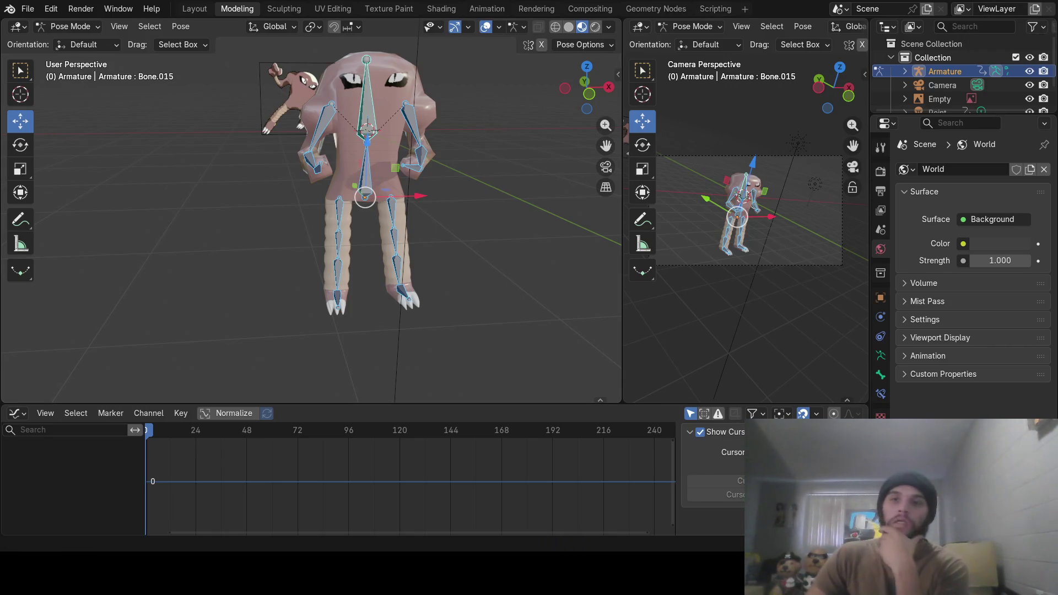
pyautogui.hotkey('ctrl', 'q')
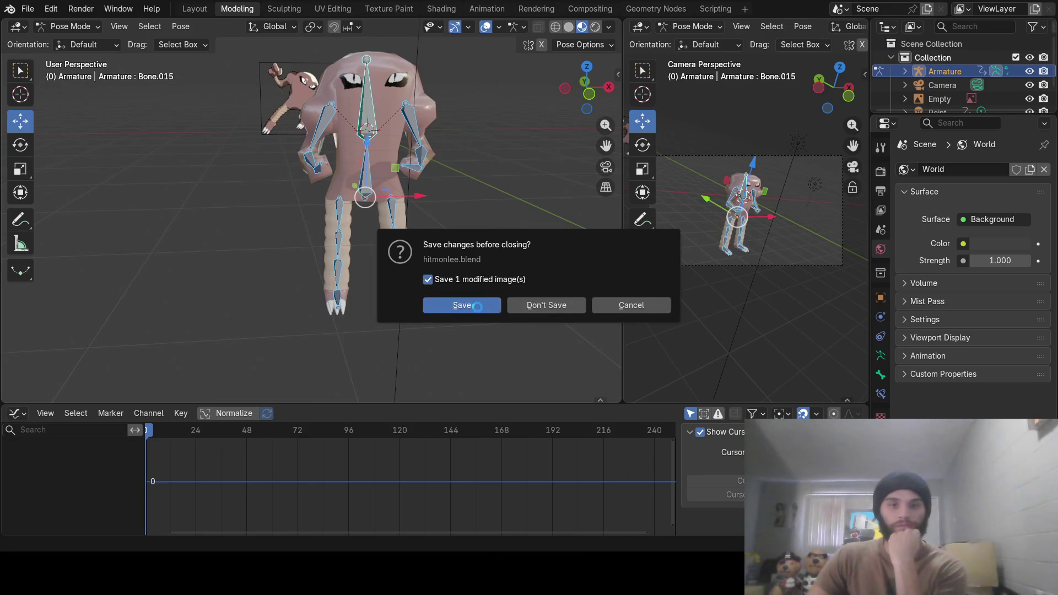
# Choose Save in the 'Save changes before closing?' prompt
pyautogui.click(477, 306)
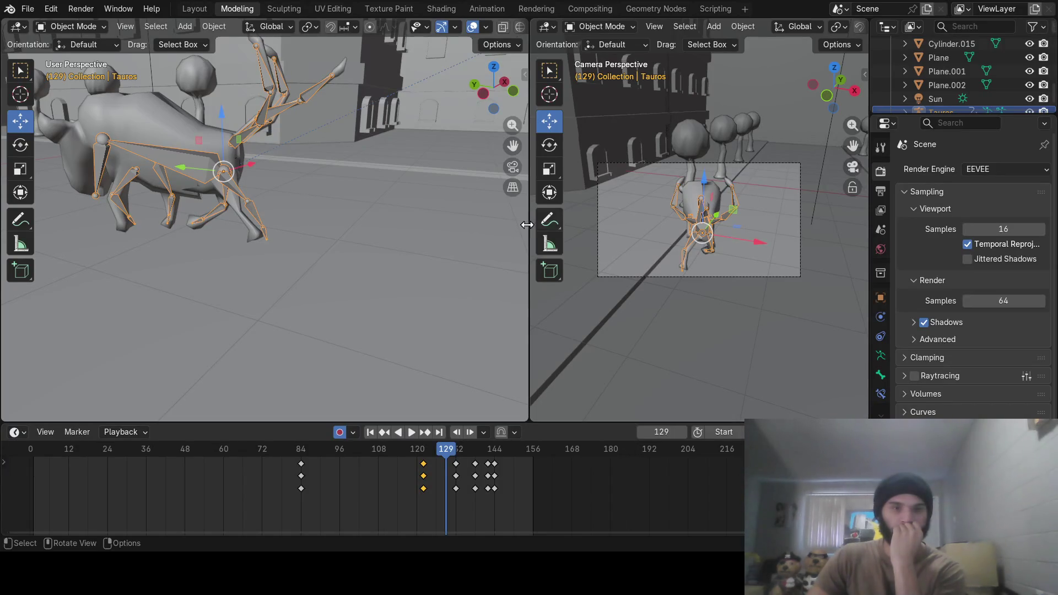
# Use File > Append to pull the Hitmonlee mesh from hitmonlee.blend onto the street
pyautogui.moveTo(385, 225)
pyautogui.mouseDown(button='middle')
pyautogui.moveTo(337, 219)
pyautogui.moveTo(329, 236)
pyautogui.moveTo(389, 189)
pyautogui.moveTo(411, 206)
pyautogui.moveTo(322, 274)
pyautogui.moveTo(296, 242)
pyautogui.moveTo(319, 235)
pyautogui.moveTo(189, 231)
pyautogui.moveTo(182, 220)
pyautogui.moveTo(250, 210)
pyautogui.moveTo(233, 217)
pyautogui.mouseUp(button='middle')
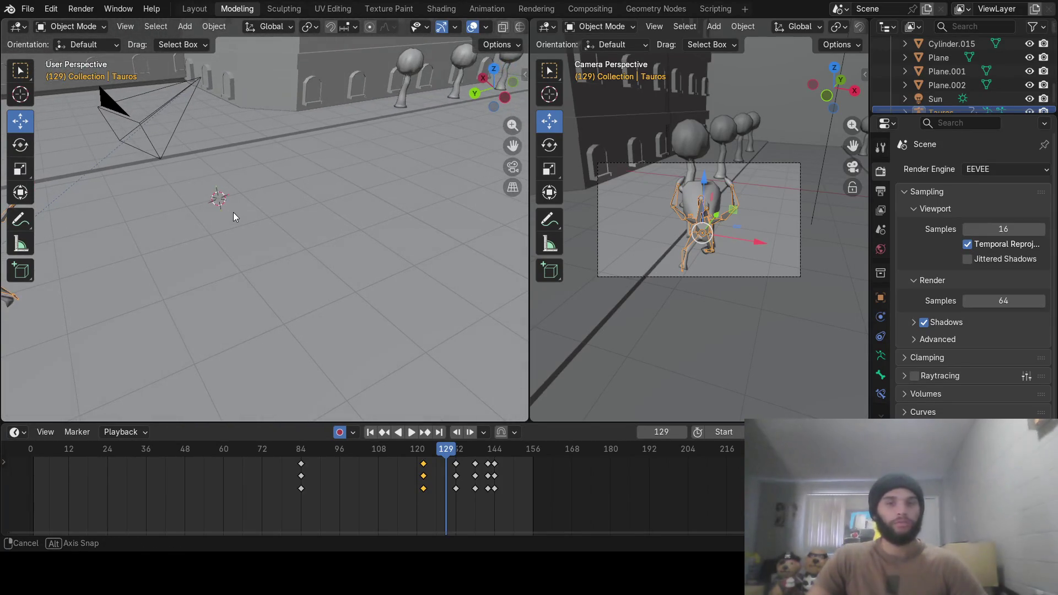
pyautogui.moveTo(229, 102); pyautogui.dragTo(264, 107, button='middle')
pyautogui.click(36, 13)
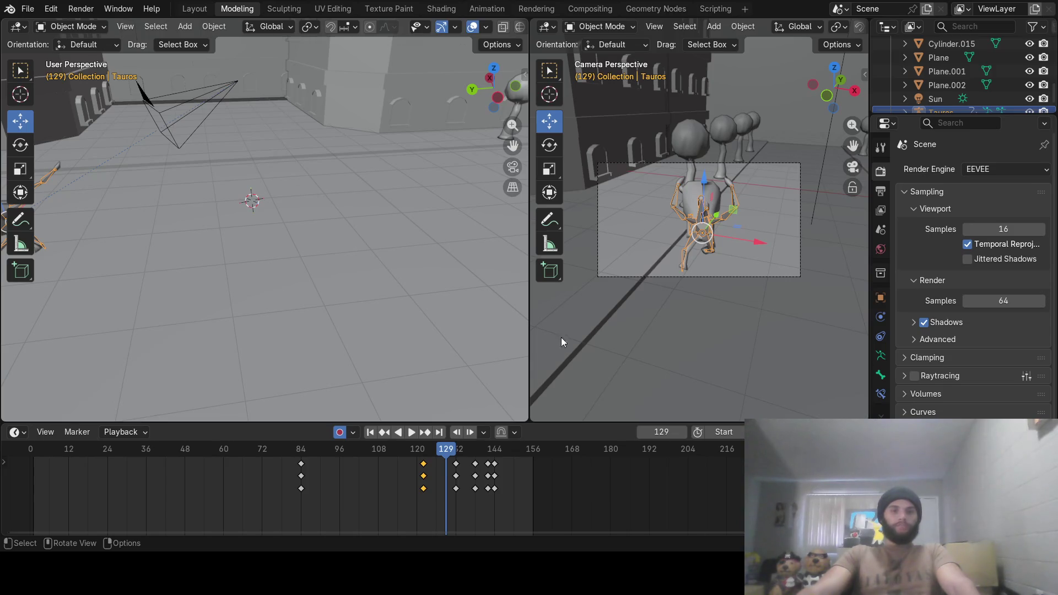
pyautogui.hotkey('ctrl', 'z')
pyautogui.moveTo(332, 249)
pyautogui.mouseDown(button='middle')
pyautogui.moveTo(348, 217)
pyautogui.moveTo(204, 177)
pyautogui.mouseUp(button='middle')
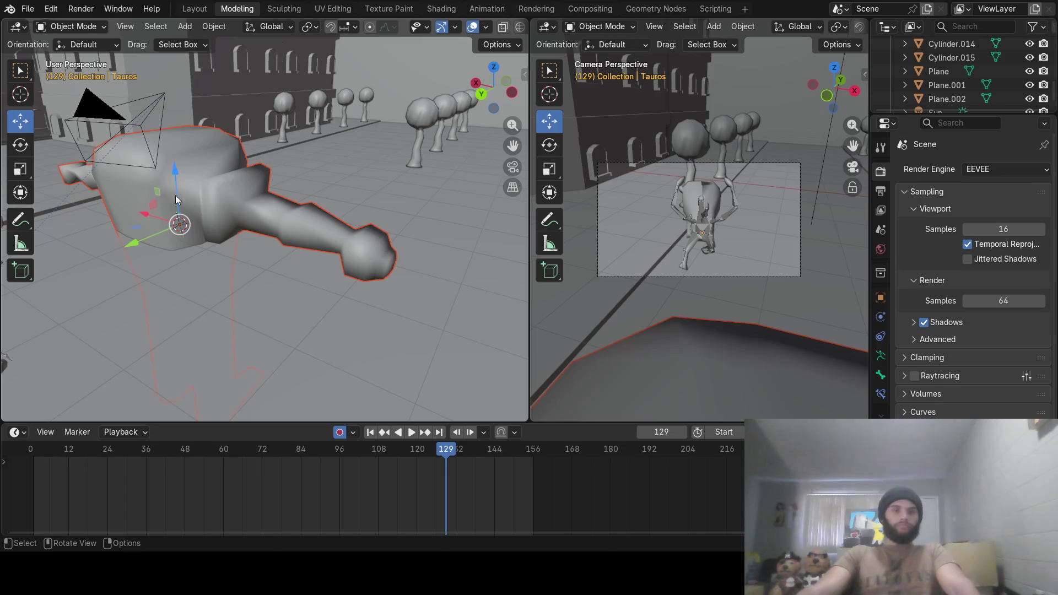
# Lift the Hitmonlee body along the Z axis so it stands on the street
pyautogui.moveTo(180, 182); pyautogui.dragTo(226, 223)
pyautogui.moveTo(225, 223)
pyautogui.mouseDown(button='middle')
pyautogui.moveTo(250, 207)
pyautogui.moveTo(117, 203)
pyautogui.moveTo(163, 191)
pyautogui.moveTo(309, 100)
pyautogui.mouseUp(button='middle')
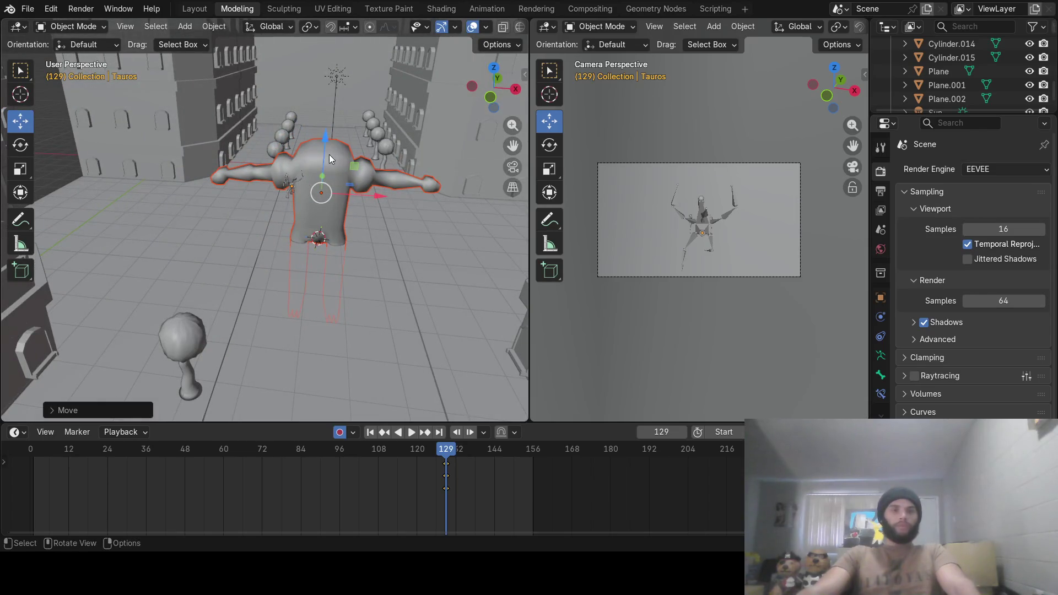
pyautogui.moveTo(329, 156); pyautogui.dragTo(334, 45)
pyautogui.click(28, 8)
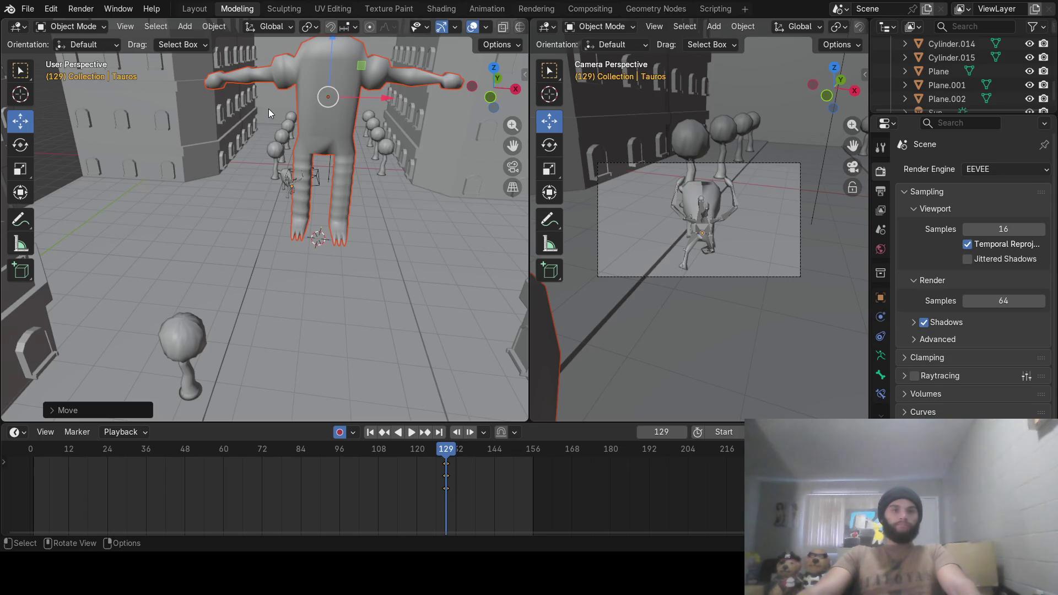
# Select the Armature.002 rig and raise it up to match the body
pyautogui.hotkey('ctrl', 'z')
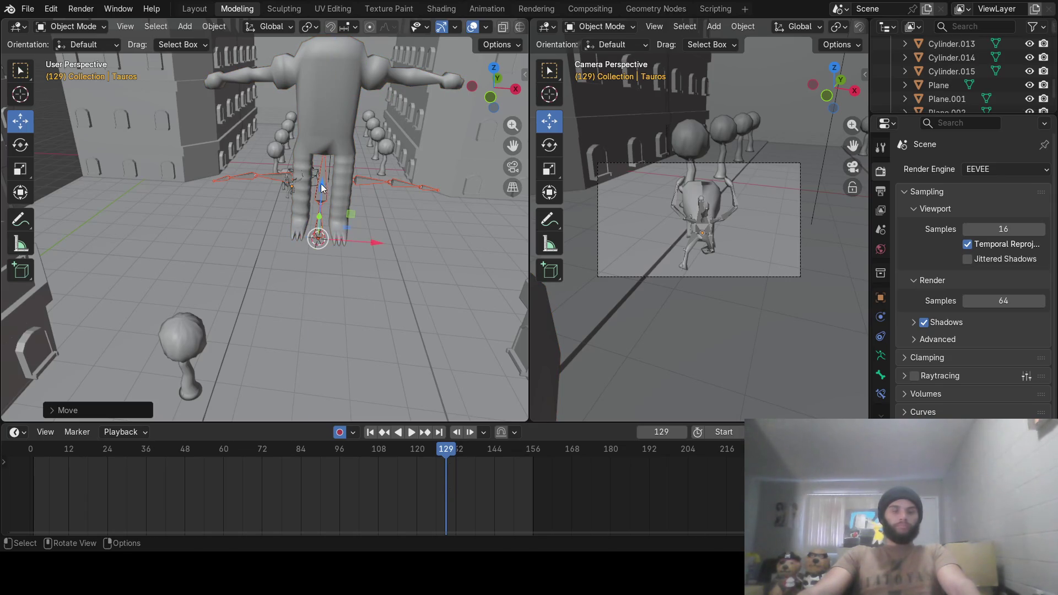
pyautogui.moveTo(322, 187); pyautogui.dragTo(332, 98)
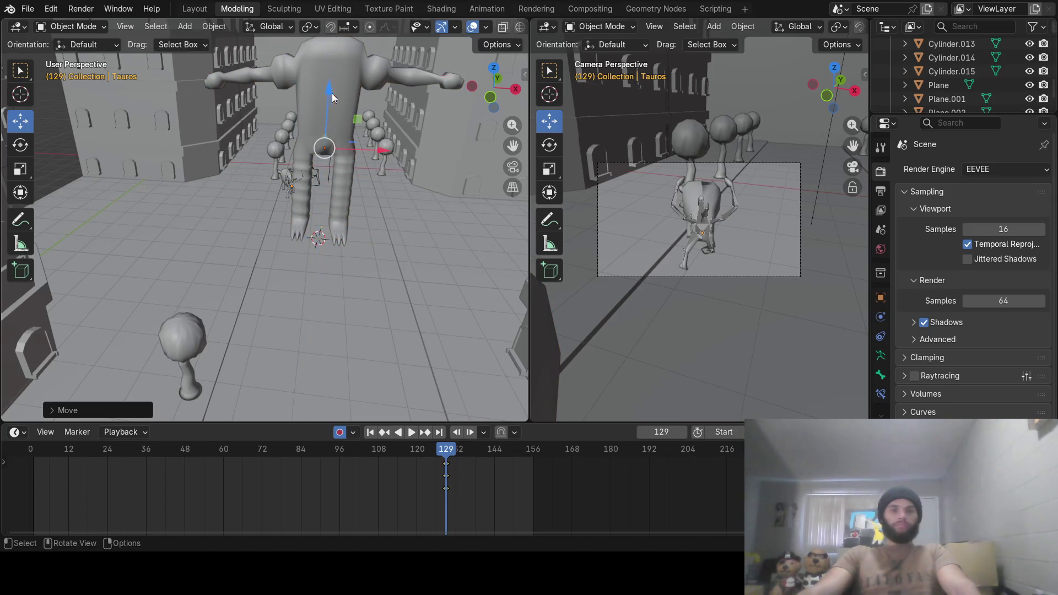
pyautogui.moveTo(306, 231)
pyautogui.mouseDown(button='middle')
pyautogui.moveTo(418, 226)
pyautogui.moveTo(327, 239)
pyautogui.moveTo(305, 278)
pyautogui.moveTo(357, 257)
pyautogui.moveTo(384, 278)
pyautogui.moveTo(262, 263)
pyautogui.moveTo(286, 275)
pyautogui.mouseUp(button='middle')
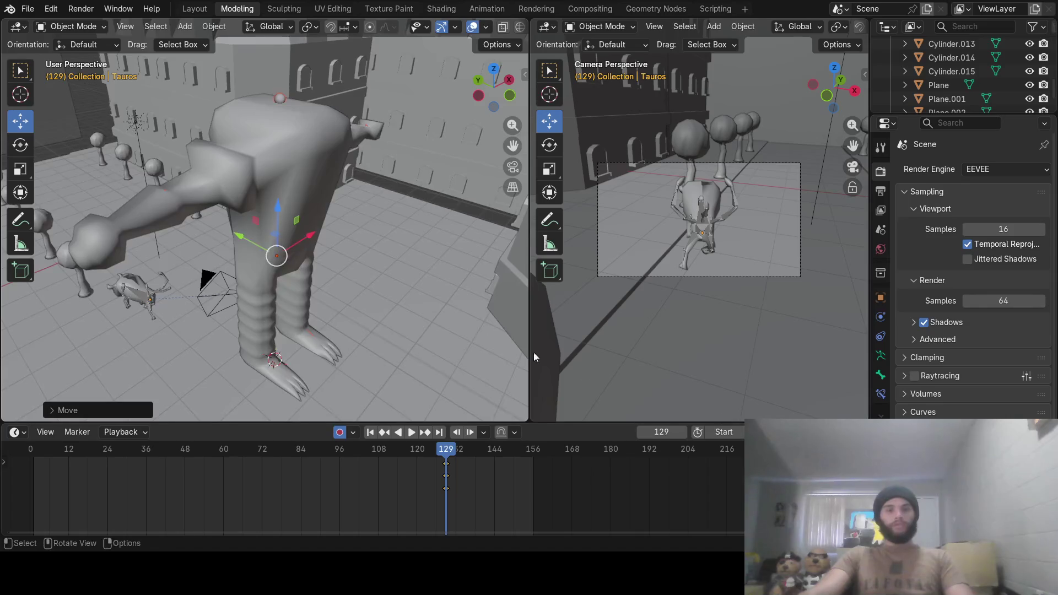
pyautogui.click(880, 355)
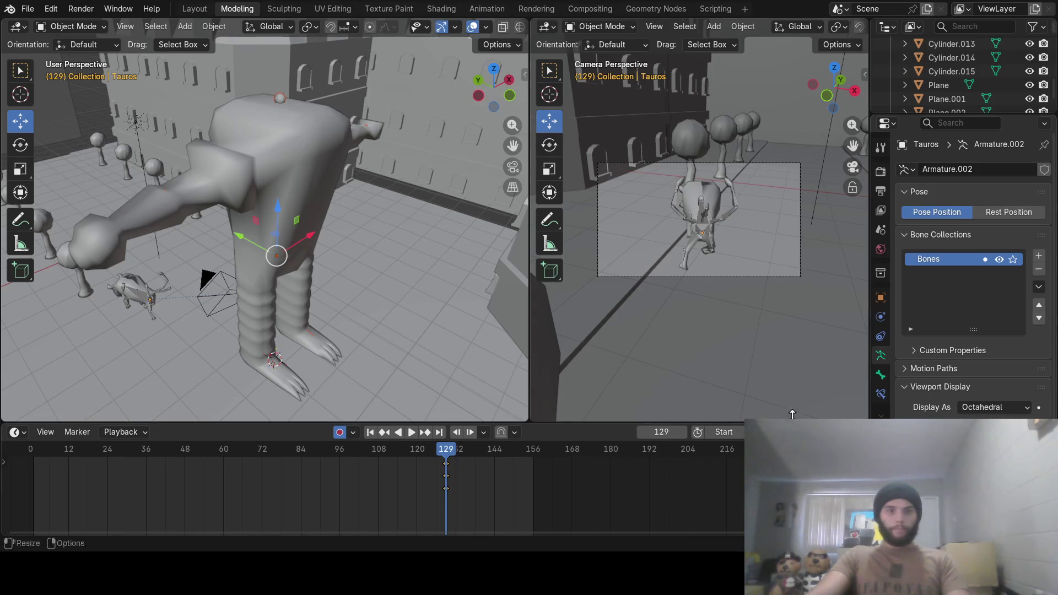
# Select Hitmonlee's body mesh, then add its armature as the active object
pyautogui.click(277, 96)
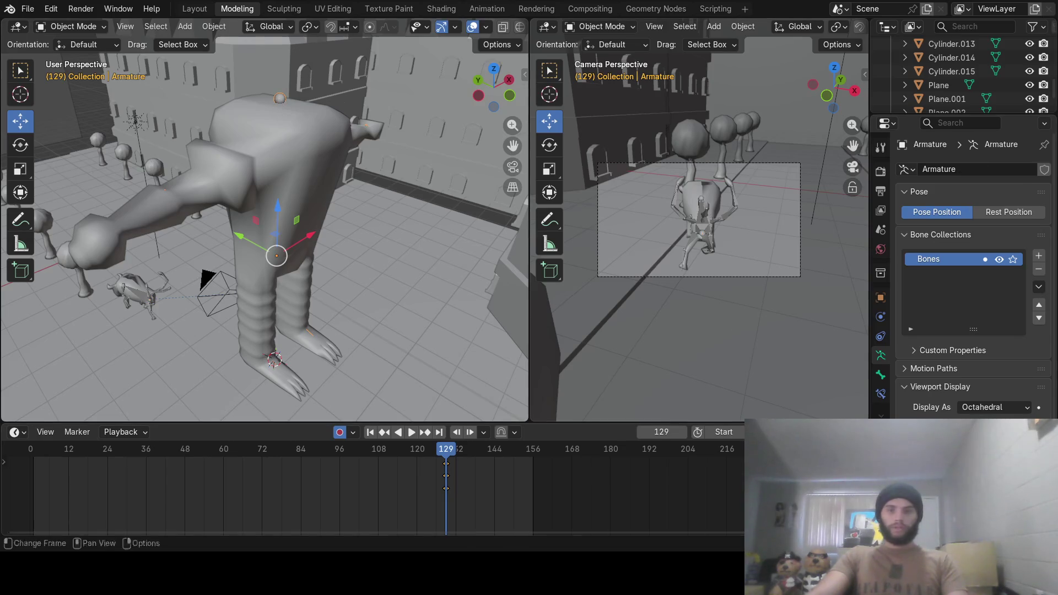
pyautogui.moveTo(259, 237)
pyautogui.mouseDown(button='middle')
pyautogui.moveTo(315, 240)
pyautogui.moveTo(196, 302)
pyautogui.moveTo(174, 198)
pyautogui.moveTo(64, 206)
pyautogui.moveTo(109, 193)
pyautogui.moveTo(167, 221)
pyautogui.moveTo(173, 194)
pyautogui.moveTo(165, 220)
pyautogui.mouseUp(button='middle')
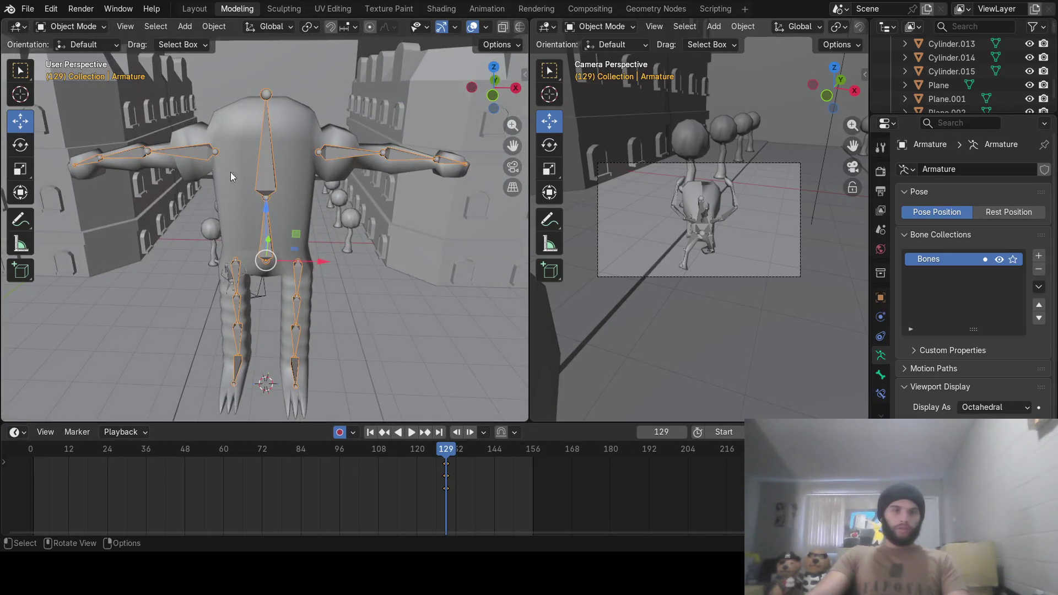
pyautogui.click(298, 137)
pyautogui.keyDown('shift'); pyautogui.click(270, 180); pyautogui.keyUp('shift')
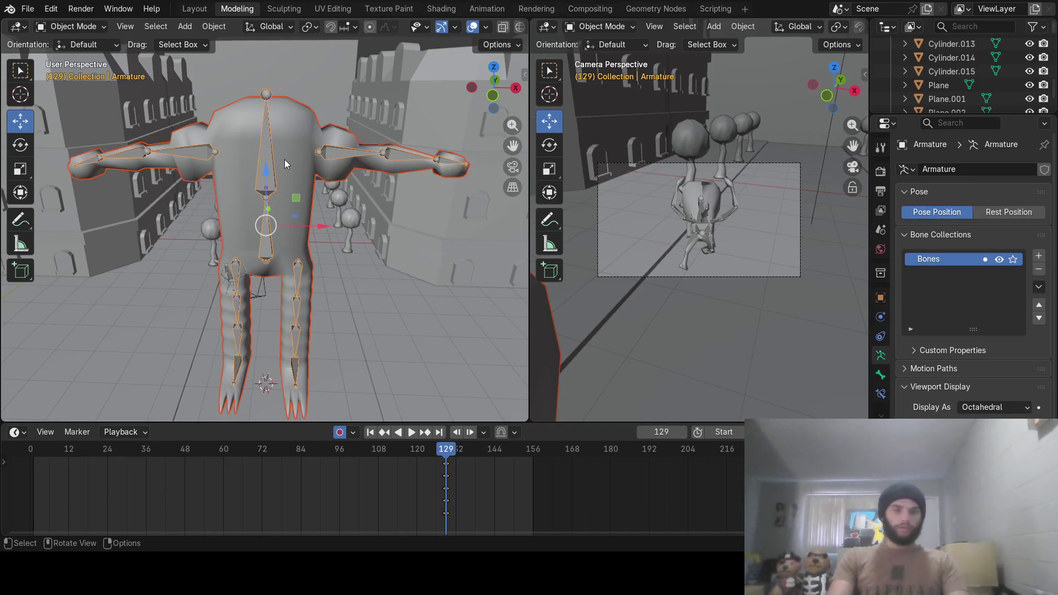
# Preview Rendered shading, go back to Solid, and bring up the Set Parent menu
pyautogui.moveTo(530, 92); pyautogui.dragTo(601, 88)
pyautogui.click(572, 27)
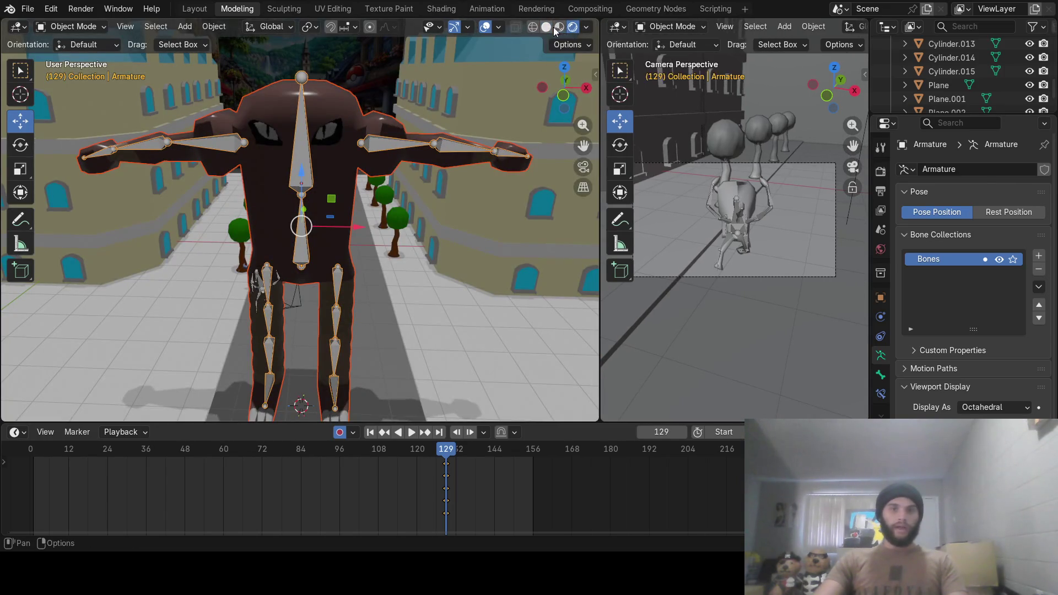
pyautogui.click(545, 26)
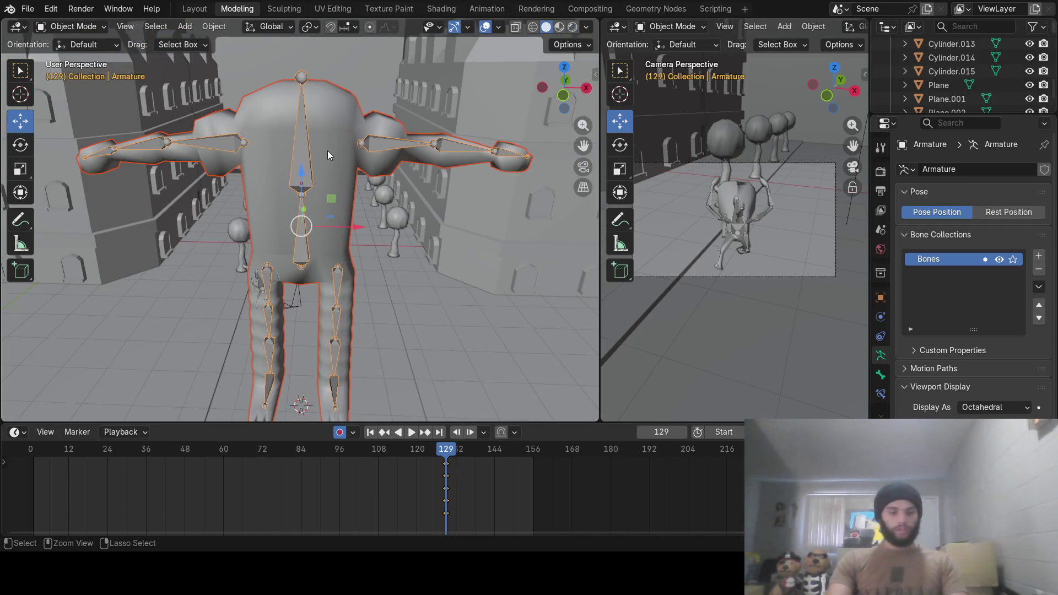
pyautogui.hotkey('ctrl', 'p')
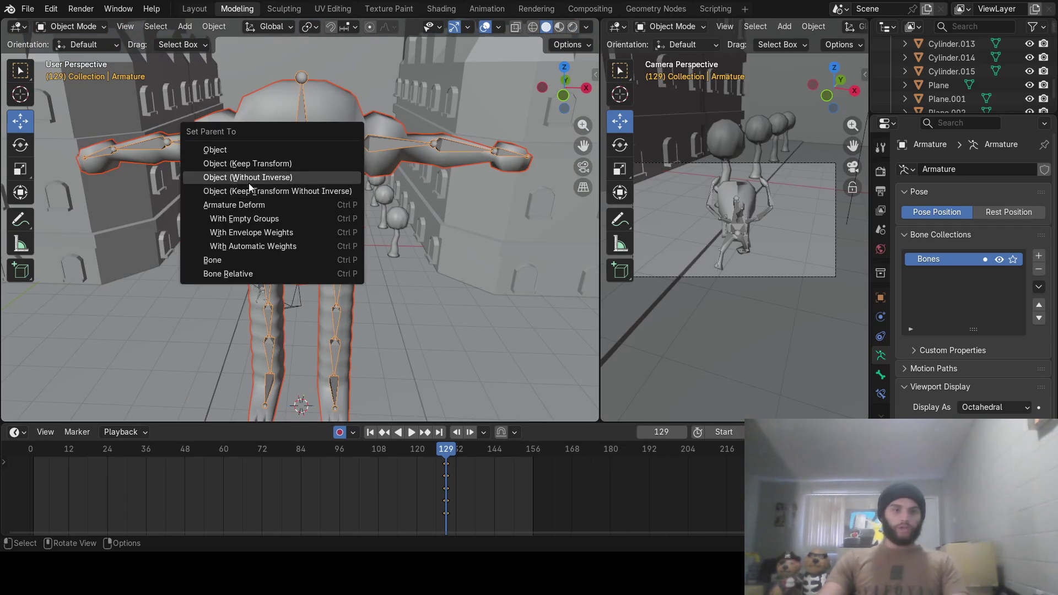
# Parent the body mesh to the armature and scale the rig down
pyautogui.click(256, 246)
pyautogui.click(301, 254)
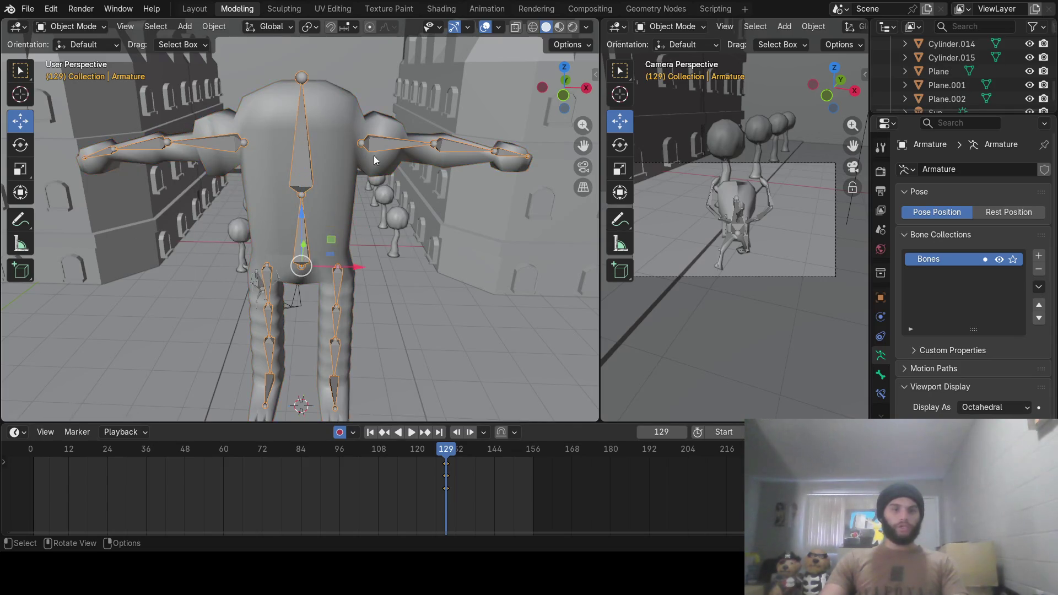
pyautogui.press('s')
pyautogui.click(319, 220)
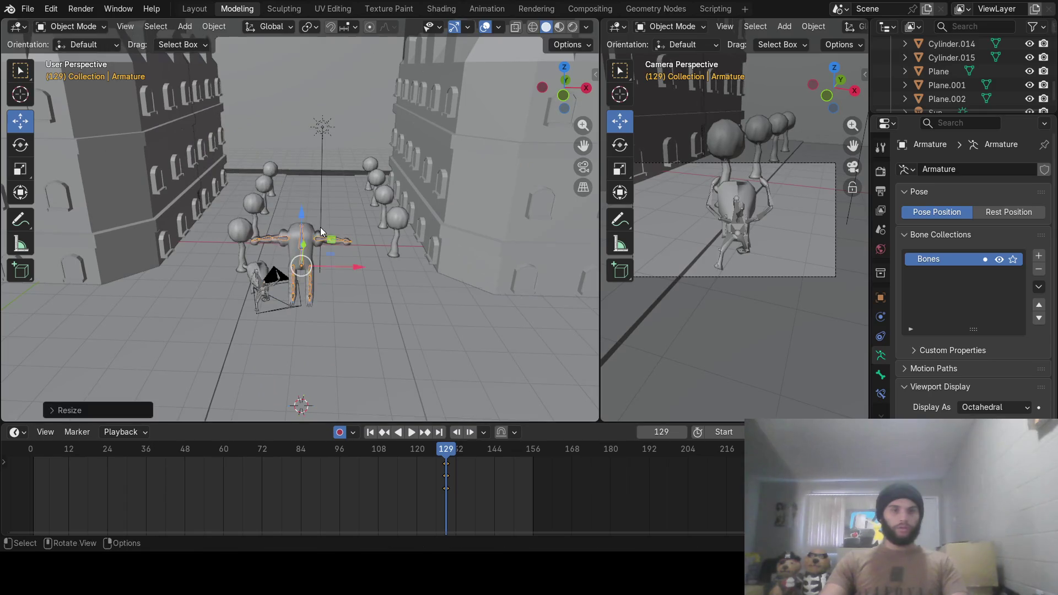
# Reposition Hitmonlee's armature vertically so it stands on the street
pyautogui.moveTo(320, 220)
pyautogui.mouseDown(button='middle')
pyautogui.moveTo(345, 251)
pyautogui.moveTo(357, 227)
pyautogui.mouseUp(button='middle')
pyautogui.moveTo(318, 213); pyautogui.dragTo(311, 344)
pyautogui.scroll(-3, 311, 345)
pyautogui.moveTo(311, 344)
pyautogui.mouseDown(button='middle')
pyautogui.moveTo(270, 371)
pyautogui.moveTo(327, 334)
pyautogui.mouseUp(button='middle')
pyautogui.moveTo(306, 327)
pyautogui.mouseDown()
pyautogui.moveTo(311, 358)
pyautogui.moveTo(335, 353)
pyautogui.mouseUp()
pyautogui.moveTo(335, 354)
pyautogui.mouseDown(button='middle')
pyautogui.moveTo(263, 268)
pyautogui.moveTo(226, 212)
pyautogui.moveTo(230, 199)
pyautogui.moveTo(302, 276)
pyautogui.mouseUp(button='middle')
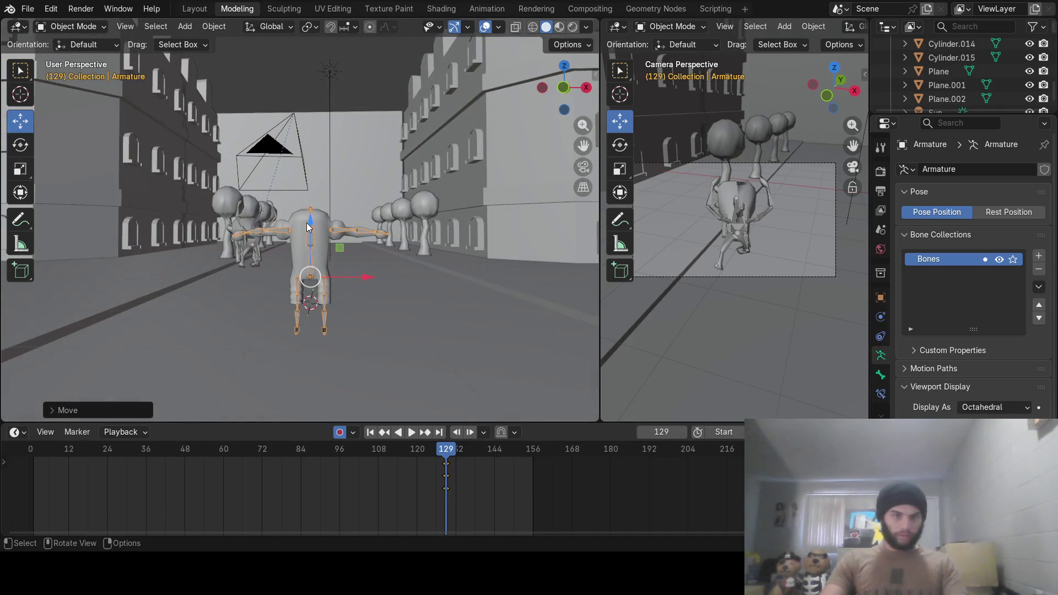
pyautogui.moveTo(311, 222); pyautogui.dragTo(320, 190)
pyautogui.moveTo(324, 206)
pyautogui.mouseDown(button='middle')
pyautogui.moveTo(329, 221)
pyautogui.moveTo(347, 220)
pyautogui.mouseUp(button='middle')
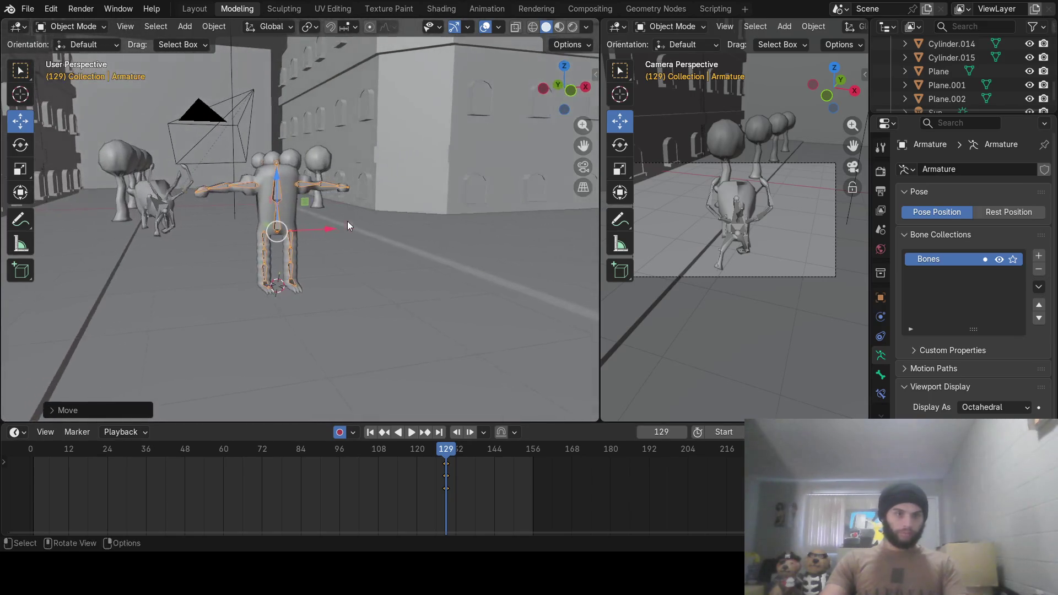
# Shrink Hitmonlee further and lower it toward the ground
pyautogui.press('s')
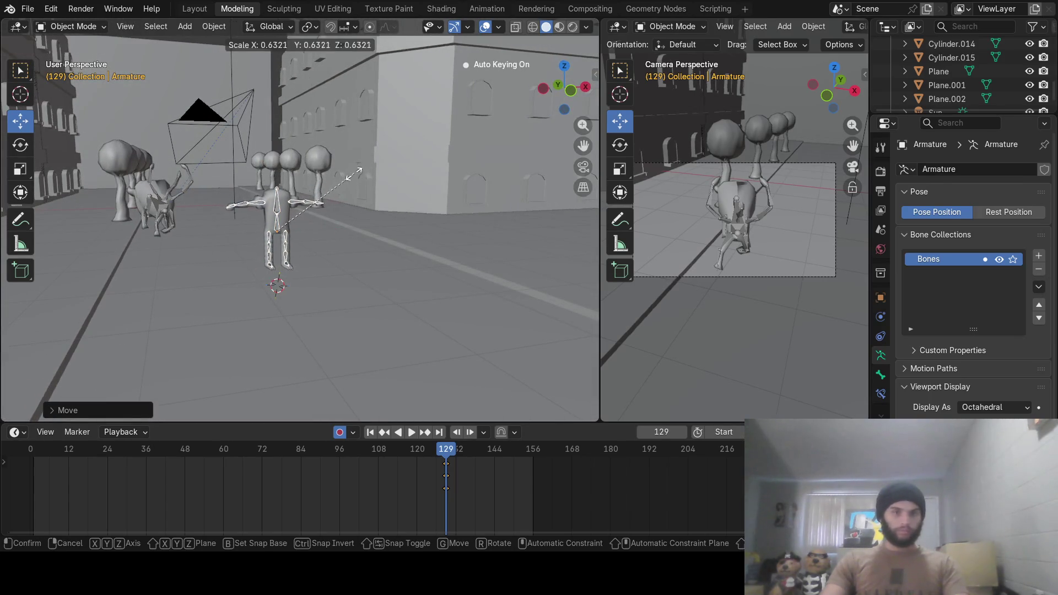
pyautogui.click(358, 174)
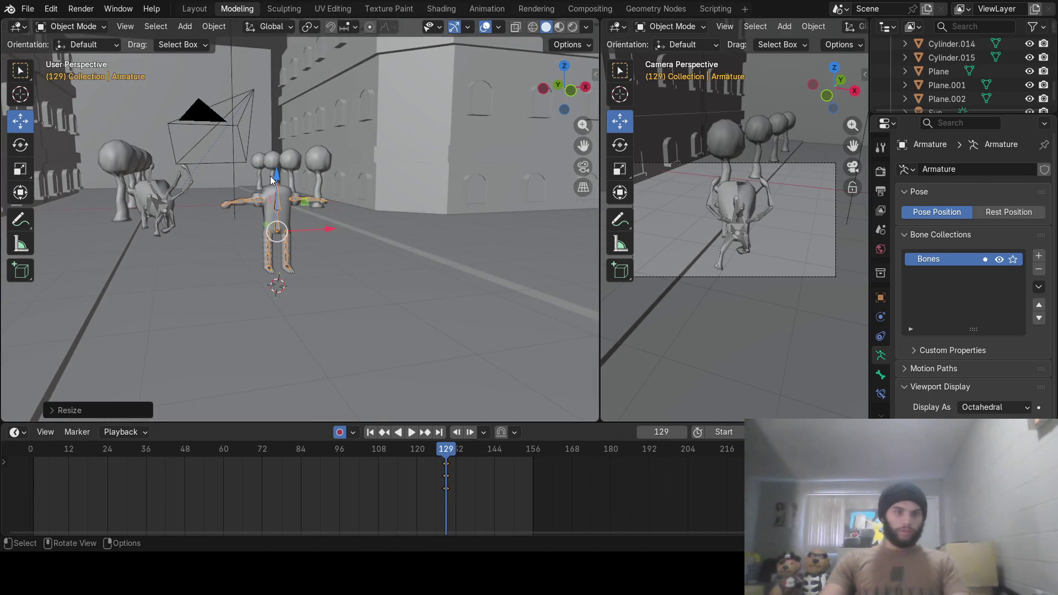
pyautogui.moveTo(270, 181); pyautogui.dragTo(275, 197)
pyautogui.scroll(3, 276, 221)
pyautogui.moveTo(286, 253)
pyautogui.mouseDown(button='middle')
pyautogui.moveTo(365, 242)
pyautogui.moveTo(358, 275)
pyautogui.moveTo(369, 300)
pyautogui.moveTo(310, 308)
pyautogui.moveTo(319, 190)
pyautogui.mouseUp(button='middle')
pyautogui.scroll(2, 310, 308)
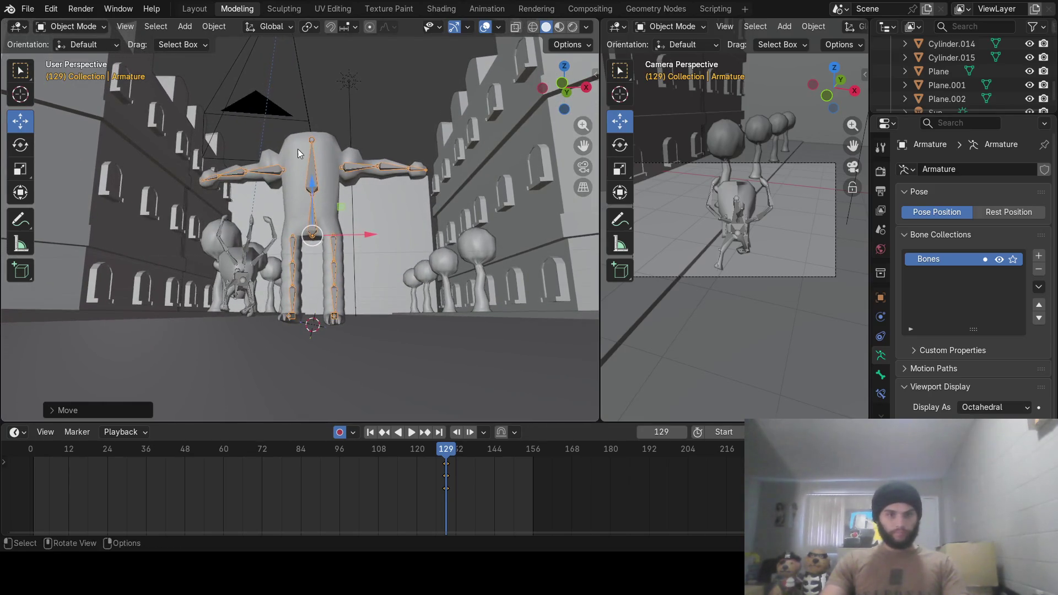
# In Pose Mode, move the spine bone along Z, then return to Object Mode
pyautogui.hotkey('ctrl', 'Tab')
pyautogui.press('g')
pyautogui.press('z')
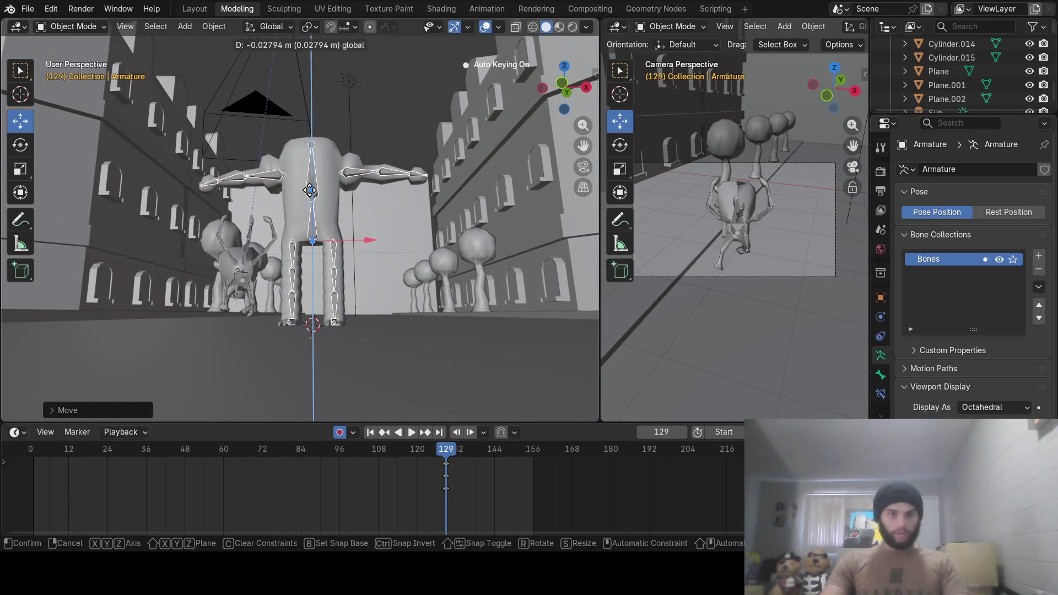
pyautogui.click(309, 190)
pyautogui.hotkey('ctrl', 'Tab')
# Switch the viewport to Material Preview shading
pyautogui.moveTo(310, 191); pyautogui.dragTo(314, 234, button='middle')
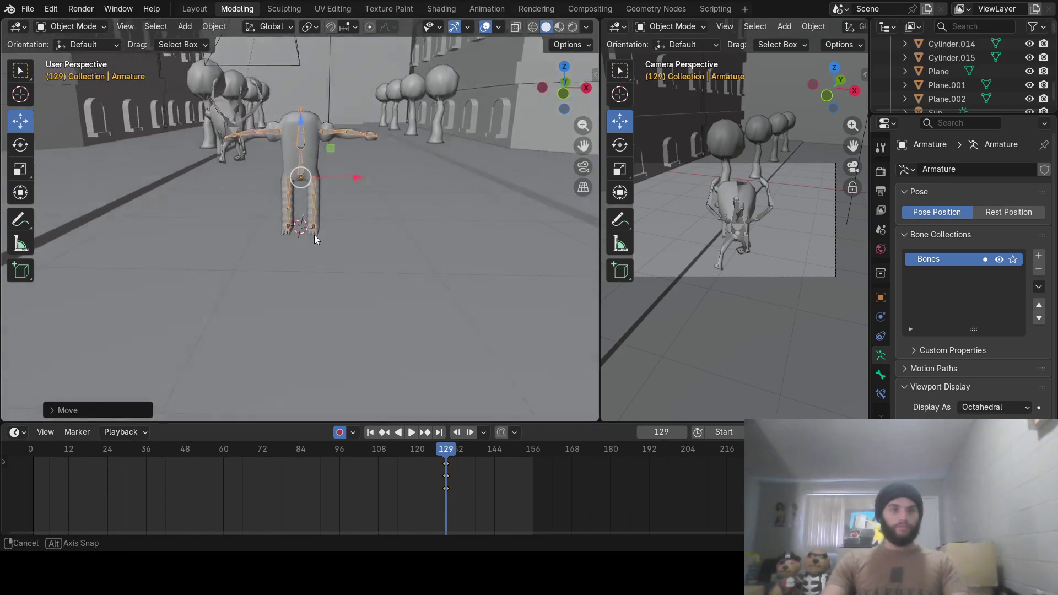
pyautogui.click(572, 27)
pyautogui.moveTo(375, 160)
pyautogui.mouseDown(button='middle')
pyautogui.moveTo(338, 165)
pyautogui.moveTo(371, 144)
pyautogui.mouseUp(button='middle')
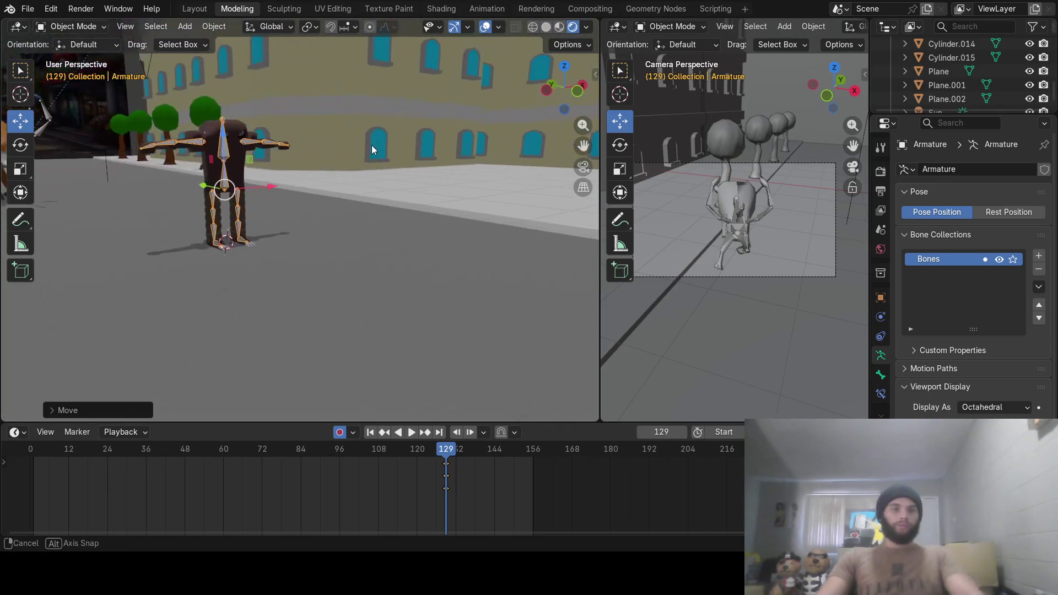
# Turn off auto-keying and delete the selected keyframes
pyautogui.click(338, 434)
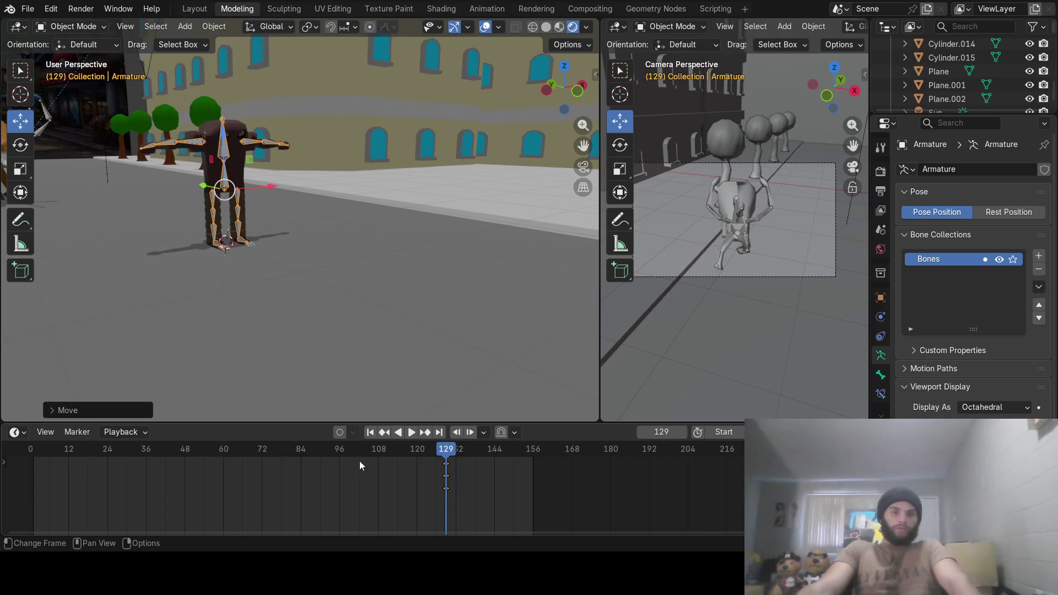
pyautogui.press('x')
pyautogui.click(448, 471)
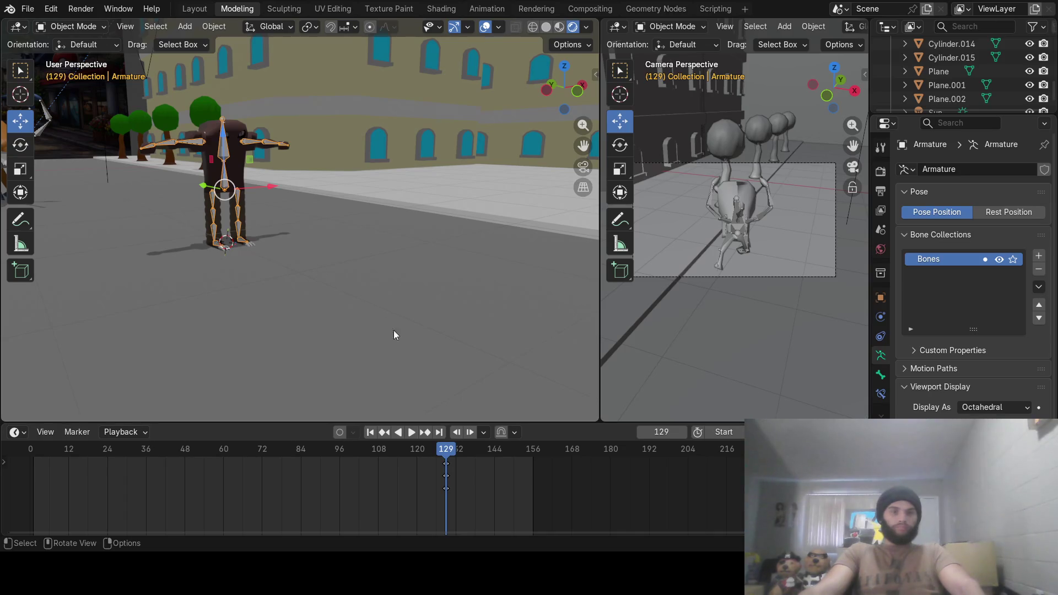
# Frame Hitmonlee from the front down the street and enter Edit Mode on the armature
pyautogui.moveTo(253, 302)
pyautogui.mouseDown(button='middle')
pyautogui.moveTo(335, 284)
pyautogui.moveTo(265, 283)
pyautogui.moveTo(327, 292)
pyautogui.moveTo(291, 190)
pyautogui.moveTo(381, 250)
pyautogui.moveTo(326, 270)
pyautogui.moveTo(326, 259)
pyautogui.moveTo(338, 307)
pyautogui.mouseUp(button='middle')
pyautogui.scroll(3, 383, 262)
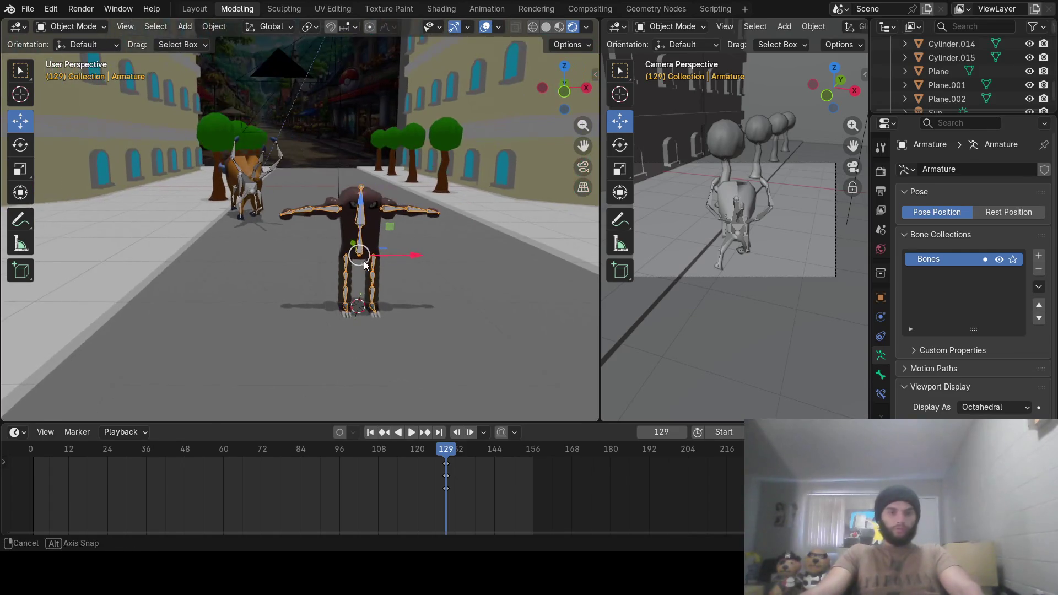
pyautogui.scroll(3, 422, 280)
pyautogui.keyDown('shift'); pyautogui.moveTo(423, 280); pyautogui.dragTo(264, 257, button='middle'); pyautogui.keyUp('shift')
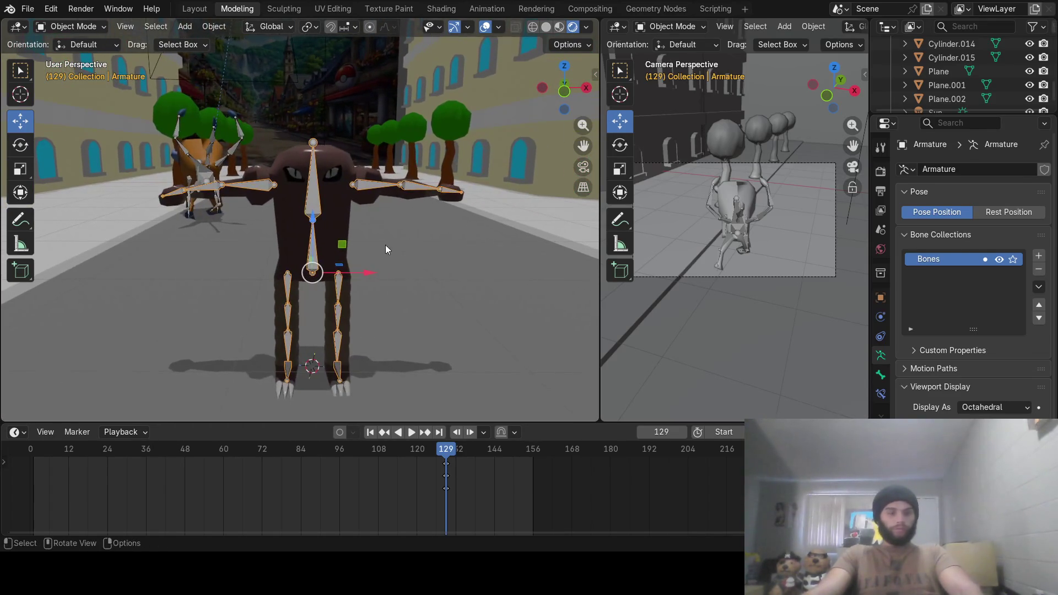
pyautogui.press('Tab')
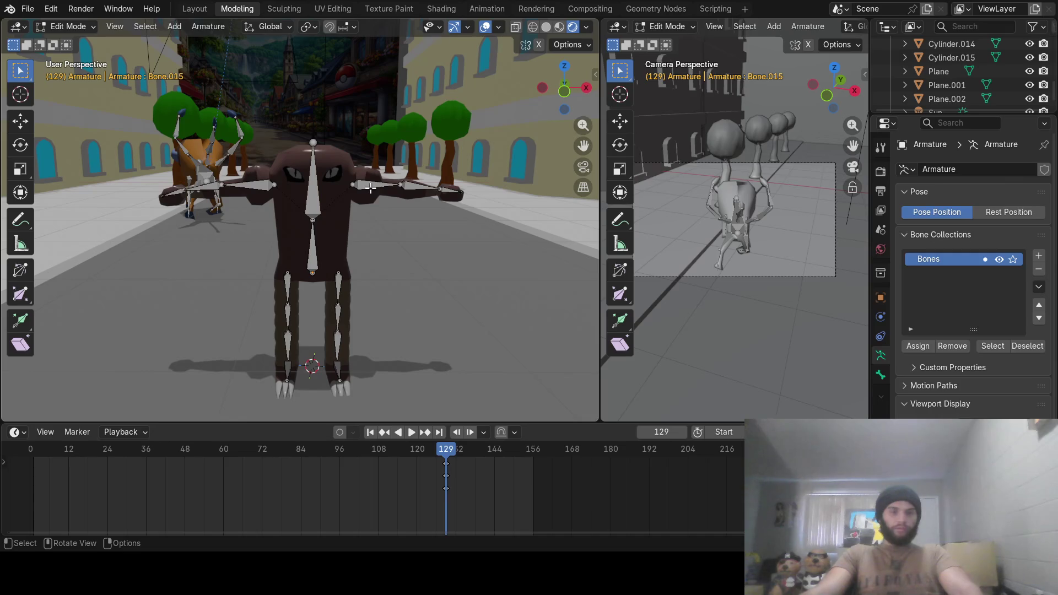
# In Pose Mode, rotate the right arm bone level about Y, then rewind to frame 0
pyautogui.click(370, 188)
pyautogui.click(70, 29)
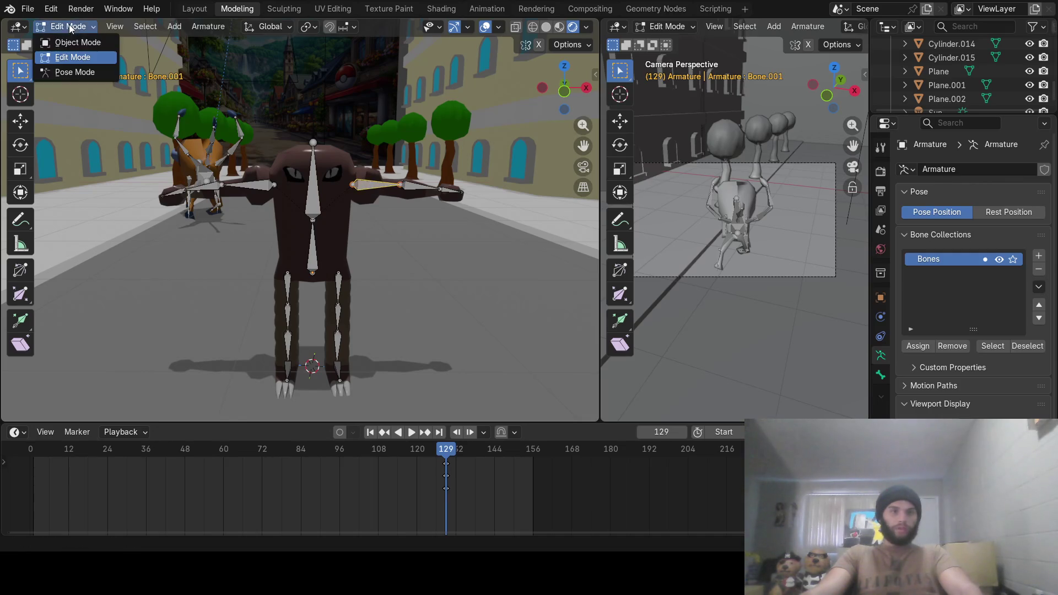
pyautogui.click(86, 71)
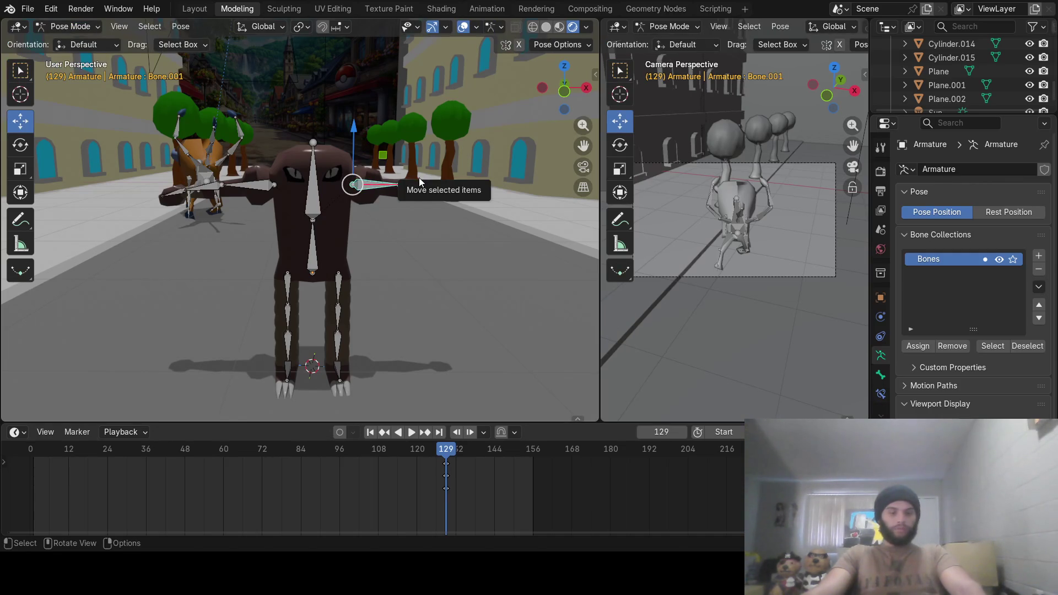
pyautogui.press('r')
pyautogui.press('y')
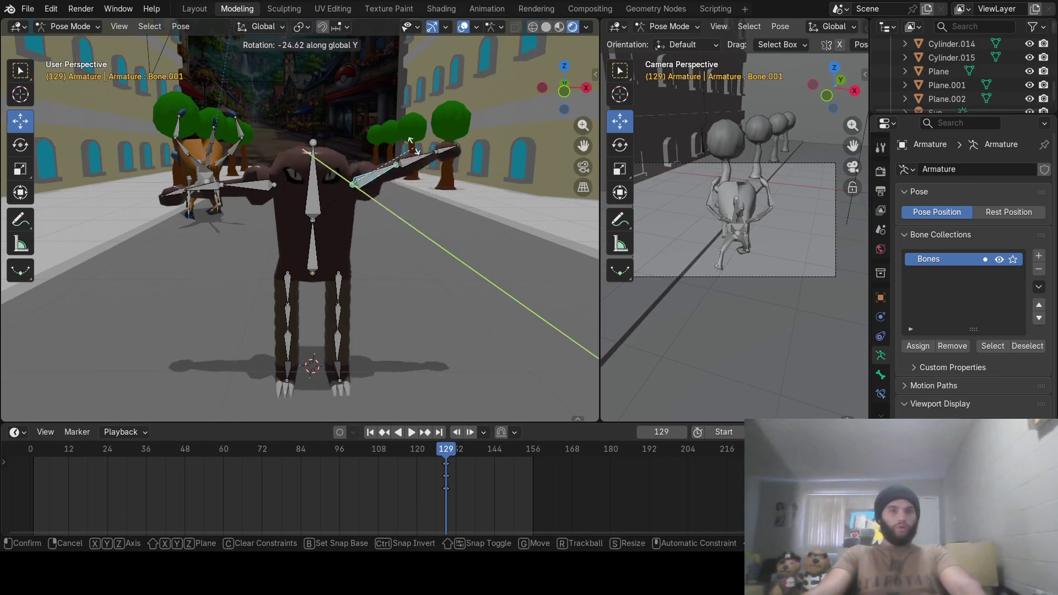
pyautogui.click(420, 167)
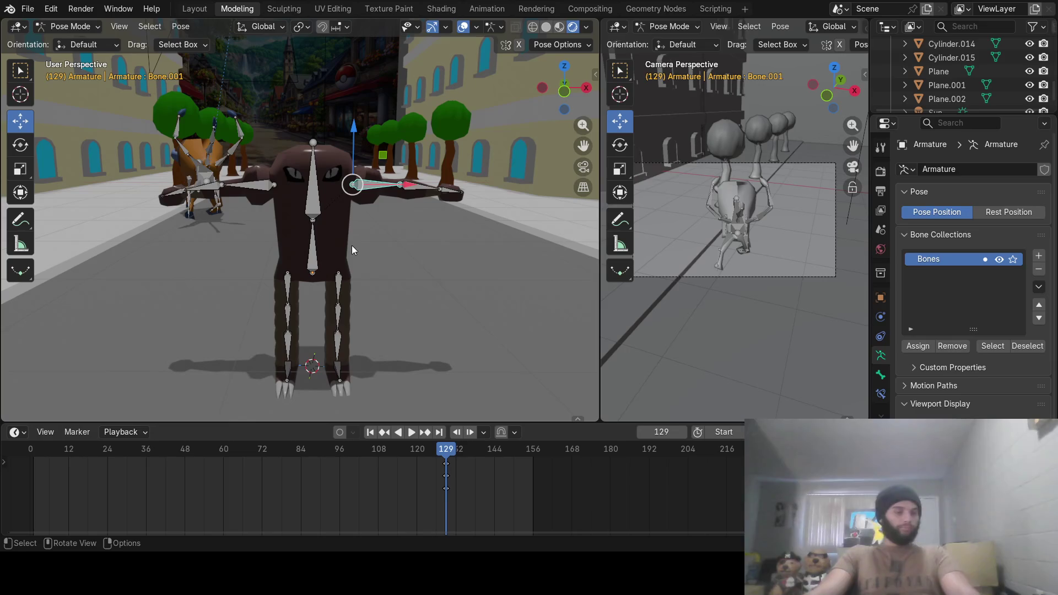
pyautogui.moveTo(290, 448)
pyautogui.mouseDown()
pyautogui.moveTo(44, 445)
pyautogui.moveTo(323, 438)
pyautogui.moveTo(33, 433)
pyautogui.moveTo(188, 428)
pyautogui.moveTo(511, 464)
pyautogui.moveTo(30, 451)
pyautogui.mouseUp()
pyautogui.scroll(-5, 363, 248)
# Select the Tauros rig in Object Mode and delete its object keyframes
pyautogui.moveTo(336, 242); pyautogui.dragTo(428, 254, button='middle')
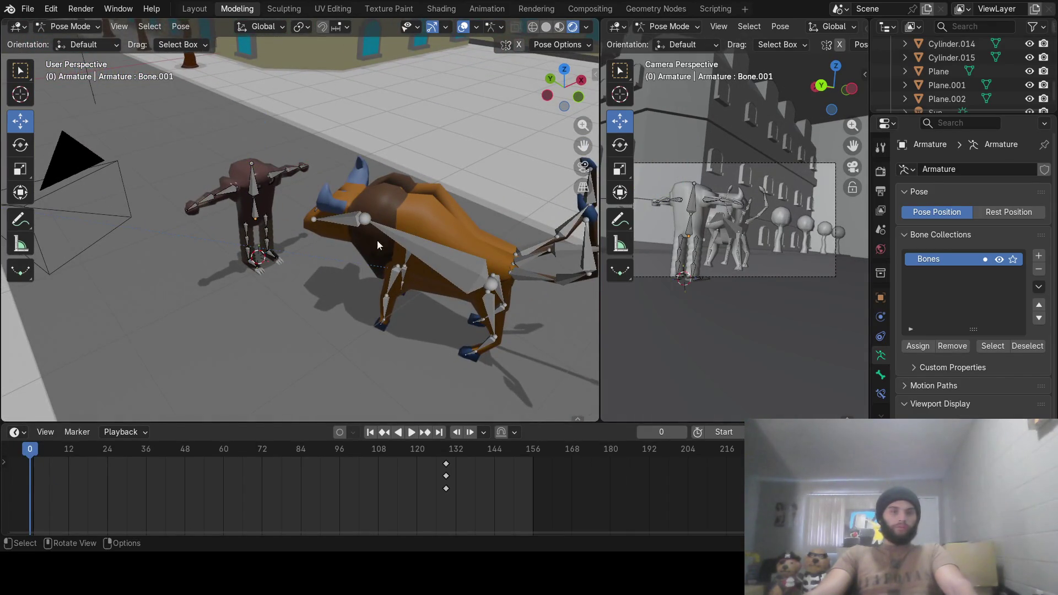
pyautogui.click(70, 26)
pyautogui.click(83, 40)
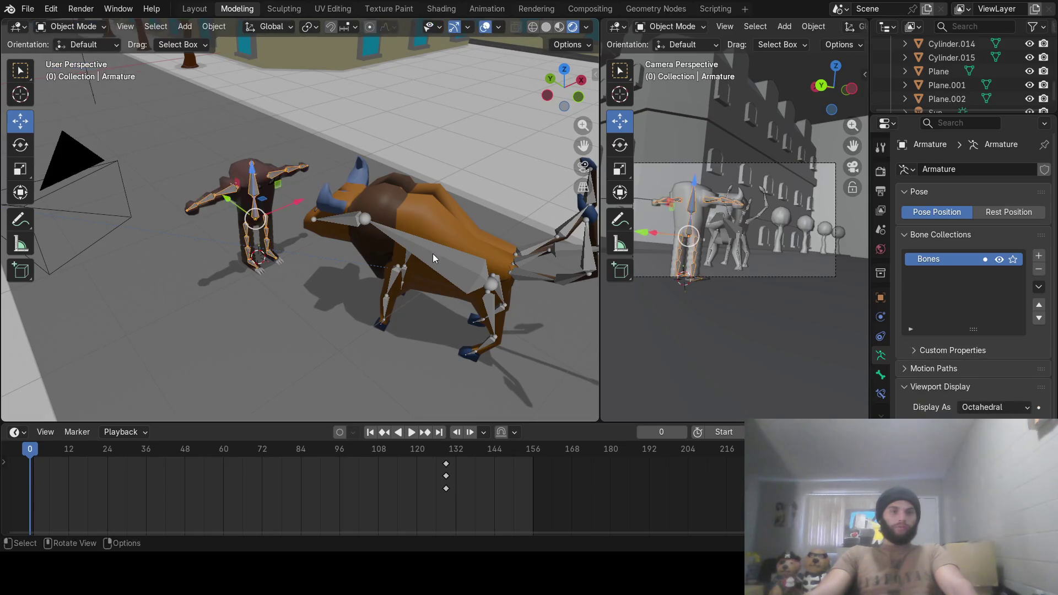
pyautogui.click(440, 262)
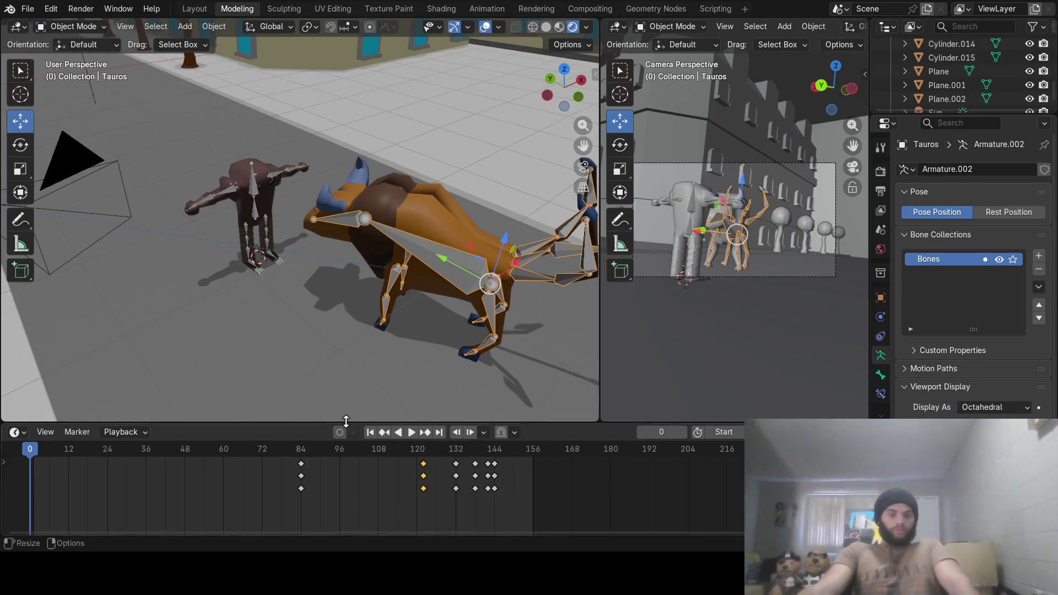
pyautogui.hotkey('ctrl', 'a')
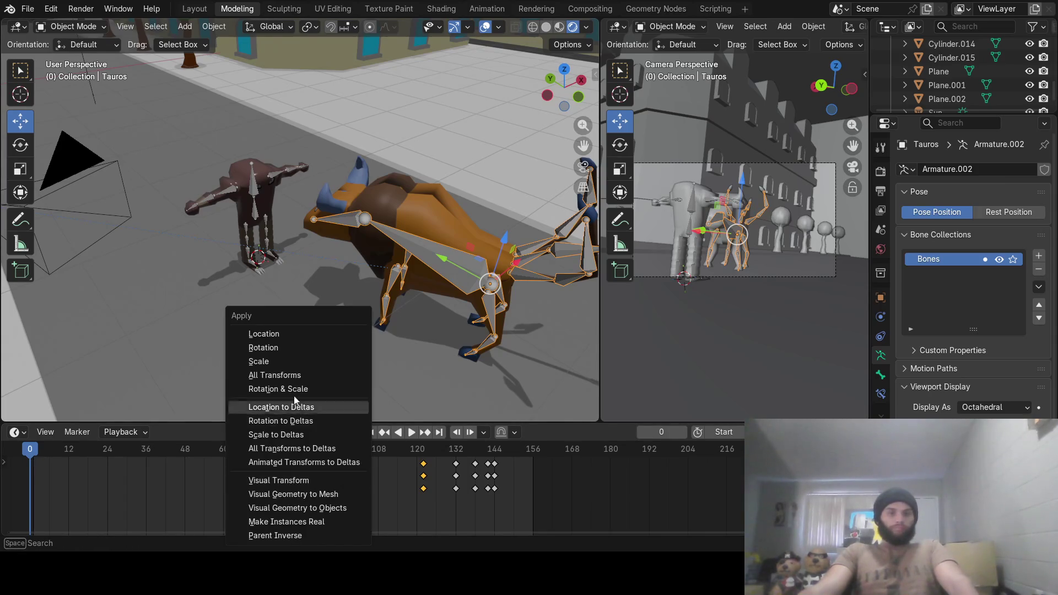
pyautogui.click(279, 389)
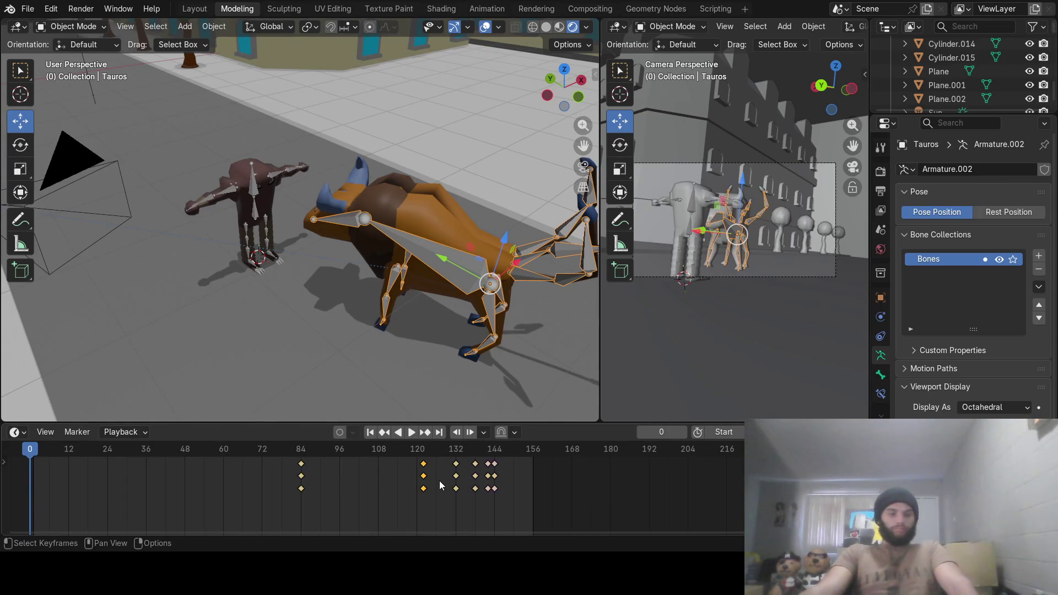
pyautogui.press('x')
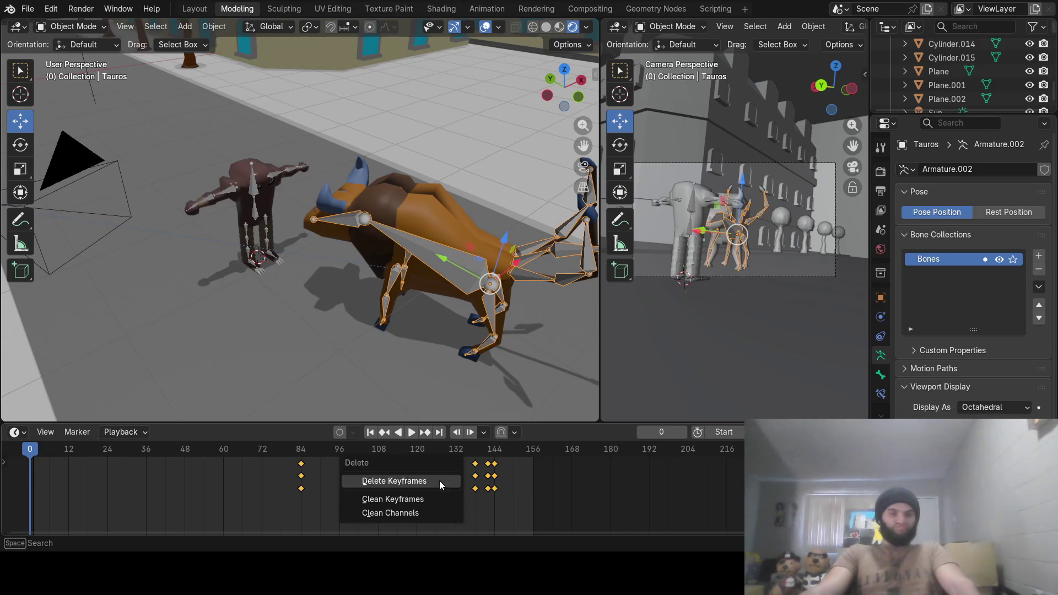
pyautogui.click(432, 480)
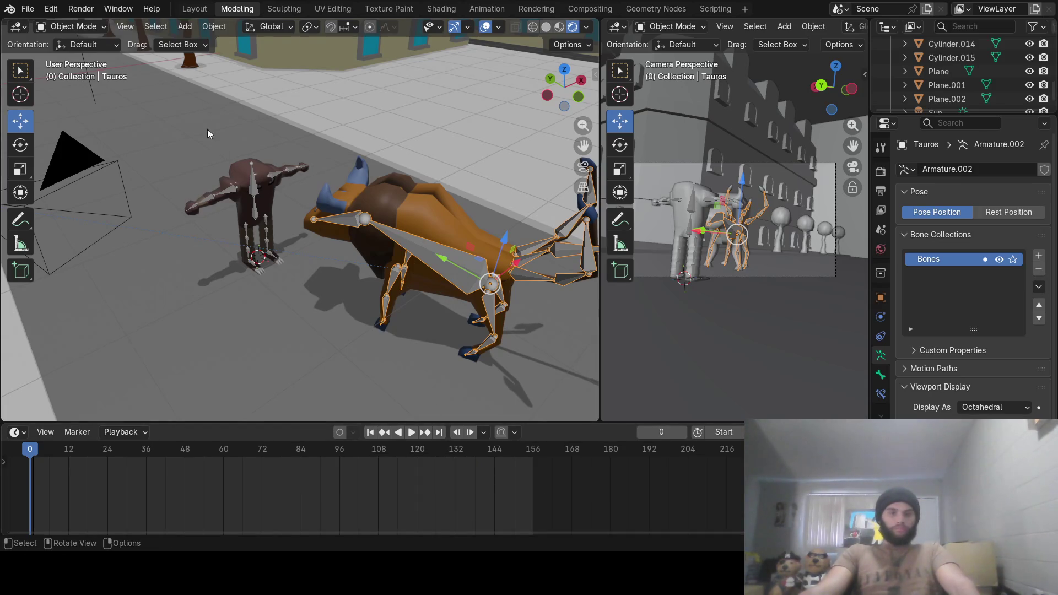
# In Pose Mode, select all Tauros bones, delete their keyframes, then return to Object Mode
pyautogui.click(88, 27)
pyautogui.click(91, 73)
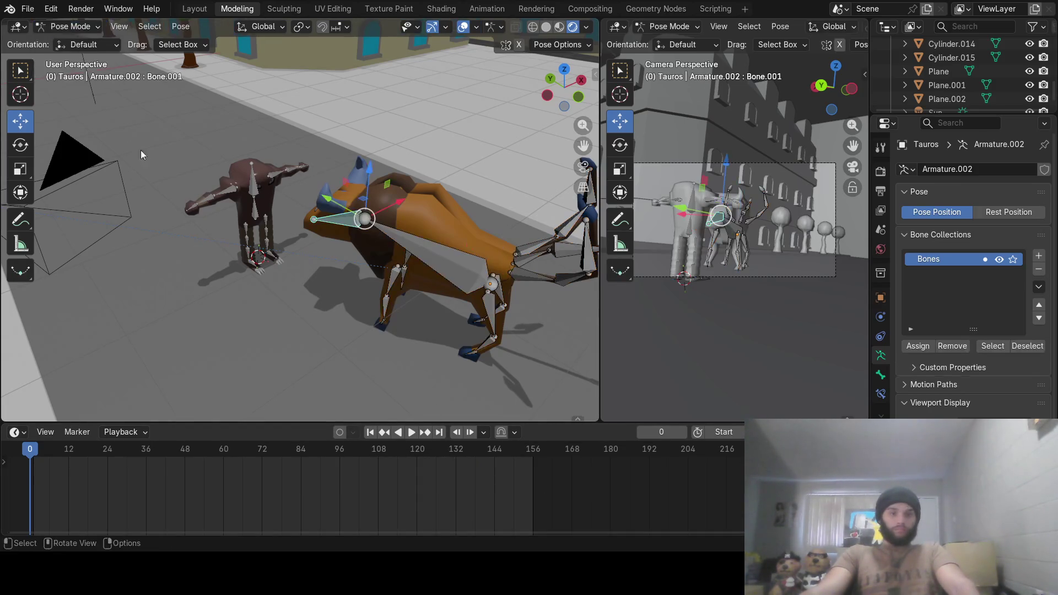
pyautogui.press('a')
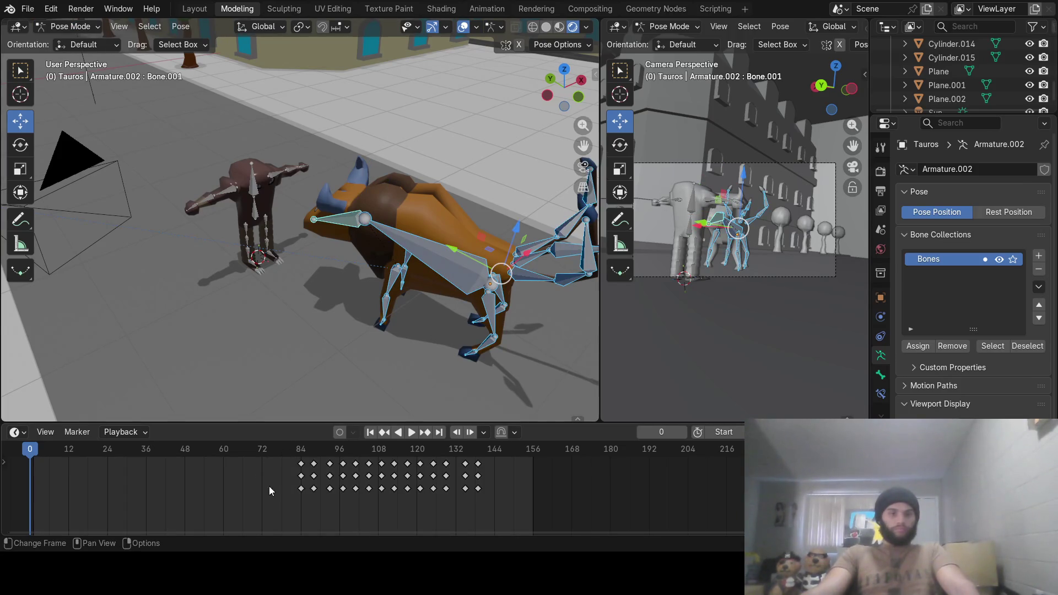
pyautogui.press('x')
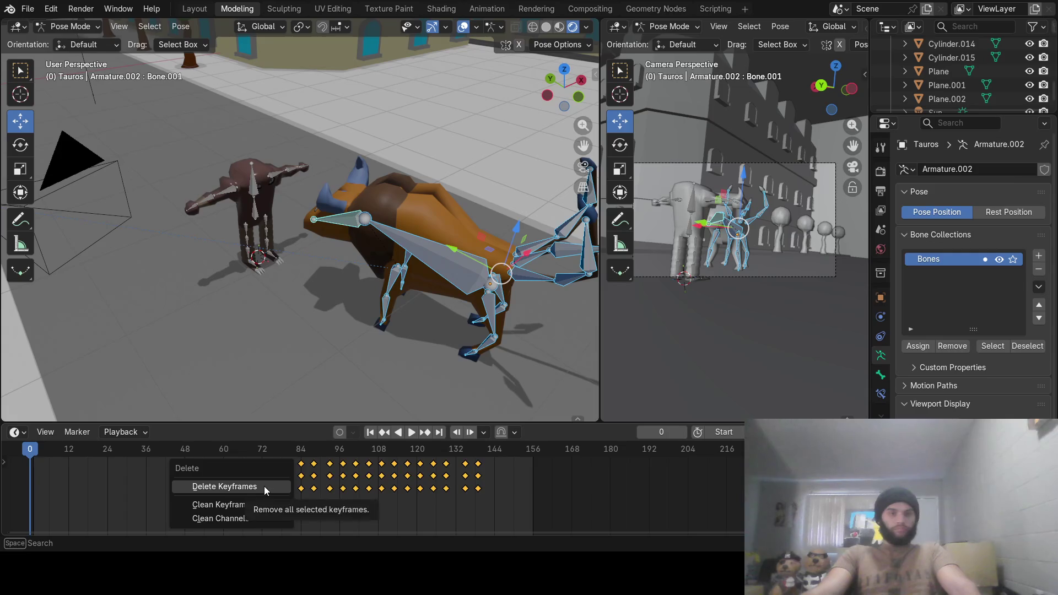
pyautogui.click(263, 486)
pyautogui.moveTo(46, 452)
pyautogui.mouseDown()
pyautogui.moveTo(481, 455)
pyautogui.moveTo(354, 474)
pyautogui.moveTo(24, 463)
pyautogui.mouseUp()
pyautogui.click(61, 211)
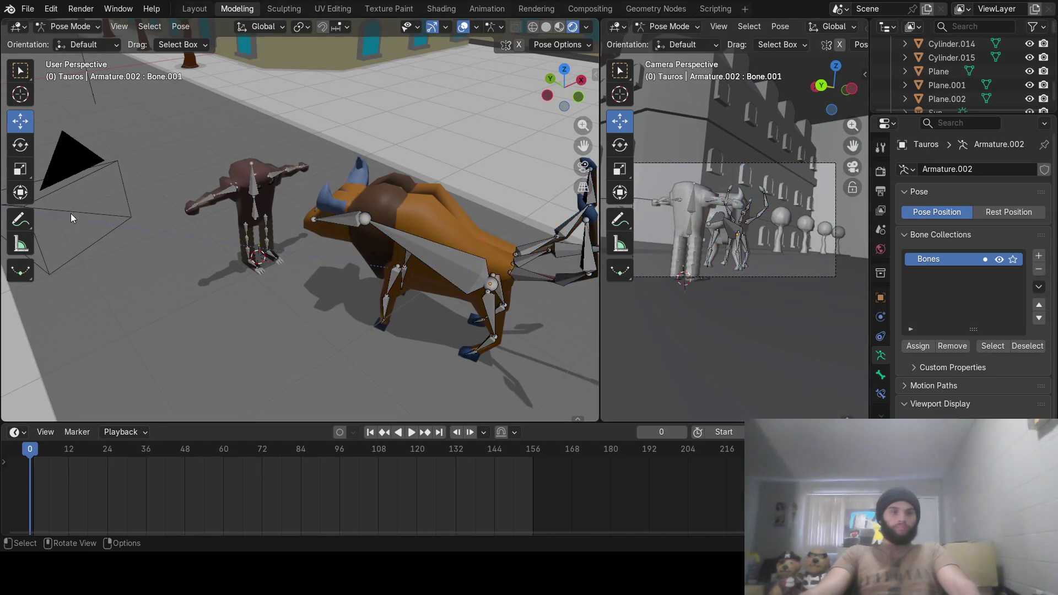
pyautogui.click(94, 28)
pyautogui.click(83, 43)
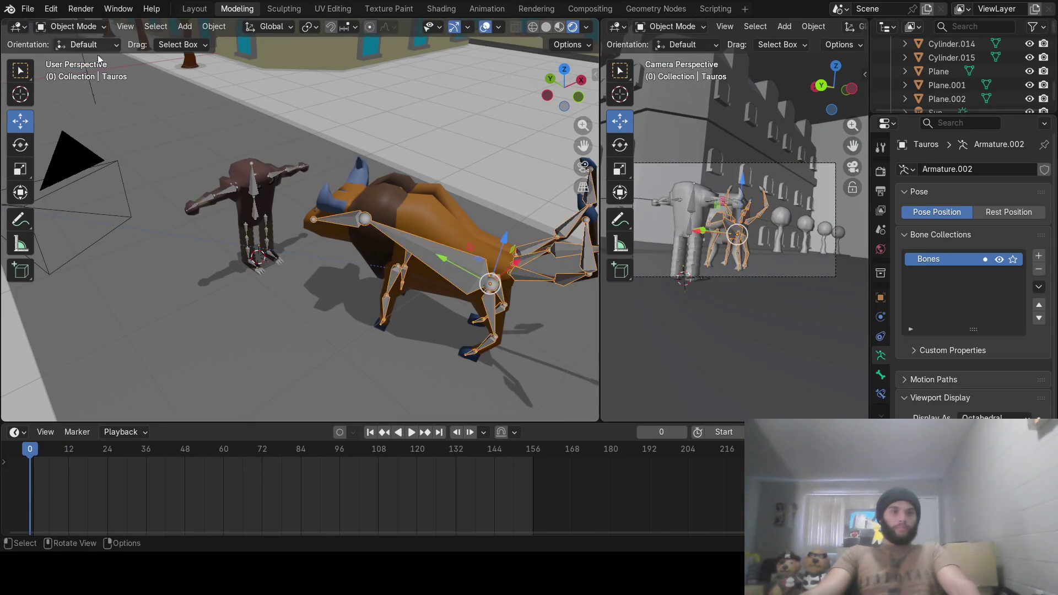
# Select the camera and delete all of its keyframes in the timeline
pyautogui.click(72, 174)
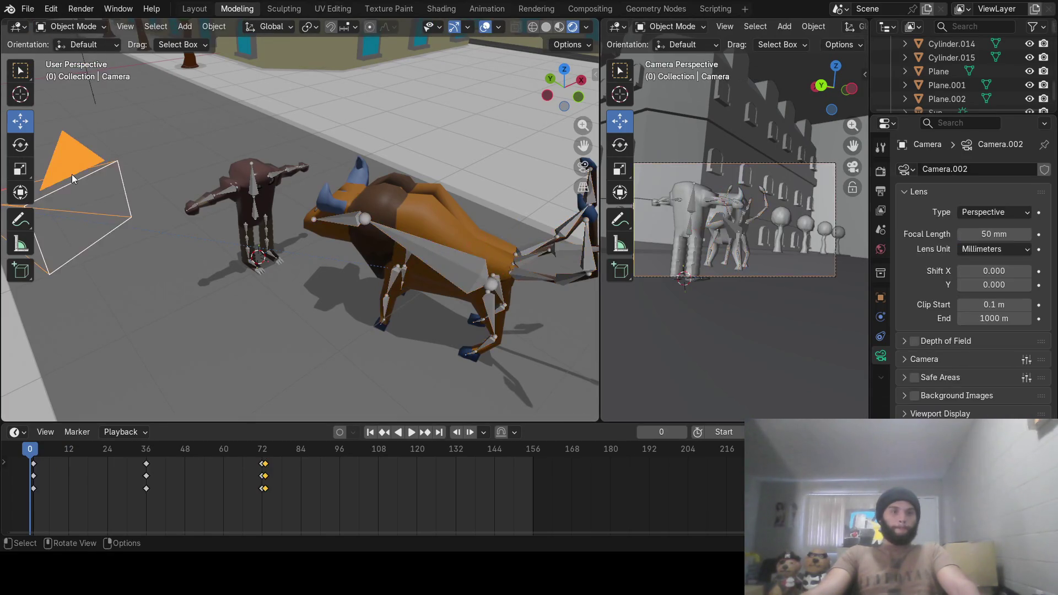
pyautogui.rightClick(290, 510)
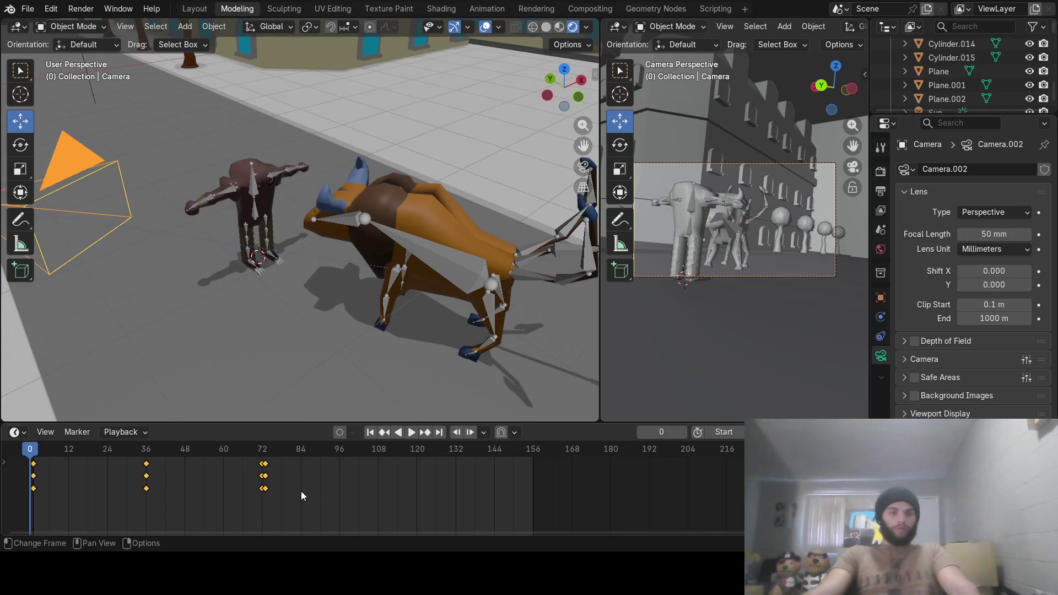
pyautogui.press('a')
pyautogui.press('x')
pyautogui.click(247, 488)
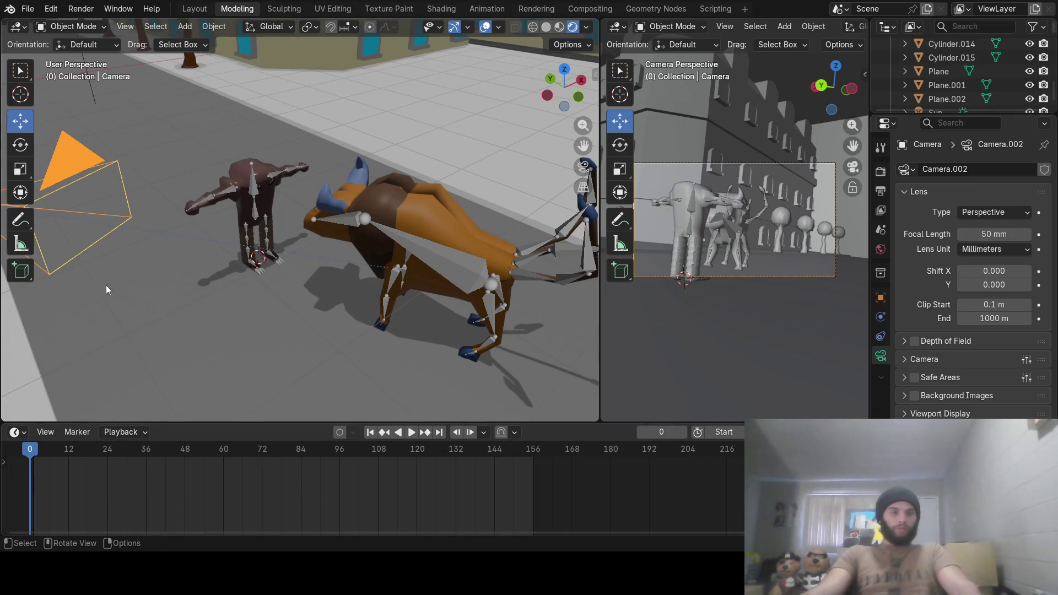
pyautogui.moveTo(169, 277)
pyautogui.mouseDown(button='middle')
pyautogui.moveTo(174, 262)
pyautogui.moveTo(255, 286)
pyautogui.moveTo(229, 287)
pyautogui.mouseUp(button='middle')
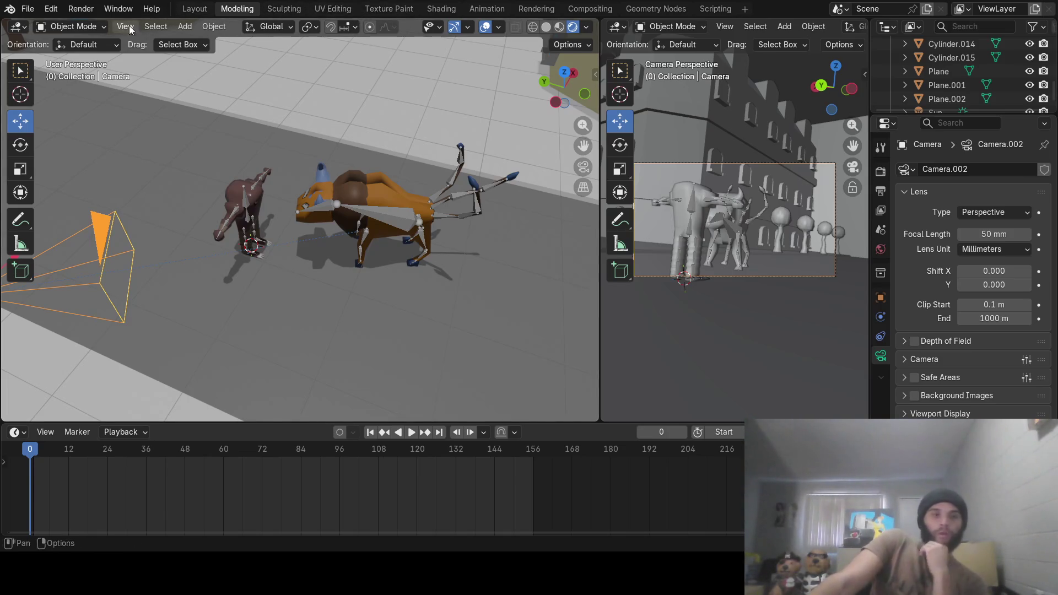
# Check the Render menu, close it without rendering, and orbit the view
pyautogui.click(81, 9)
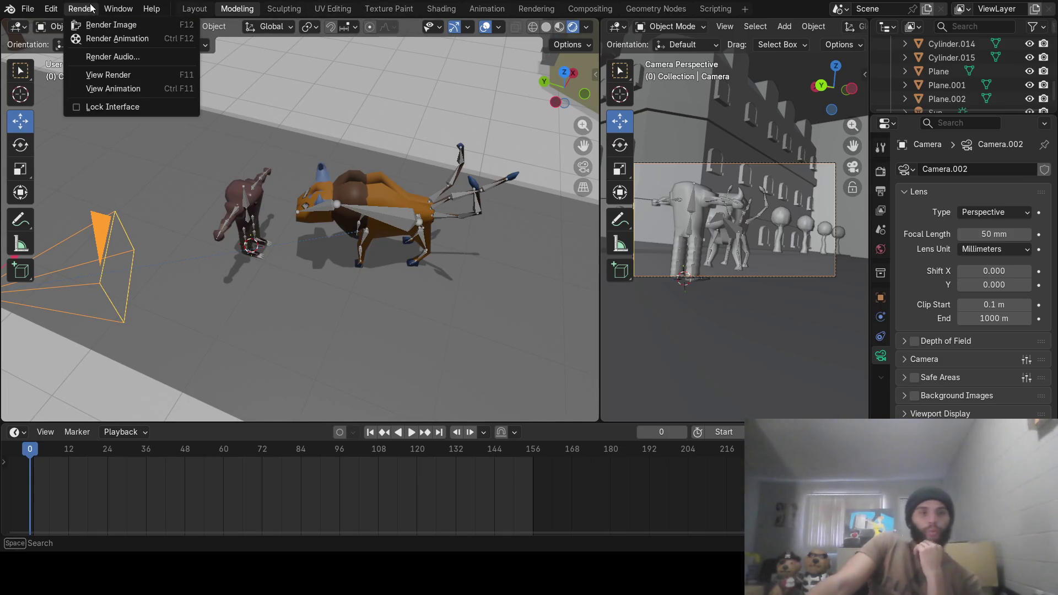
pyautogui.click(545, 189)
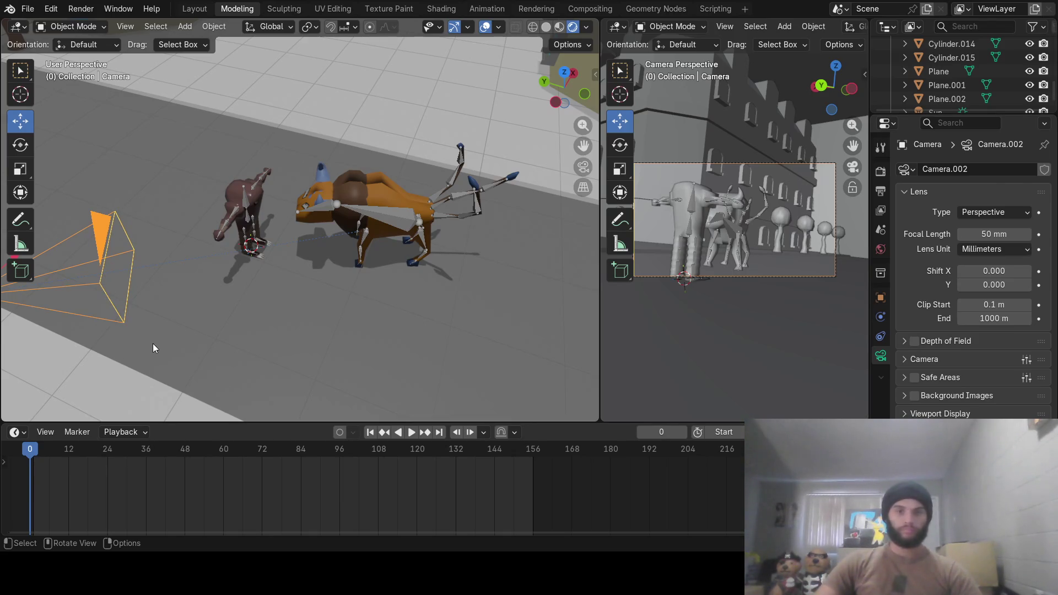
pyautogui.moveTo(238, 342); pyautogui.dragTo(220, 338, button='middle')
# Turn on auto-keying and keyframe the camera's starting position at frame 0
pyautogui.click(339, 432)
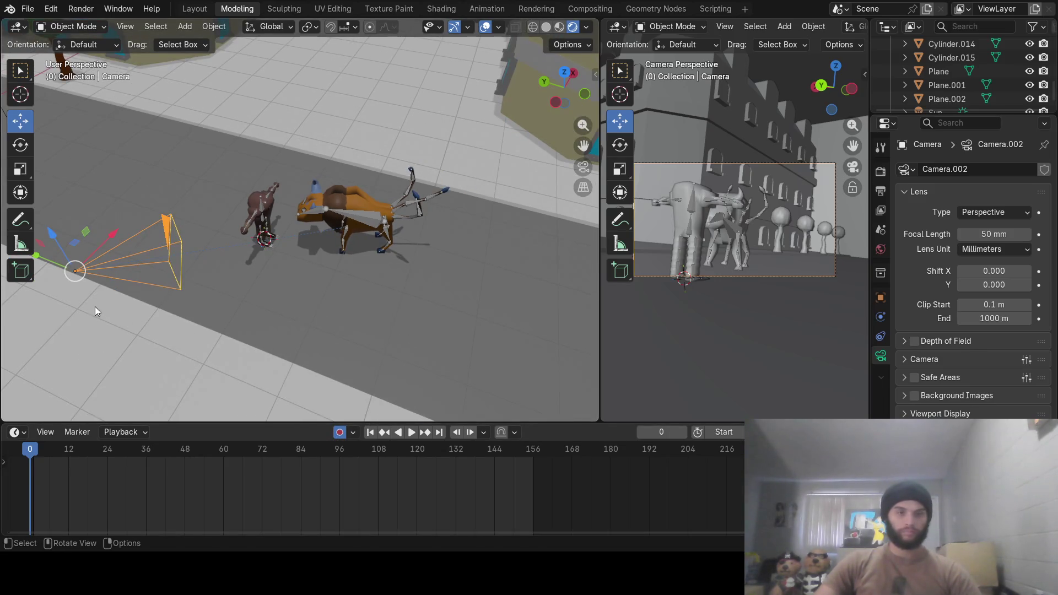
pyautogui.moveTo(94, 306); pyautogui.dragTo(118, 304, button='middle')
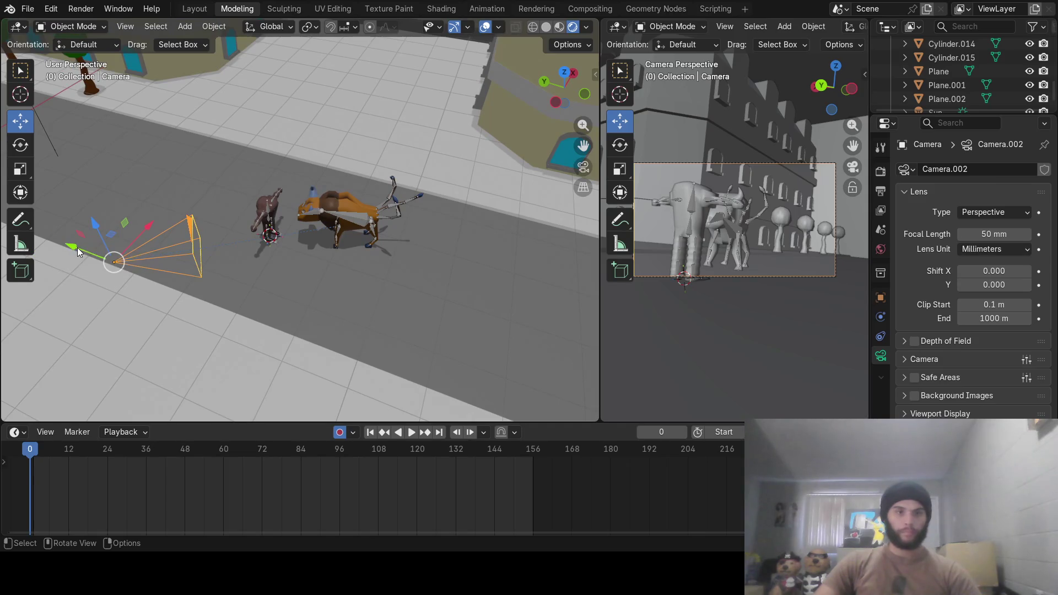
pyautogui.moveTo(76, 247); pyautogui.dragTo(237, 312)
pyautogui.press('r')
pyautogui.press('z')
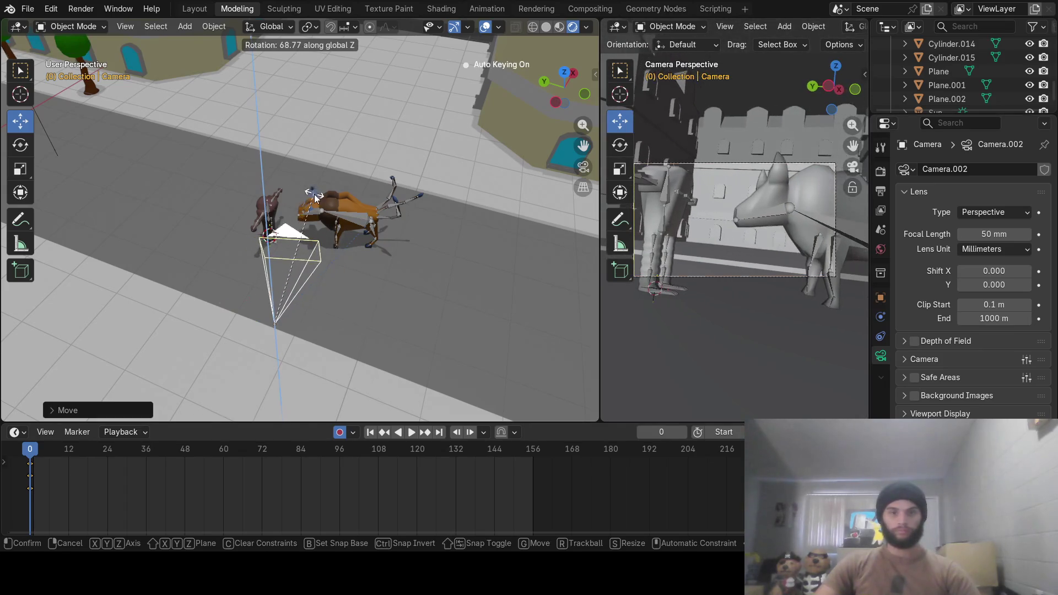
pyautogui.click(124, 365)
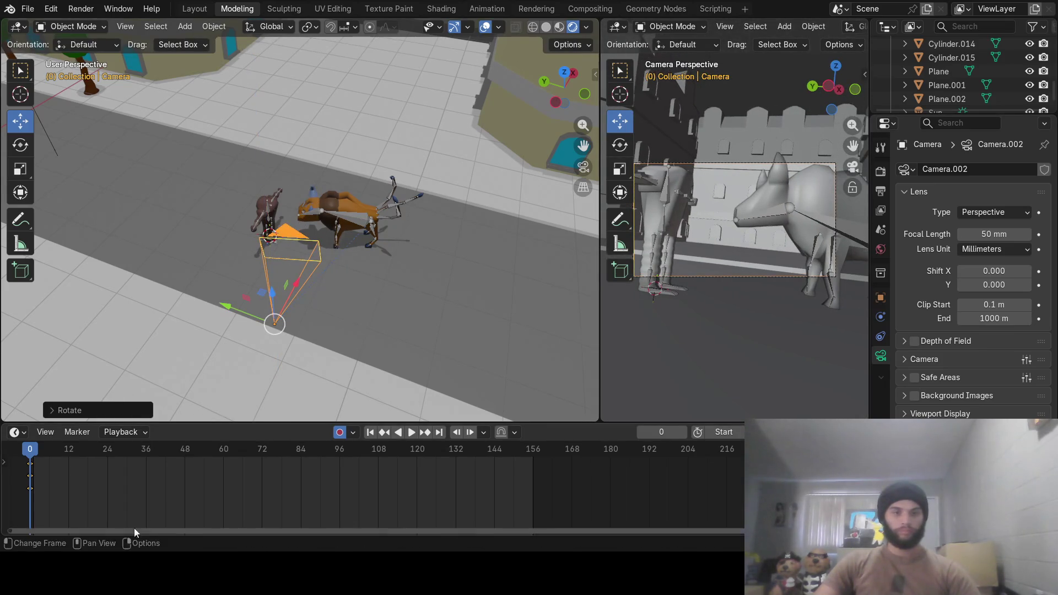
pyautogui.hotkey('ctrl', 'z')
pyautogui.hotkey('ctrl', 'z')
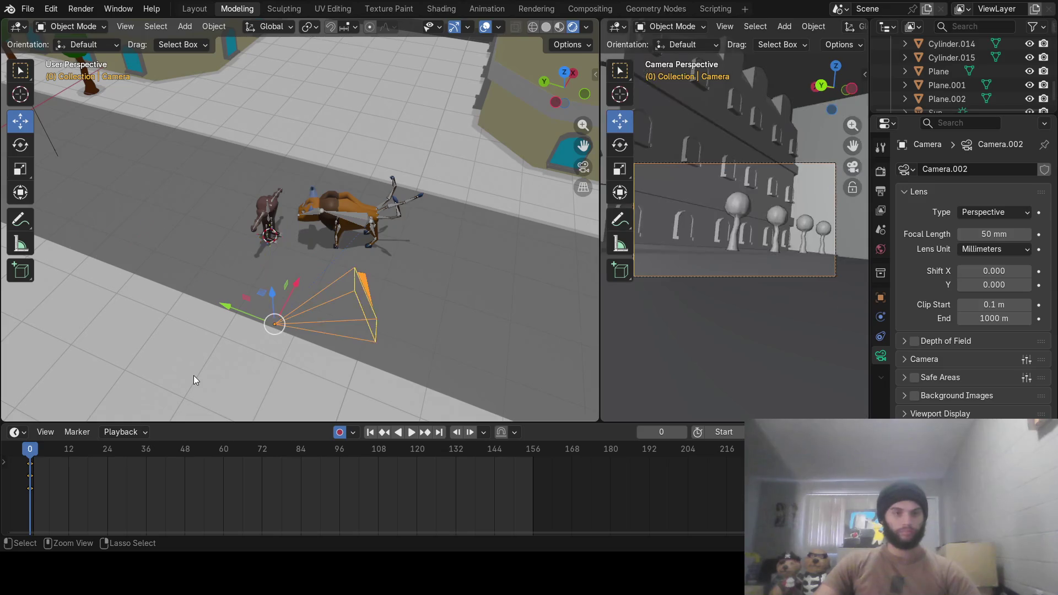
pyautogui.press('r')
pyautogui.press('Return')
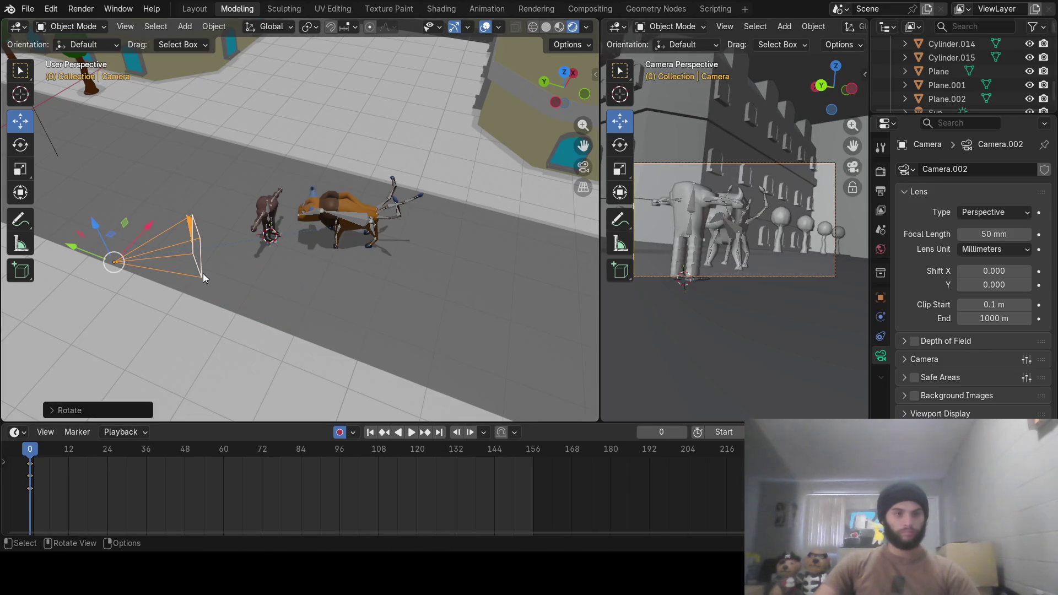
pyautogui.press('i')
# At frame 60, slide the camera along the street and turn it about Z
pyautogui.moveTo(186, 450); pyautogui.dragTo(223, 446)
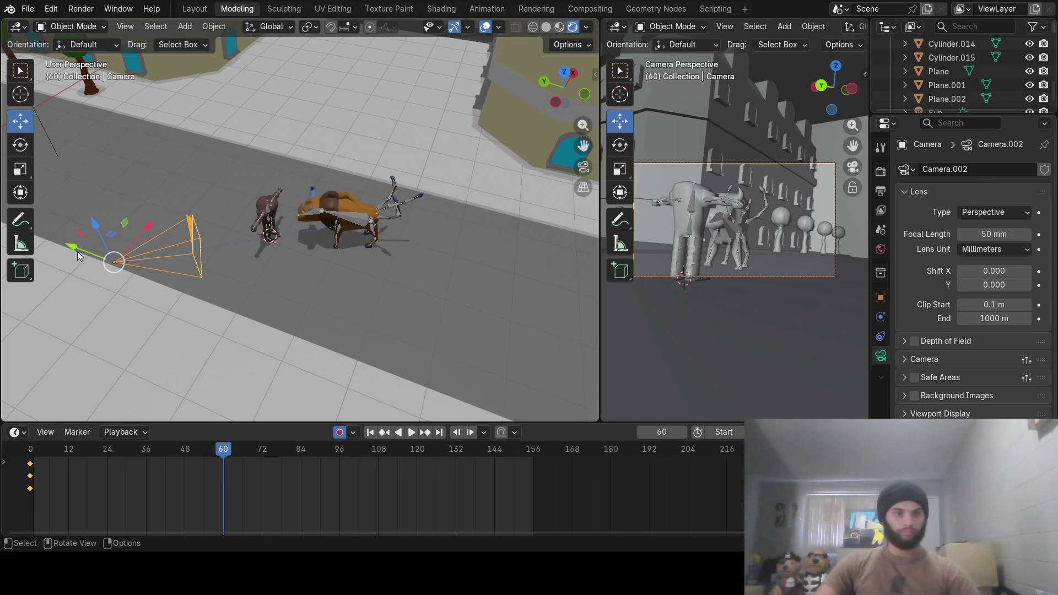
pyautogui.moveTo(72, 246); pyautogui.dragTo(257, 295)
pyautogui.press('r')
pyautogui.press('z')
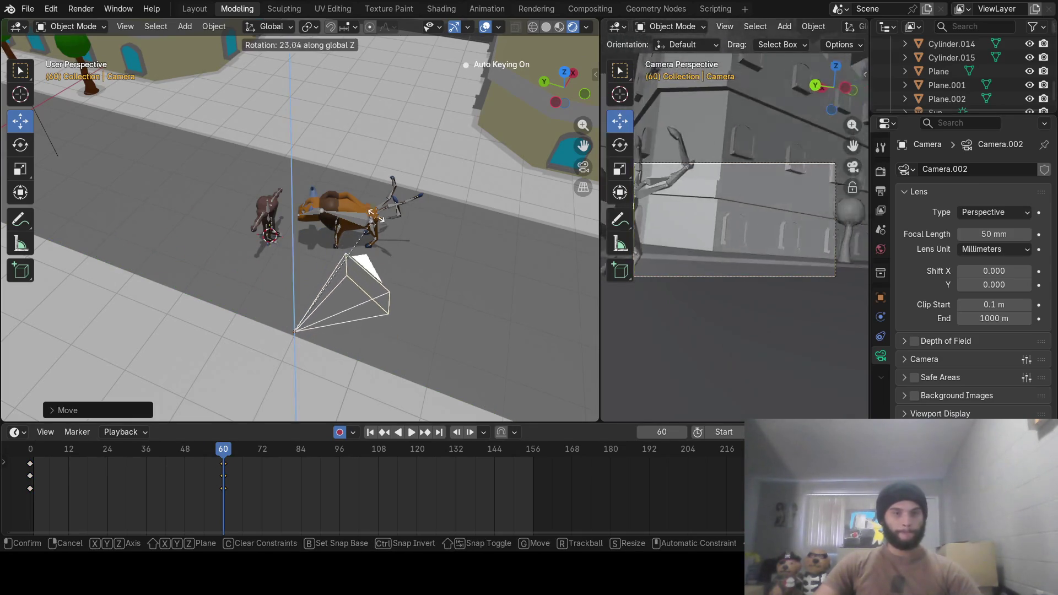
pyautogui.click(235, 171)
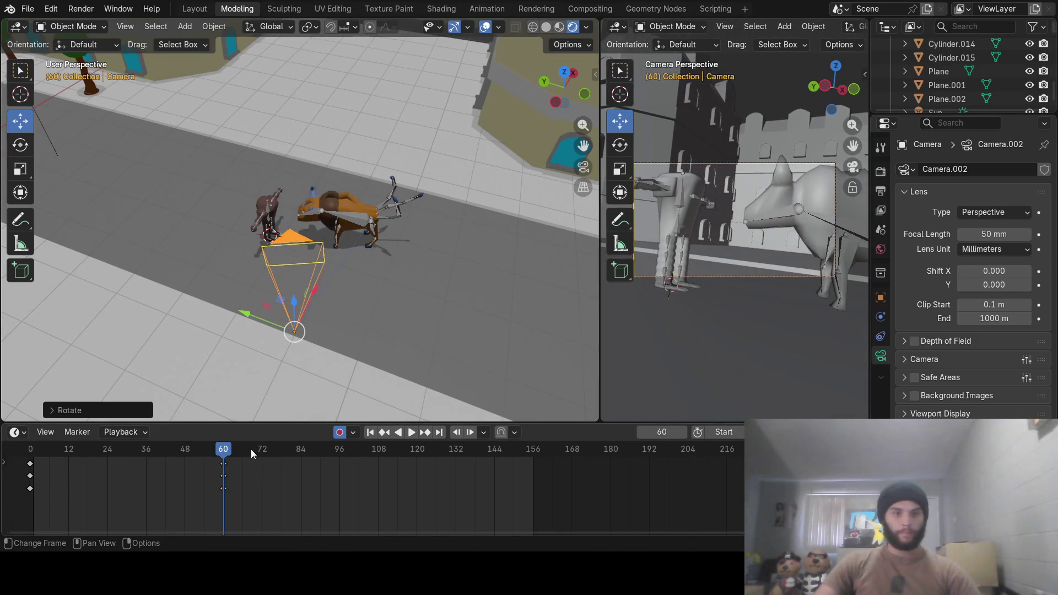
# At frame 120, move the camera lower right of the creatures and turn it about Z
pyautogui.moveTo(230, 453); pyautogui.dragTo(416, 441)
pyautogui.press('g')
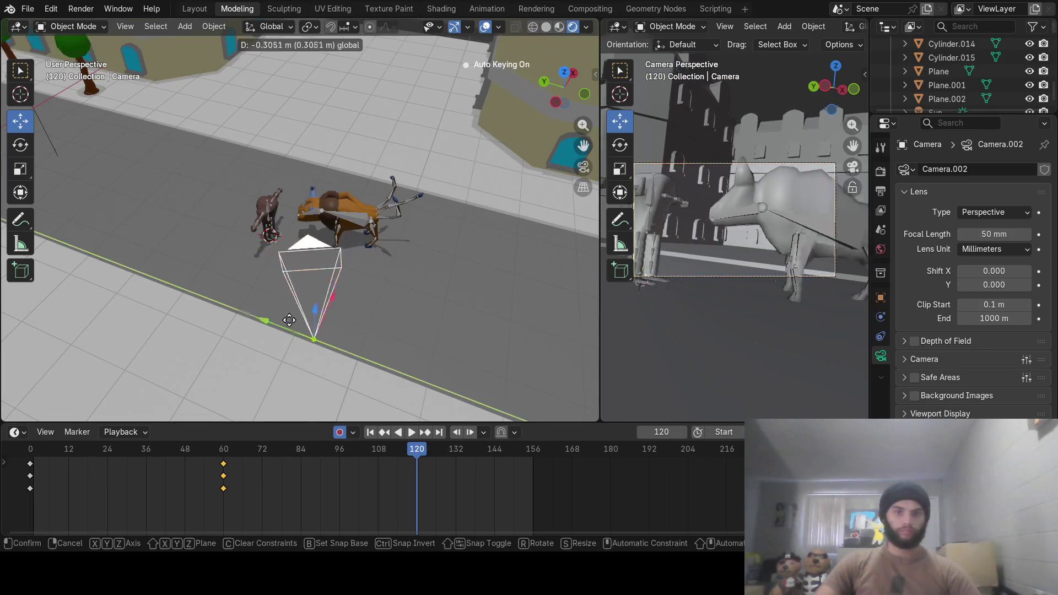
pyautogui.click(408, 312)
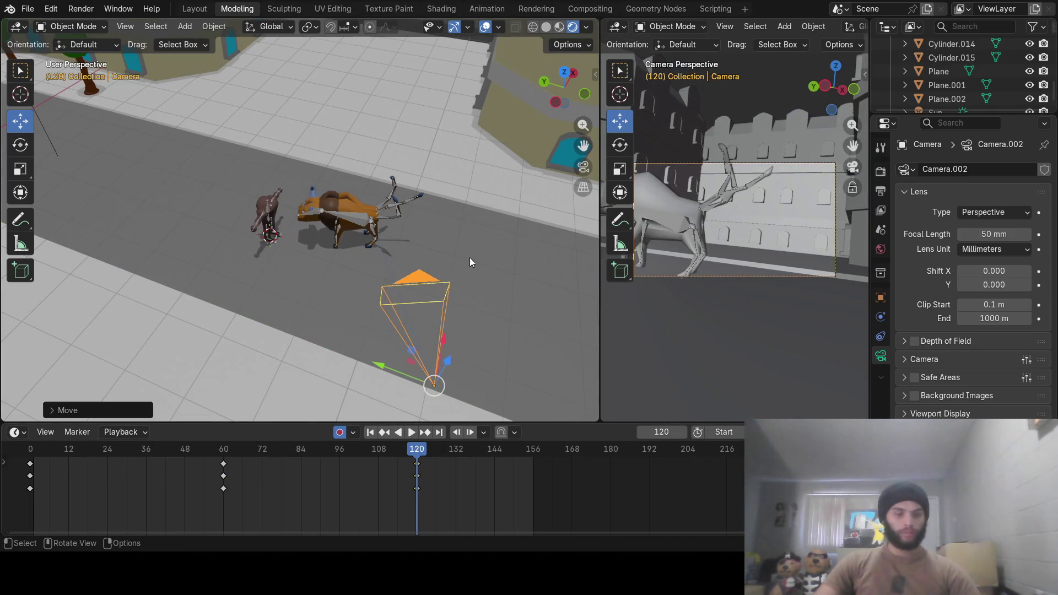
pyautogui.press('r')
pyautogui.press('z')
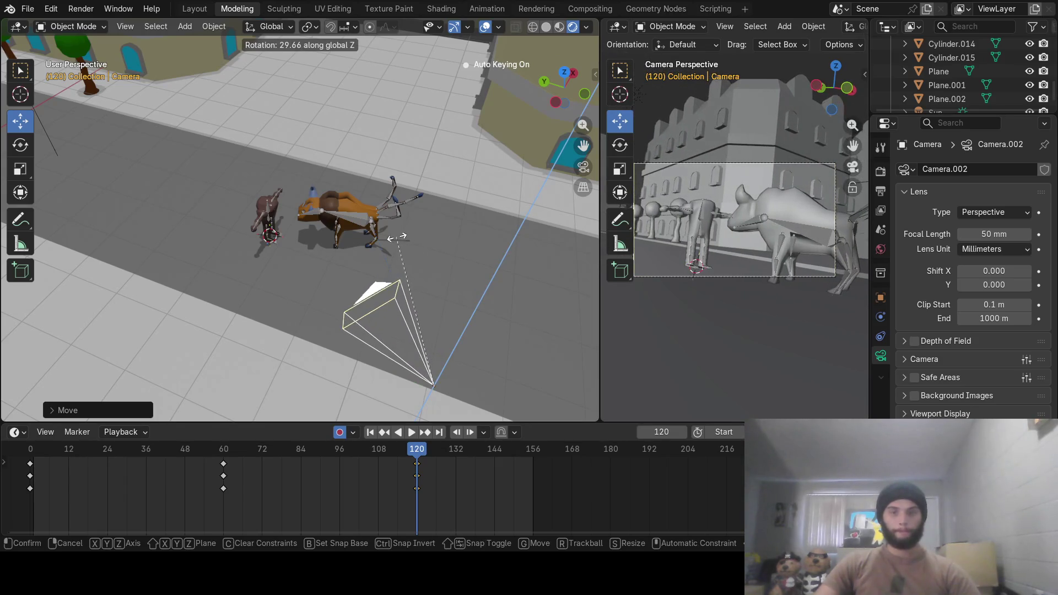
pyautogui.click(398, 241)
# Key new camera headings about Z at frames 38 and 17
pyautogui.moveTo(362, 451)
pyautogui.mouseDown()
pyautogui.moveTo(140, 454)
pyautogui.moveTo(30, 468)
pyautogui.moveTo(76, 481)
pyautogui.moveTo(151, 471)
pyautogui.mouseUp()
pyautogui.press('r')
pyautogui.press('z')
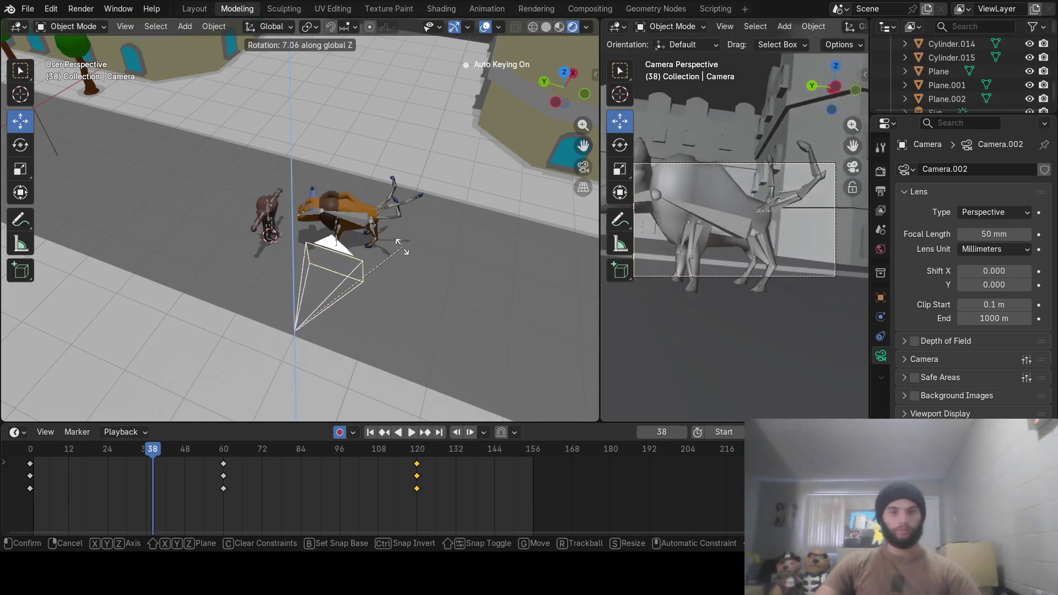
pyautogui.click(349, 220)
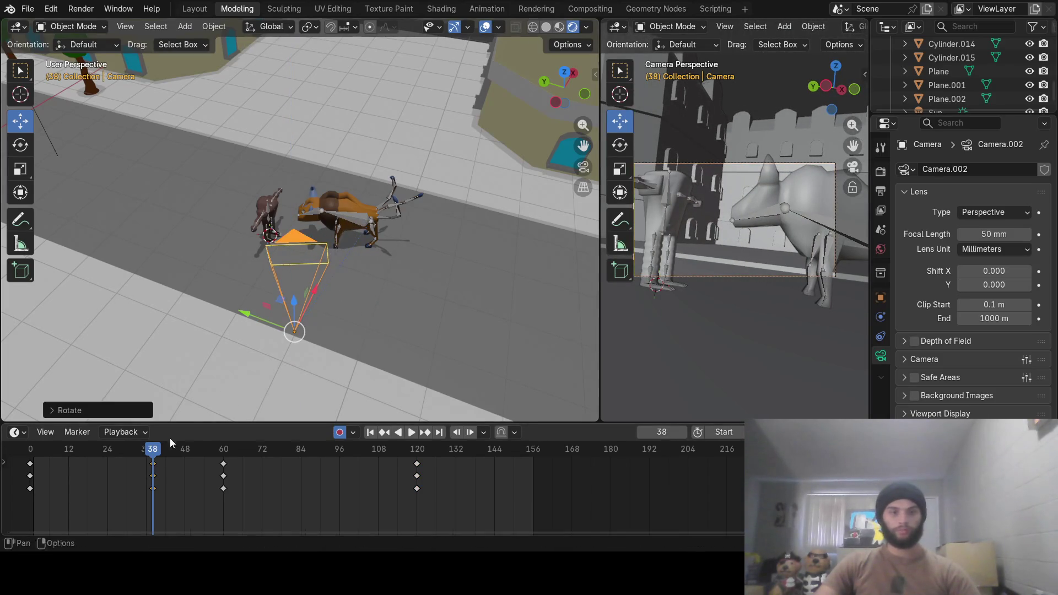
pyautogui.moveTo(168, 447)
pyautogui.mouseDown()
pyautogui.moveTo(58, 450)
pyautogui.moveTo(253, 464)
pyautogui.moveTo(76, 467)
pyautogui.moveTo(85, 468)
pyautogui.mouseUp()
pyautogui.press('r')
pyautogui.press('z')
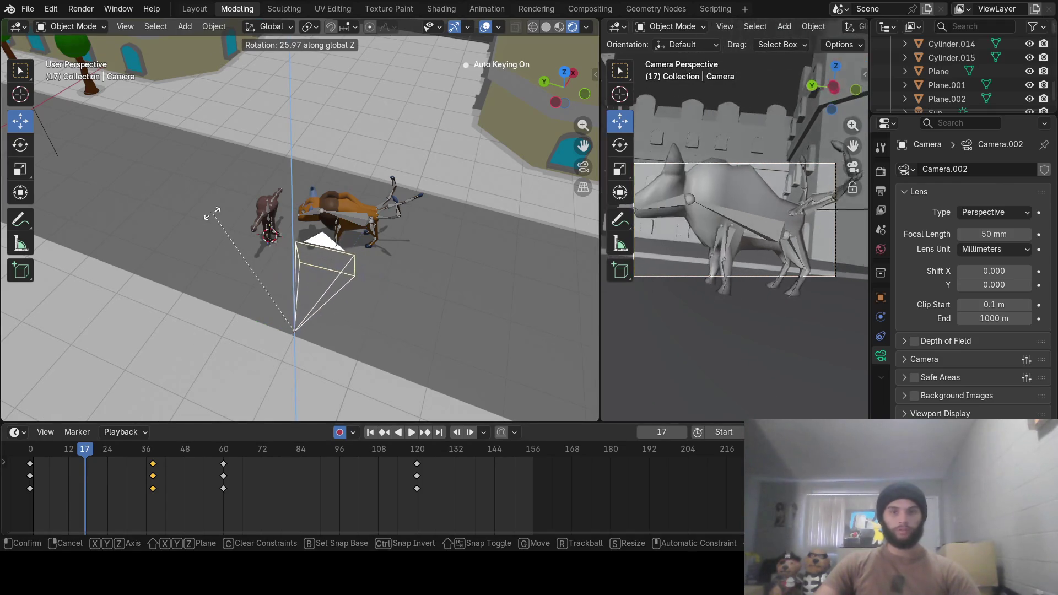
pyautogui.click(84, 325)
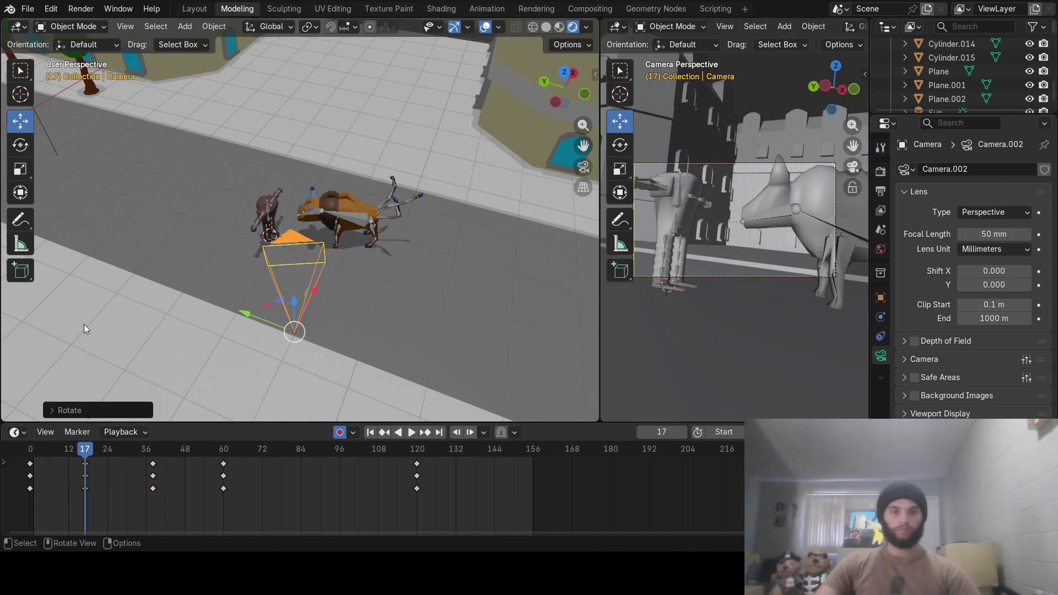
# Slide the camera along the street at frame 0 and re-aim it at frame 17
pyautogui.moveTo(66, 458); pyautogui.dragTo(22, 464)
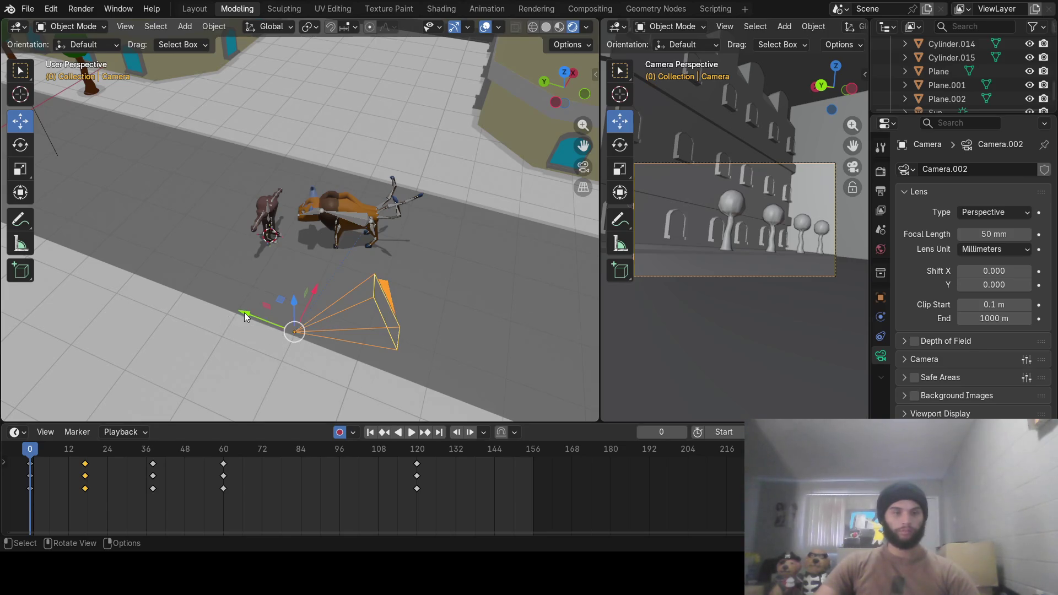
pyautogui.moveTo(243, 313)
pyautogui.mouseDown()
pyautogui.moveTo(154, 275)
pyautogui.moveTo(41, 255)
pyautogui.mouseUp()
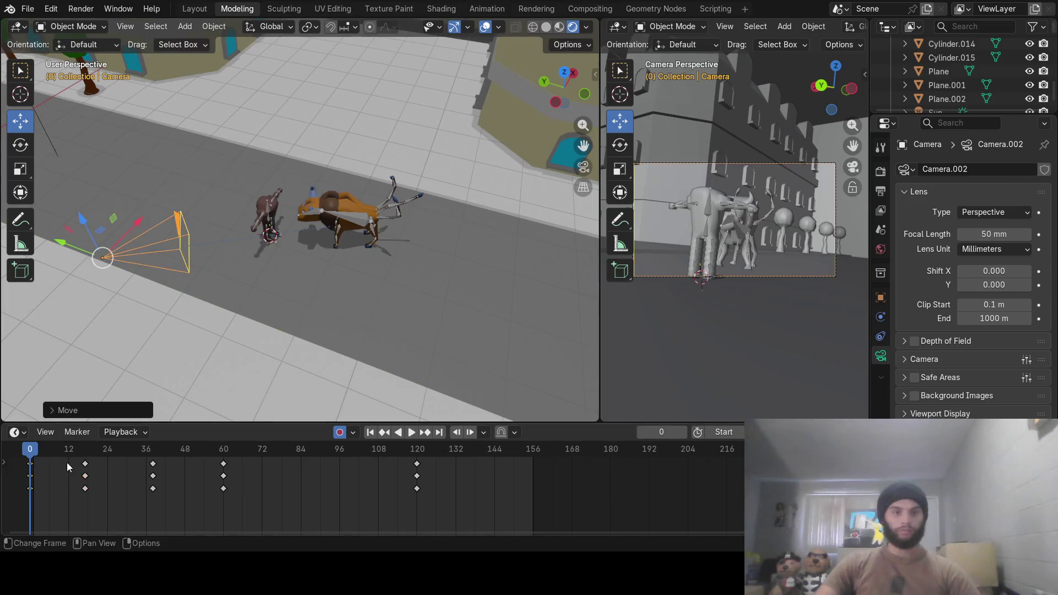
pyautogui.press('space')
pyautogui.moveTo(101, 454)
pyautogui.mouseDown()
pyautogui.moveTo(109, 452)
pyautogui.moveTo(84, 453)
pyautogui.mouseUp()
pyautogui.press('r')
pyautogui.press('z')
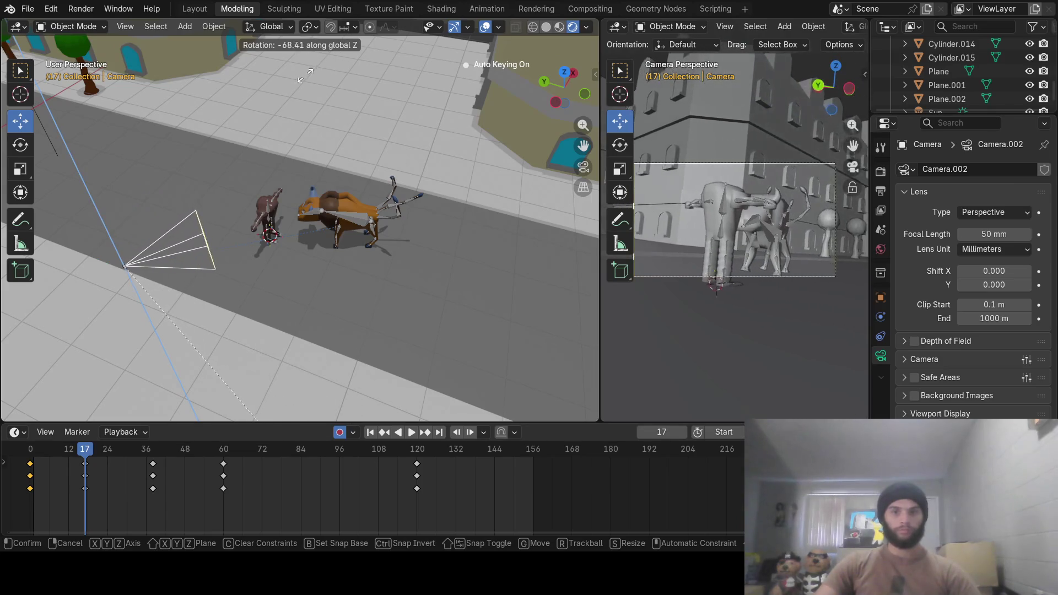
pyautogui.click(319, 115)
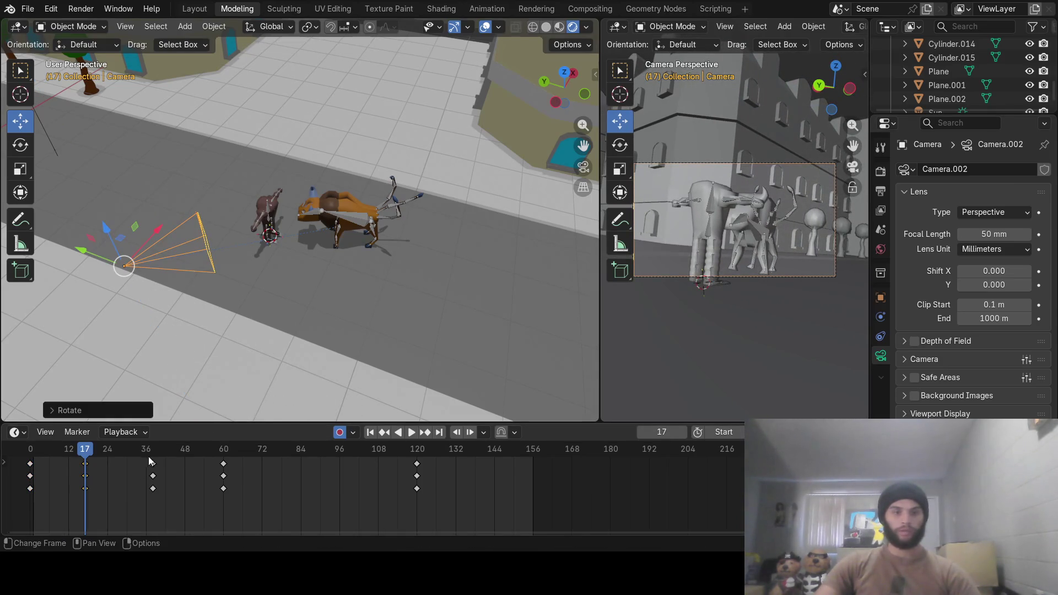
pyautogui.press('space')
# Re-aim the camera at frame 38, then play and scrub to check the path
pyautogui.moveTo(155, 455); pyautogui.dragTo(156, 456)
pyautogui.press('Escape')
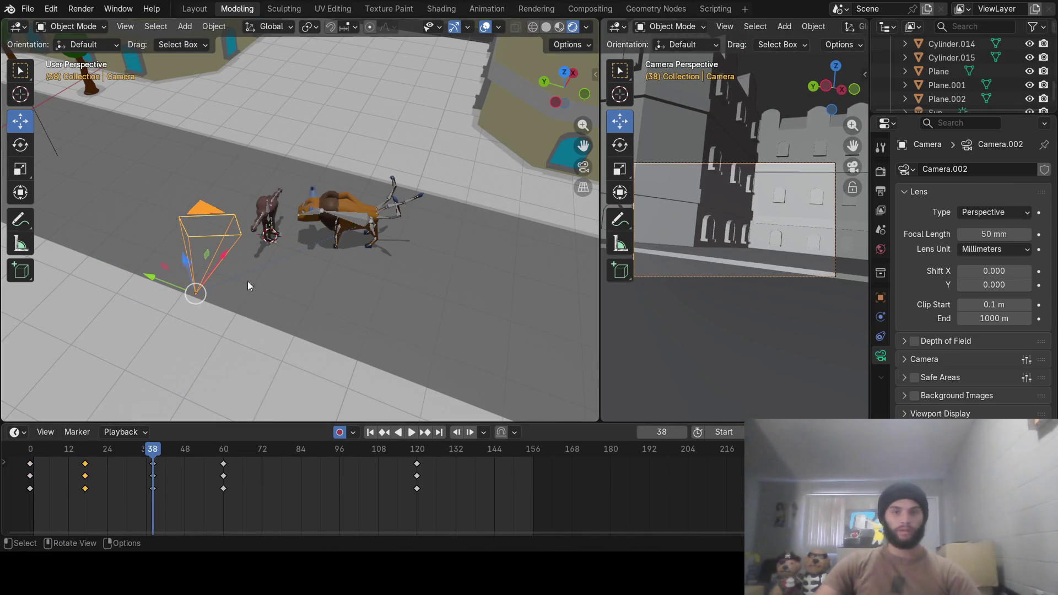
pyautogui.press('r')
pyautogui.press('z')
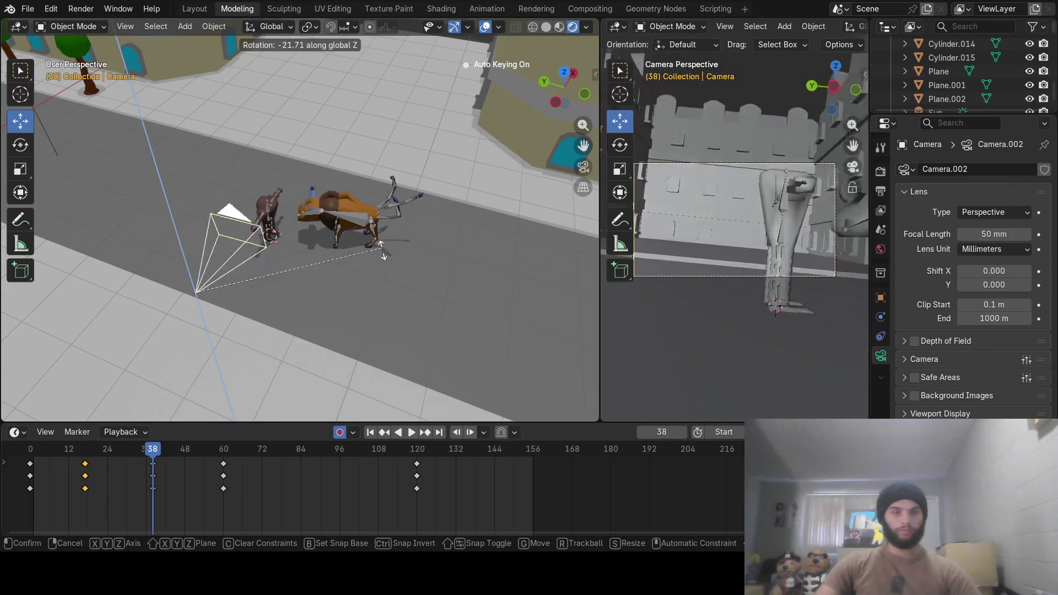
pyautogui.click(385, 311)
pyautogui.press('space')
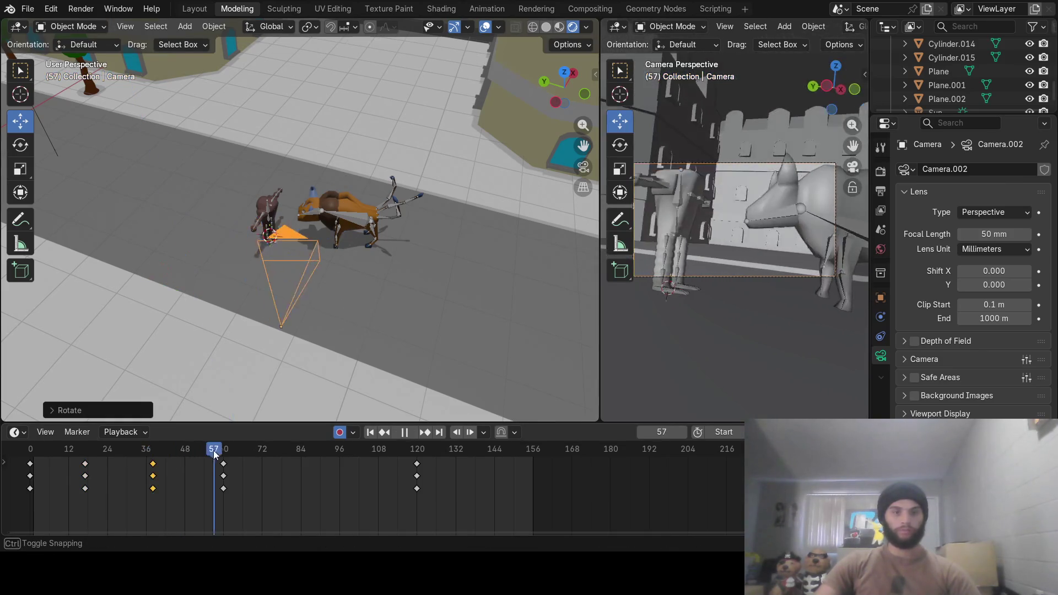
pyautogui.press('space')
pyautogui.moveTo(225, 452)
pyautogui.mouseDown()
pyautogui.moveTo(366, 452)
pyautogui.moveTo(34, 452)
pyautogui.moveTo(385, 455)
pyautogui.mouseUp()
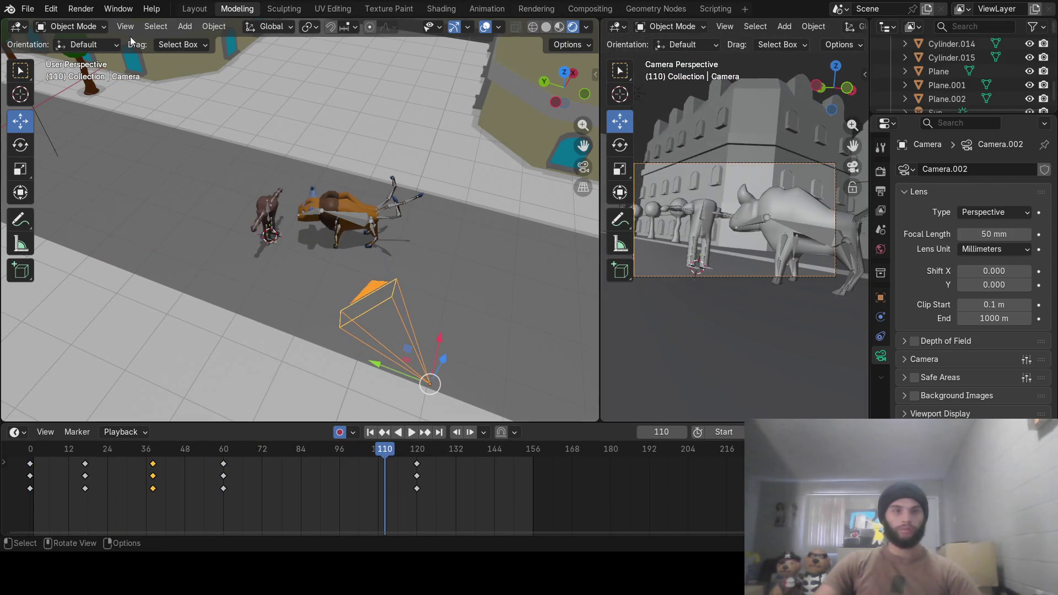
# Open the Render menu and orbit down to street level behind the bull
pyautogui.click(81, 8)
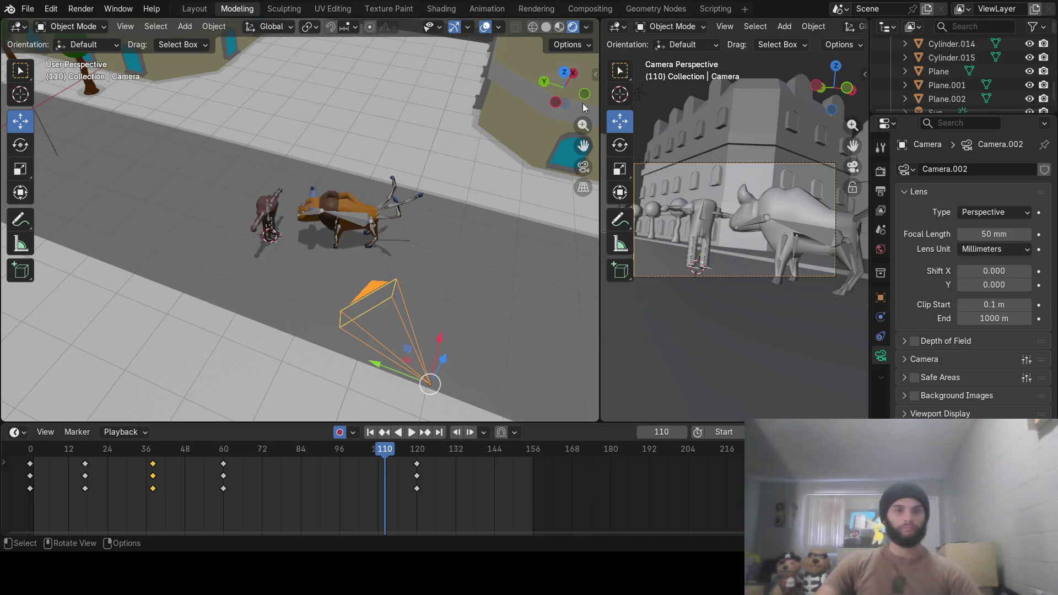
pyautogui.moveTo(394, 226)
pyautogui.mouseDown(button='middle')
pyautogui.moveTo(259, 186)
pyautogui.moveTo(282, 243)
pyautogui.moveTo(370, 239)
pyautogui.moveTo(398, 250)
pyautogui.moveTo(465, 227)
pyautogui.moveTo(354, 240)
pyautogui.moveTo(446, 242)
pyautogui.moveTo(419, 234)
pyautogui.moveTo(403, 276)
pyautogui.mouseUp(button='middle')
pyautogui.scroll(3, 282, 239)
pyautogui.moveTo(381, 449)
pyautogui.mouseDown()
pyautogui.moveTo(59, 480)
pyautogui.moveTo(452, 455)
pyautogui.moveTo(8, 478)
pyautogui.moveTo(422, 453)
pyautogui.moveTo(416, 465)
pyautogui.mouseUp()
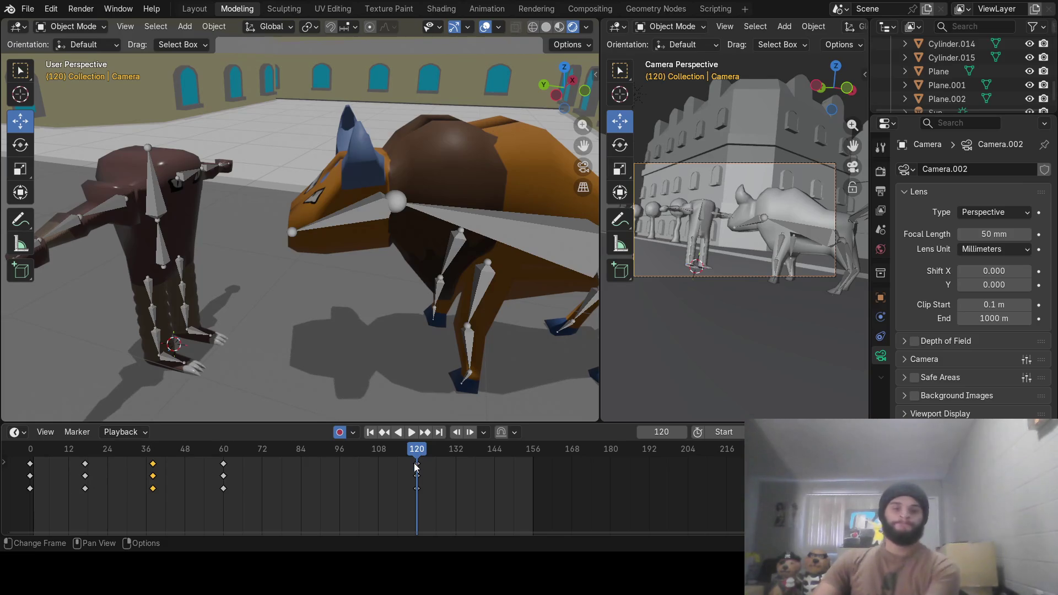
# Turn off auto-keying and set the animation end frame to 120
pyautogui.click(340, 432)
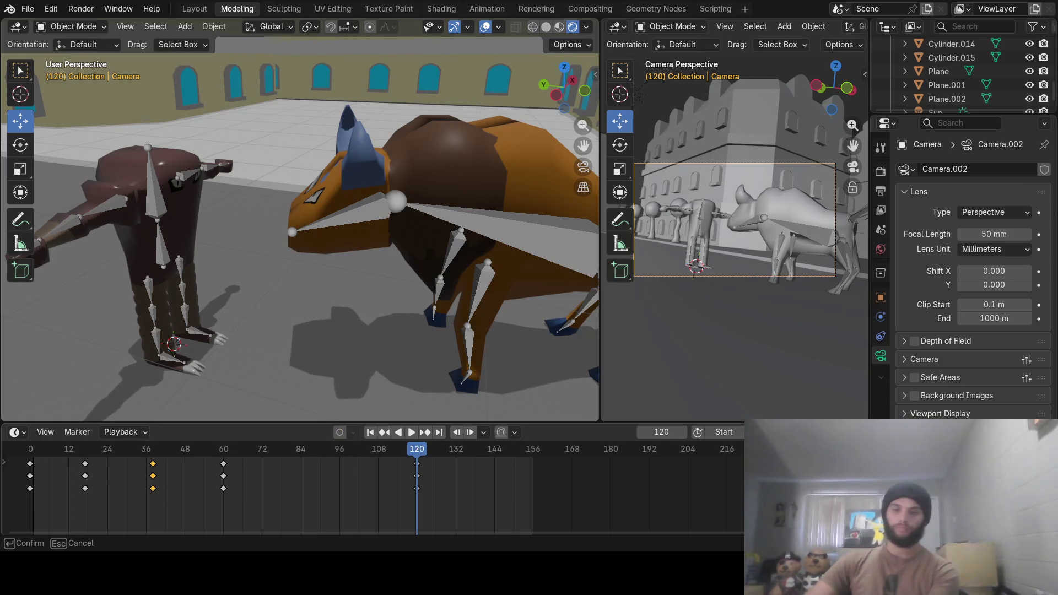
pyautogui.press('Return')
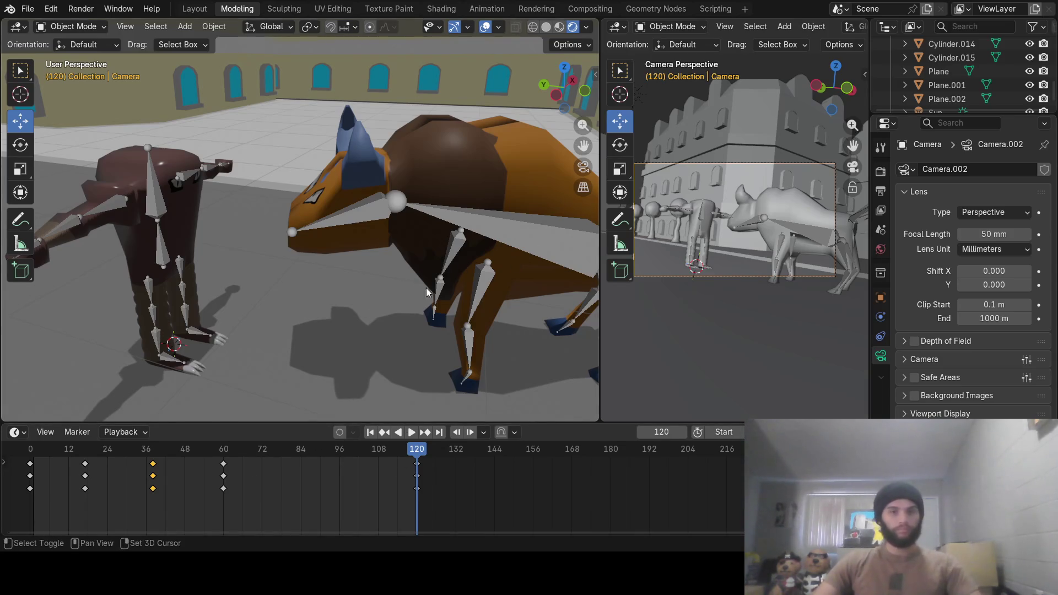
pyautogui.moveTo(425, 287)
pyautogui.mouseDown(button='middle')
pyautogui.moveTo(447, 296)
pyautogui.moveTo(334, 307)
pyautogui.mouseUp(button='middle')
pyautogui.click(333, 305)
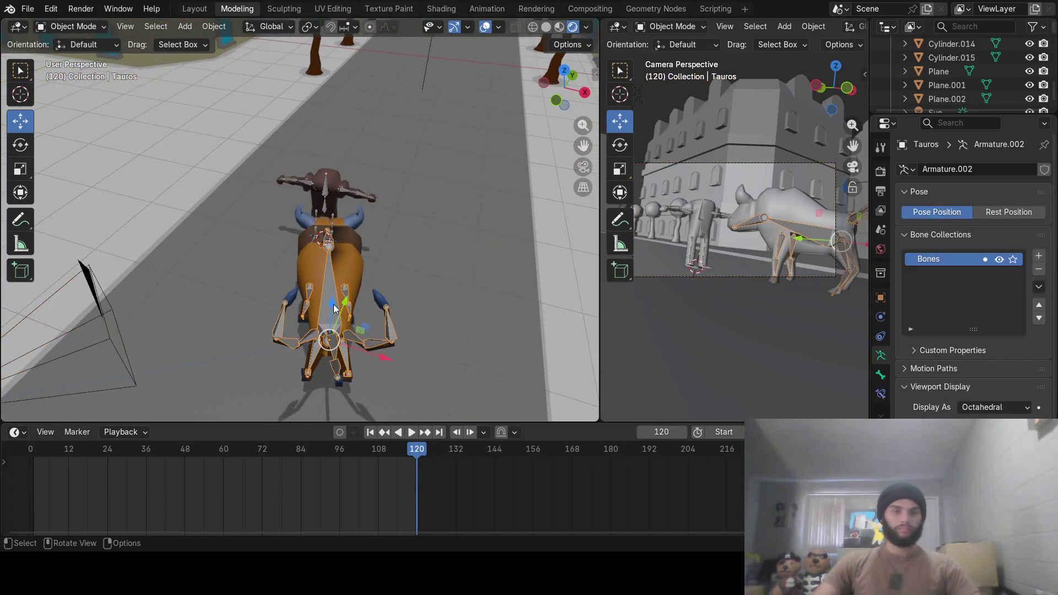
# Play back the animation, rewind to frame 0, and delete the camera's keyframes
pyautogui.press('space')
pyautogui.moveTo(364, 449); pyautogui.dragTo(15, 457)
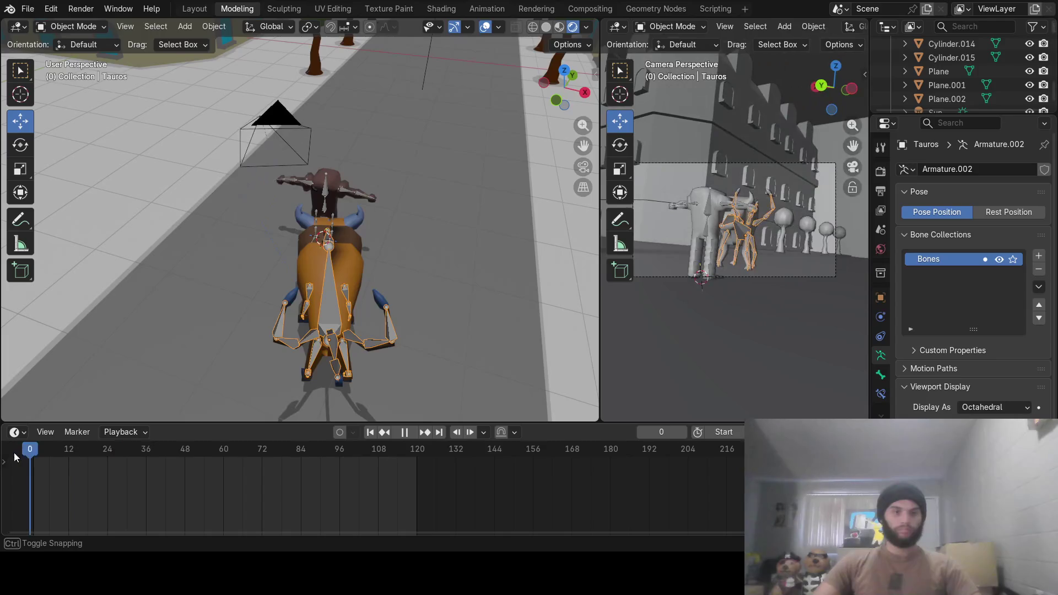
pyautogui.press('space')
pyautogui.click(250, 127)
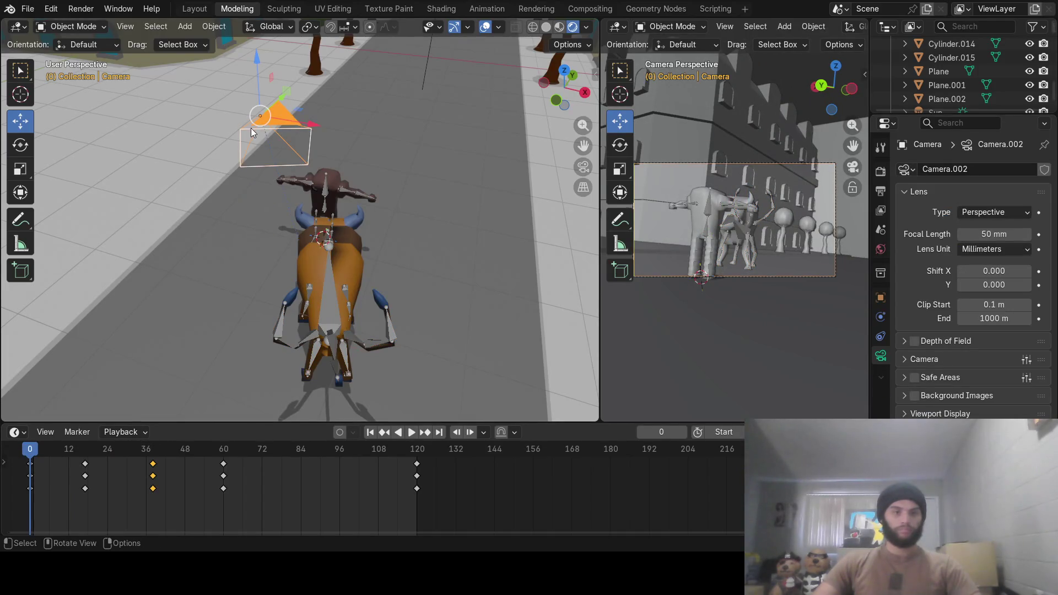
pyautogui.press('x')
pyautogui.click(275, 498)
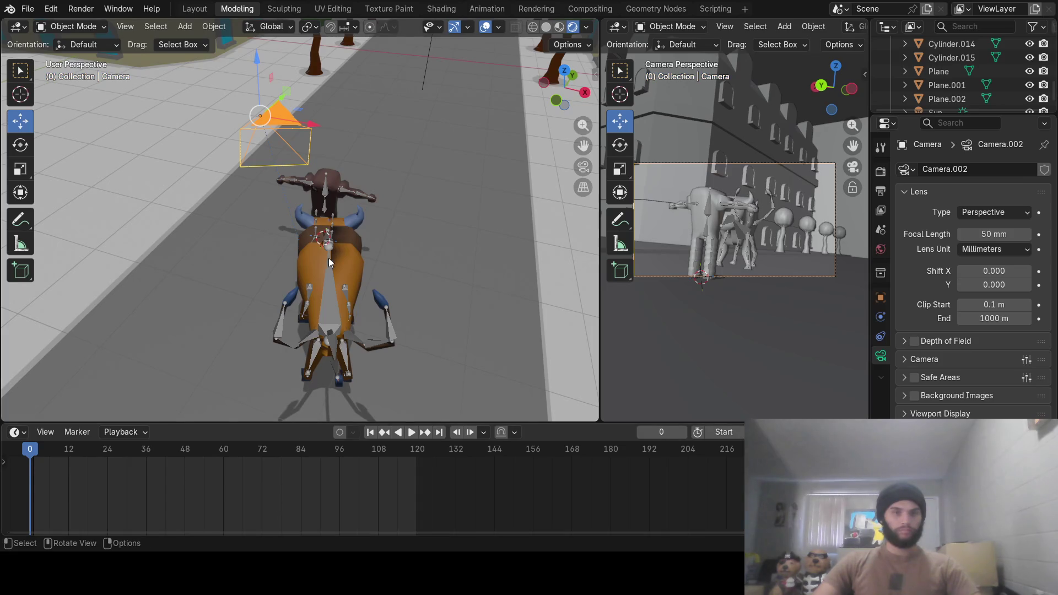
# Turn Tauros around the vertical axis and slide it far to the left along the street
pyautogui.click(325, 304)
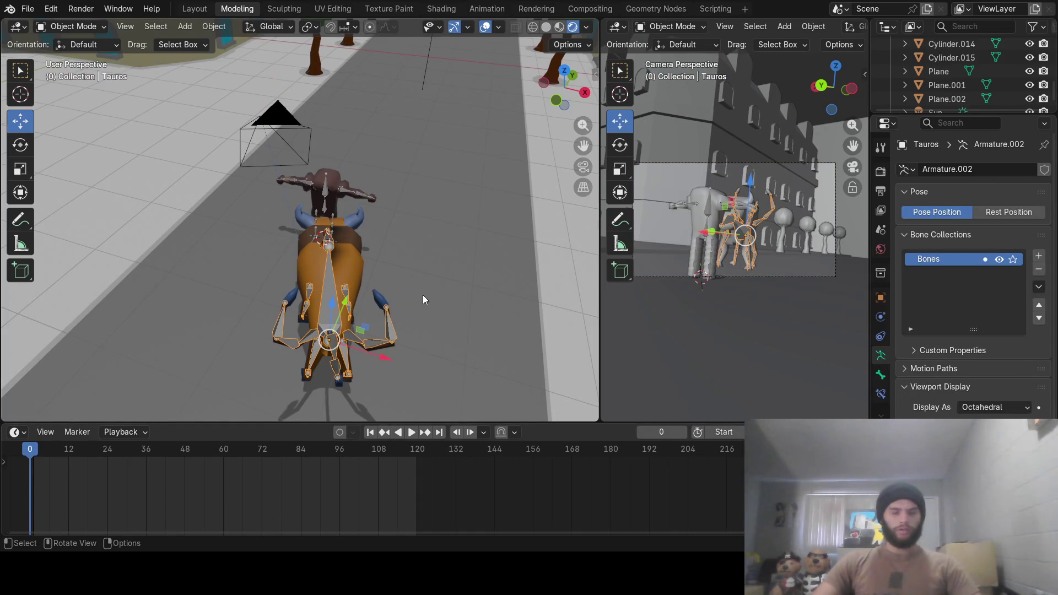
pyautogui.moveTo(427, 296); pyautogui.dragTo(475, 296, button='middle')
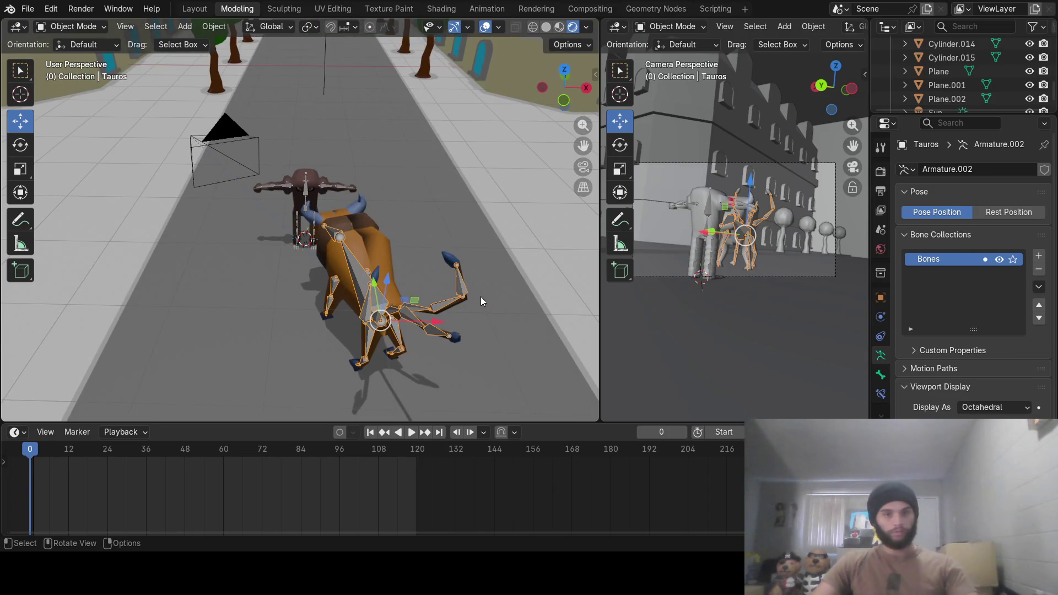
pyautogui.press('r')
pyautogui.press('z')
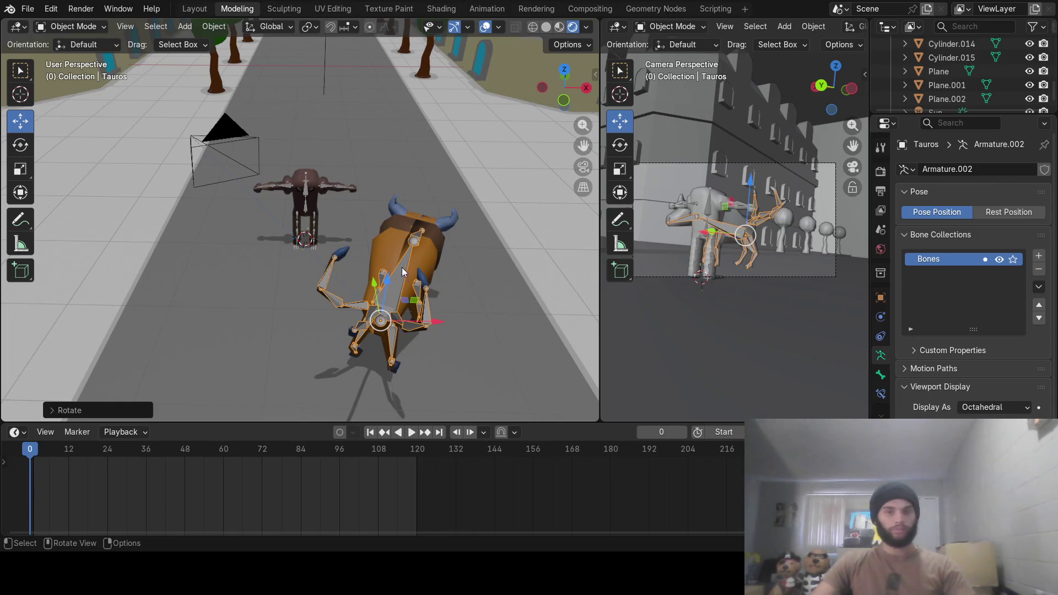
pyautogui.moveTo(472, 307); pyautogui.dragTo(442, 296, button='middle')
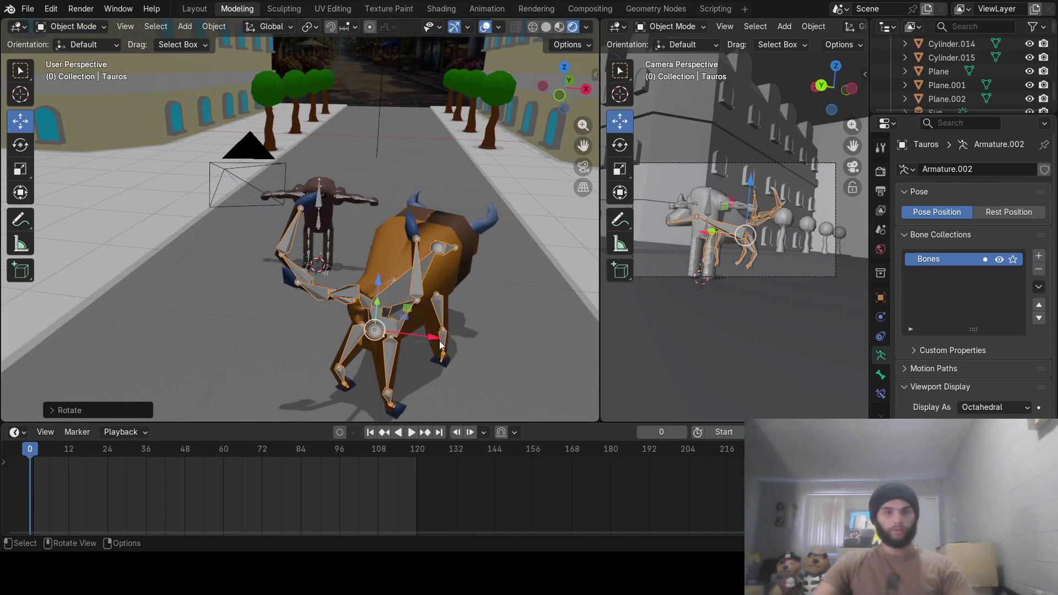
pyautogui.moveTo(433, 341); pyautogui.dragTo(235, 315)
# Rotate Hitmonlee's armature around the Z axis
pyautogui.moveTo(408, 219)
pyautogui.mouseDown(button='middle')
pyautogui.moveTo(379, 211)
pyautogui.moveTo(388, 211)
pyautogui.mouseUp(button='middle')
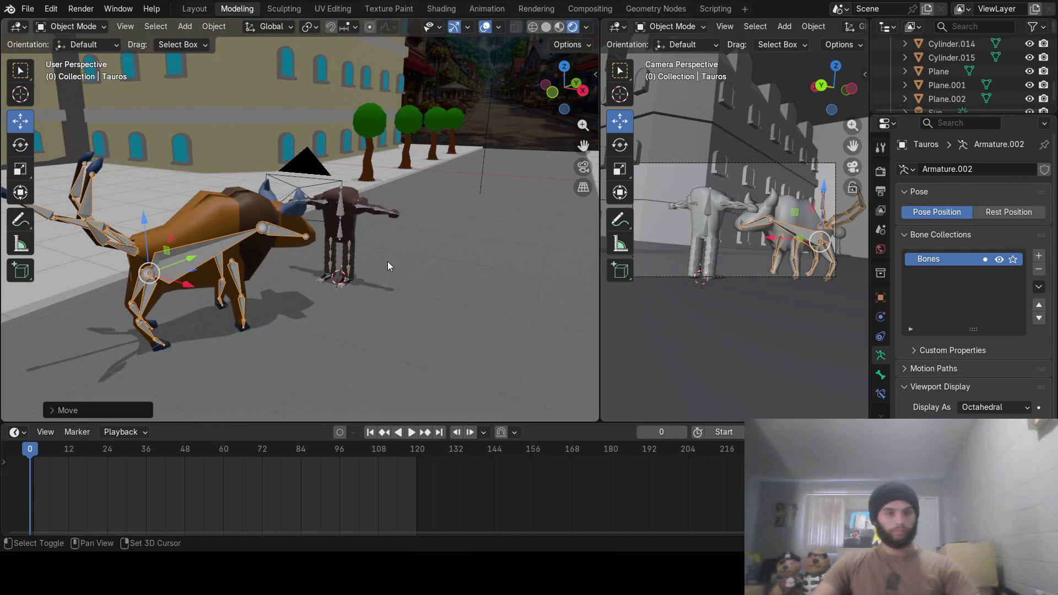
pyautogui.moveTo(387, 261)
pyautogui.mouseDown(button='middle')
pyautogui.moveTo(340, 270)
pyautogui.moveTo(326, 237)
pyautogui.moveTo(348, 231)
pyautogui.moveTo(330, 231)
pyautogui.mouseUp(button='middle')
pyautogui.scroll(3, 327, 237)
pyautogui.scroll(1, 330, 231)
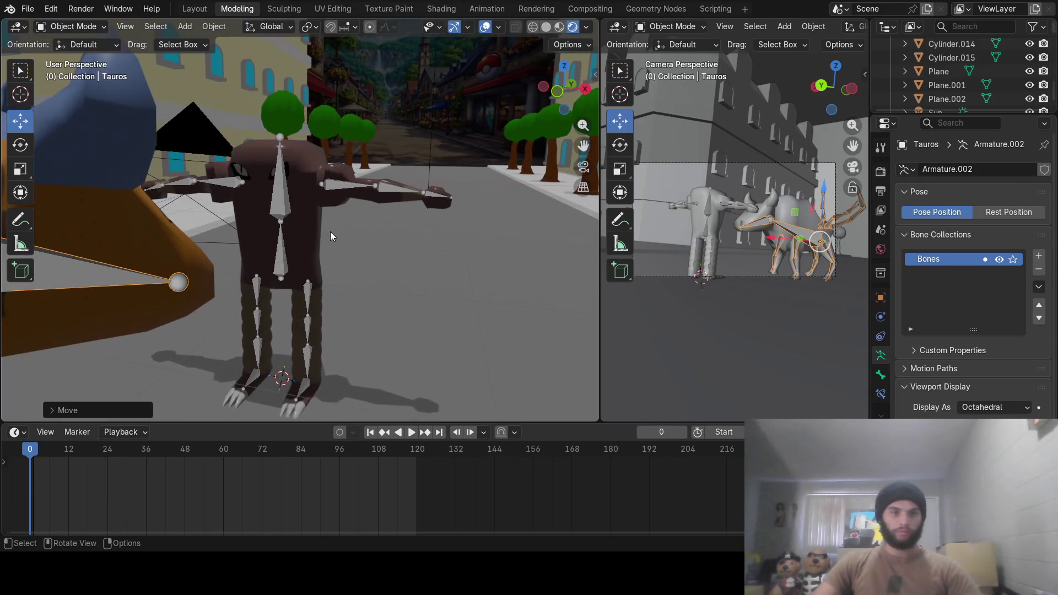
pyautogui.click(294, 255)
pyautogui.moveTo(339, 244)
pyautogui.mouseDown(button='middle')
pyautogui.moveTo(365, 260)
pyautogui.moveTo(338, 237)
pyautogui.mouseUp(button='middle')
pyautogui.press('r')
pyautogui.press('z')
pyautogui.click(363, 238)
# Move Hitmonlee's armature along X and turn it to face Tauros
pyautogui.press('g')
pyautogui.press('x')
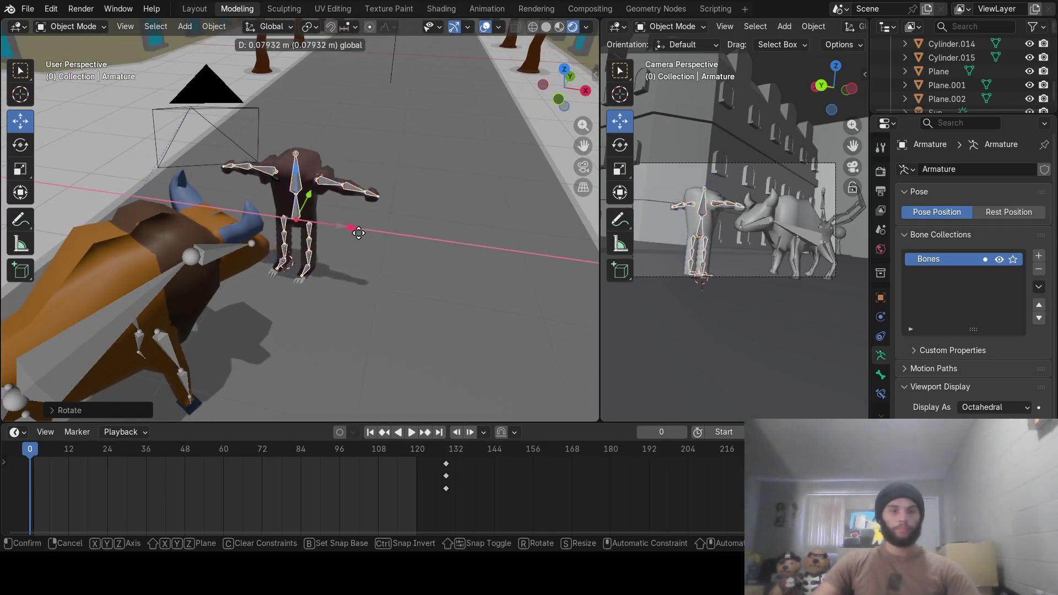
pyautogui.click(427, 242)
pyautogui.moveTo(427, 243); pyautogui.dragTo(462, 288, button='middle')
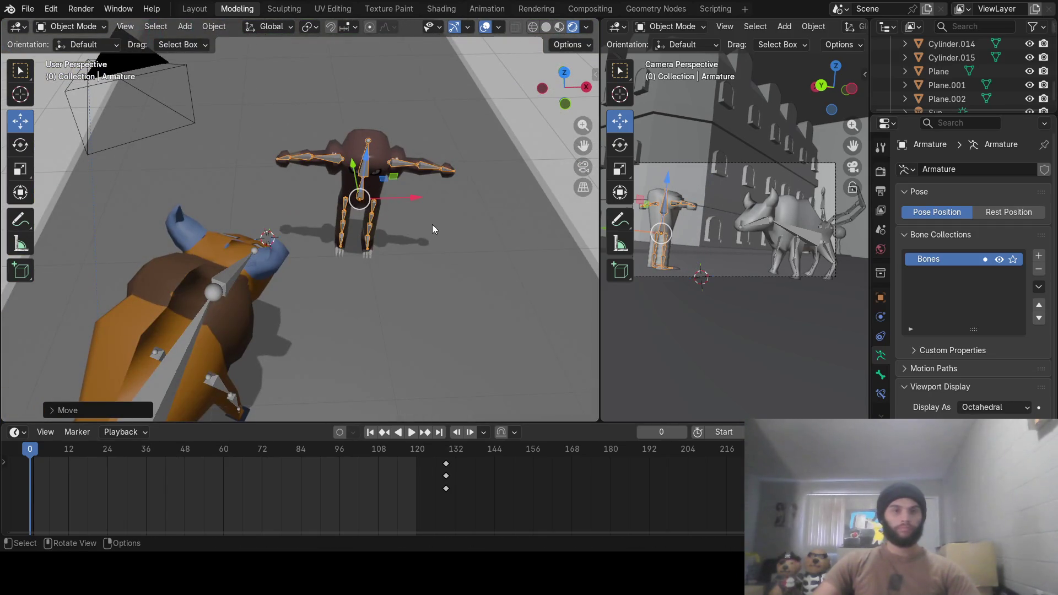
pyautogui.moveTo(417, 203)
pyautogui.mouseDown(button='middle')
pyautogui.moveTo(365, 200)
pyautogui.moveTo(410, 223)
pyautogui.mouseUp(button='middle')
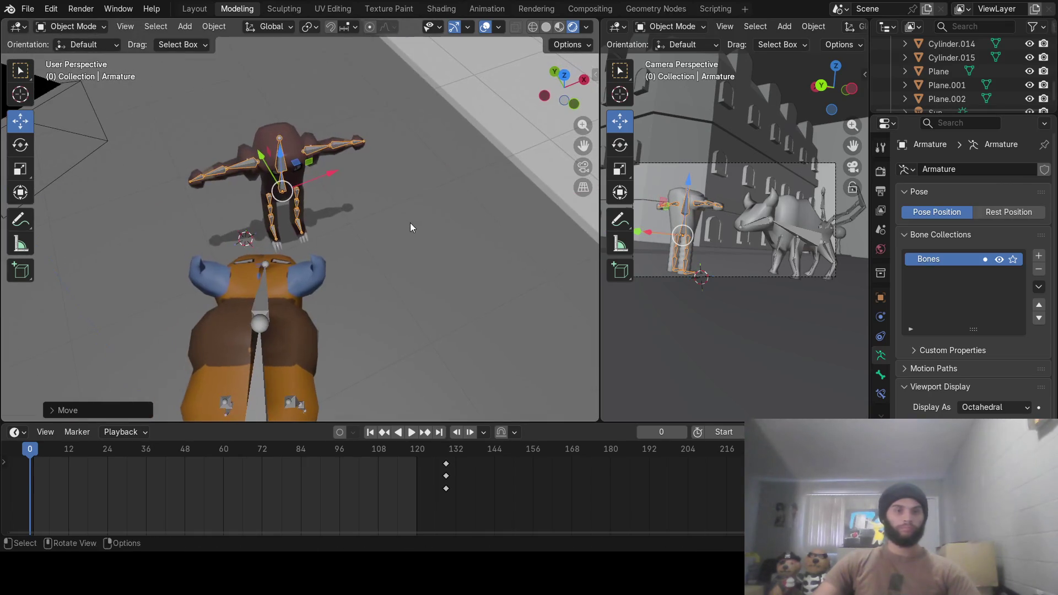
pyautogui.press('g')
pyautogui.click(384, 225)
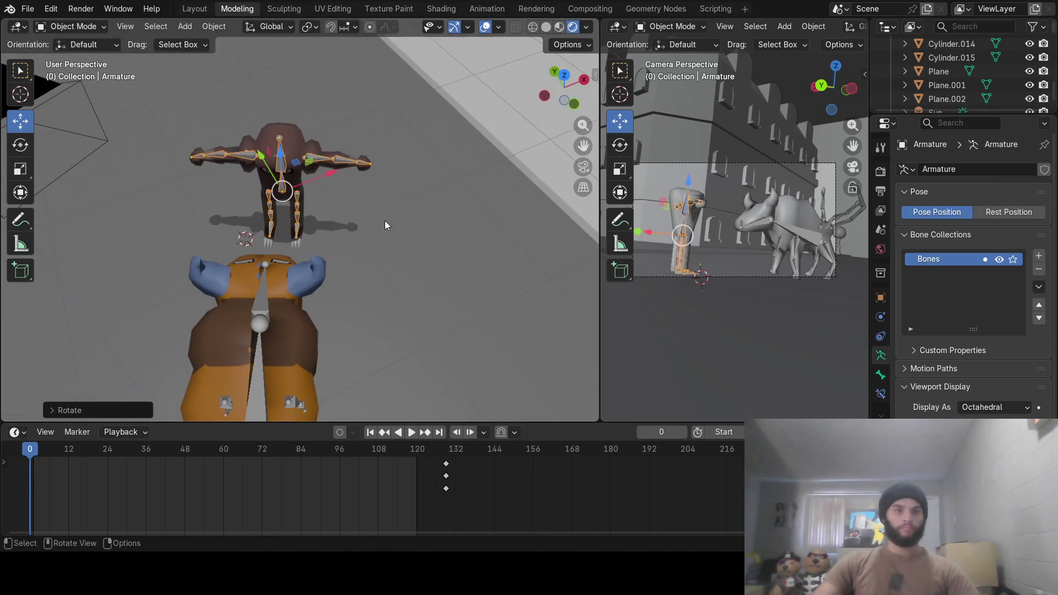
# In top view, move Hitmonlee farther up the street away from Tauros
pyautogui.press('KP_7')
pyautogui.scroll(-4, 290, 175)
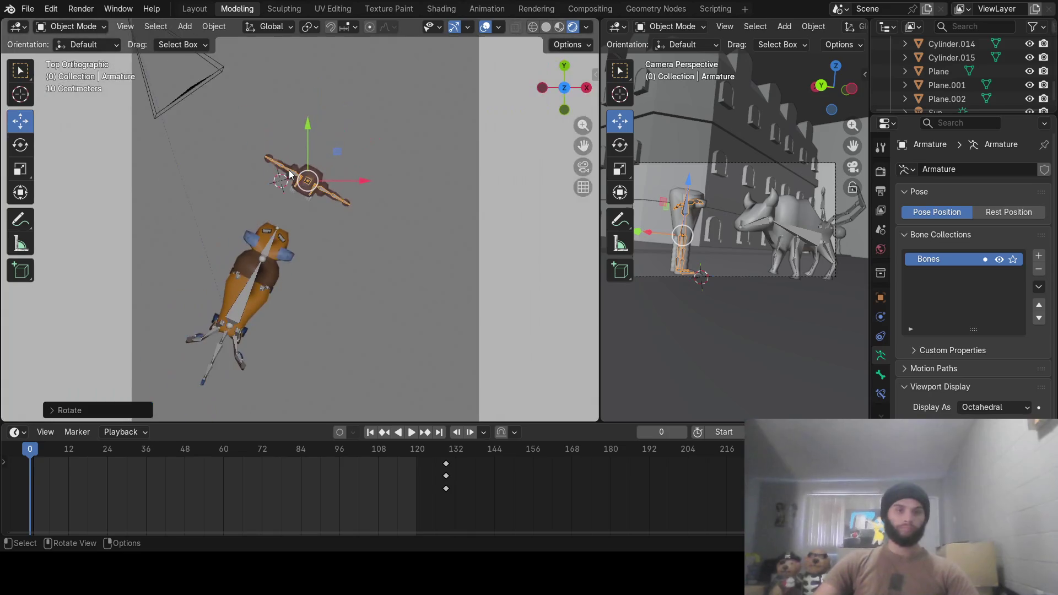
pyautogui.press('g')
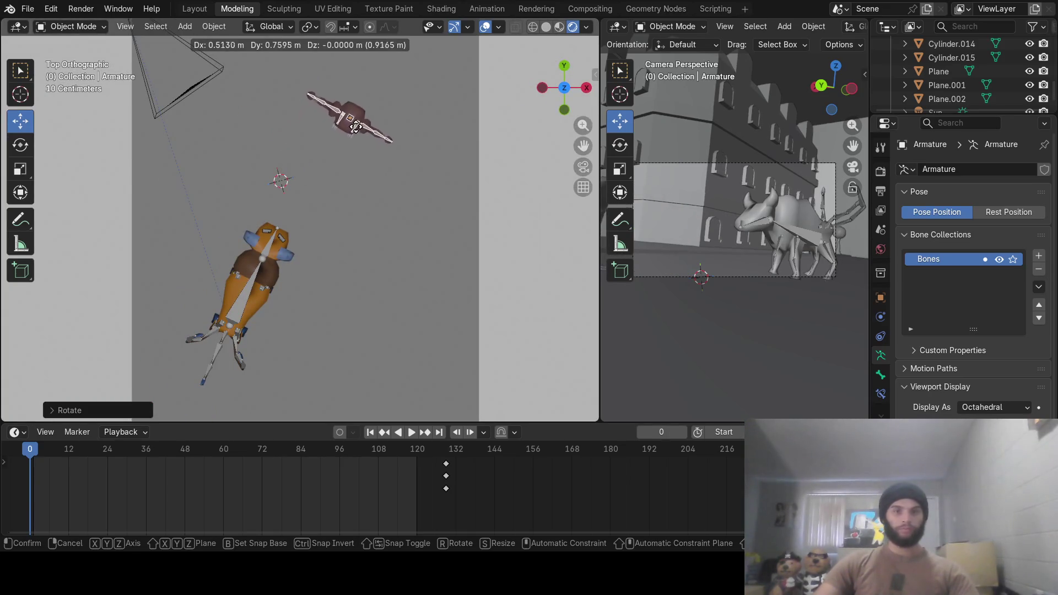
pyautogui.click(357, 122)
pyautogui.moveTo(356, 131)
pyautogui.mouseDown(button='middle')
pyautogui.moveTo(389, 131)
pyautogui.moveTo(356, 176)
pyautogui.moveTo(378, 134)
pyautogui.moveTo(341, 282)
pyautogui.moveTo(308, 166)
pyautogui.moveTo(370, 338)
pyautogui.moveTo(329, 199)
pyautogui.moveTo(349, 286)
pyautogui.moveTo(359, 171)
pyautogui.moveTo(360, 273)
pyautogui.moveTo(353, 231)
pyautogui.moveTo(365, 185)
pyautogui.moveTo(399, 179)
pyautogui.mouseUp(button='middle')
pyautogui.scroll(5, 358, 174)
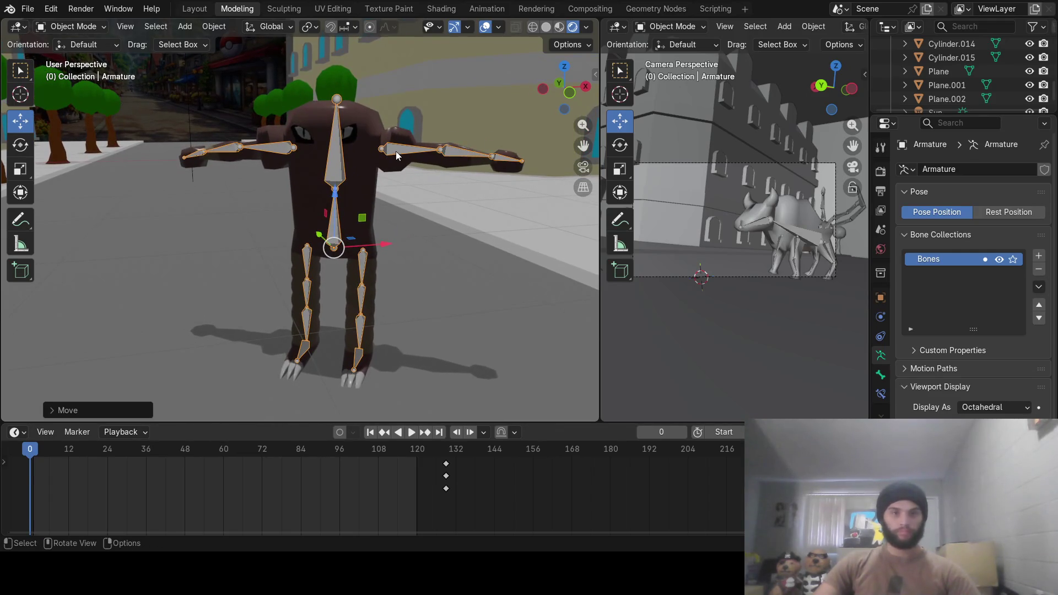
pyautogui.click(39, 28)
# Enter Pose Mode and rotate both of Hitmonlee's upper arms downward
pyautogui.click(61, 73)
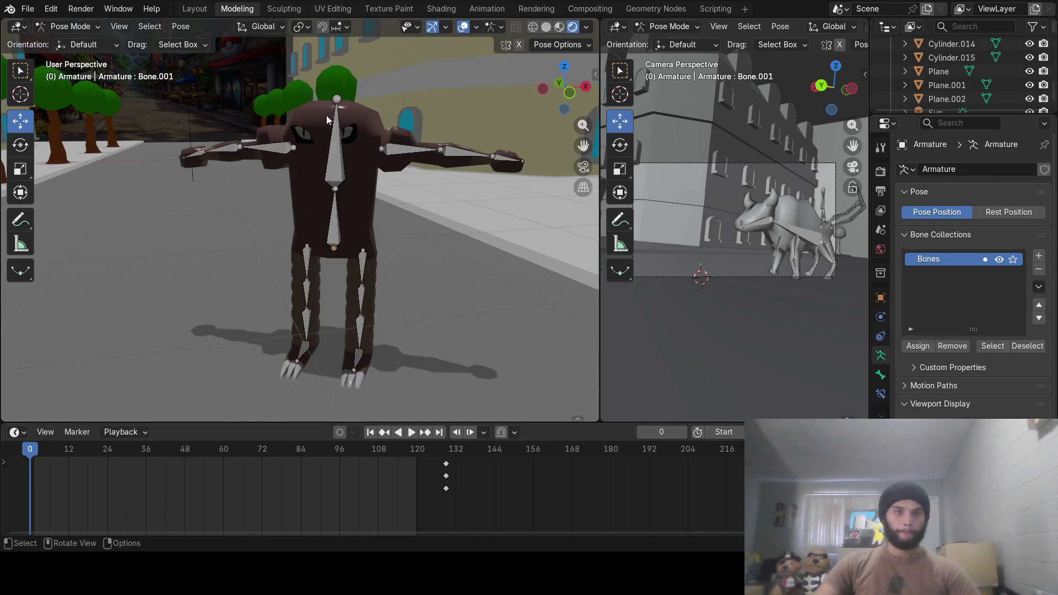
pyautogui.click(390, 149)
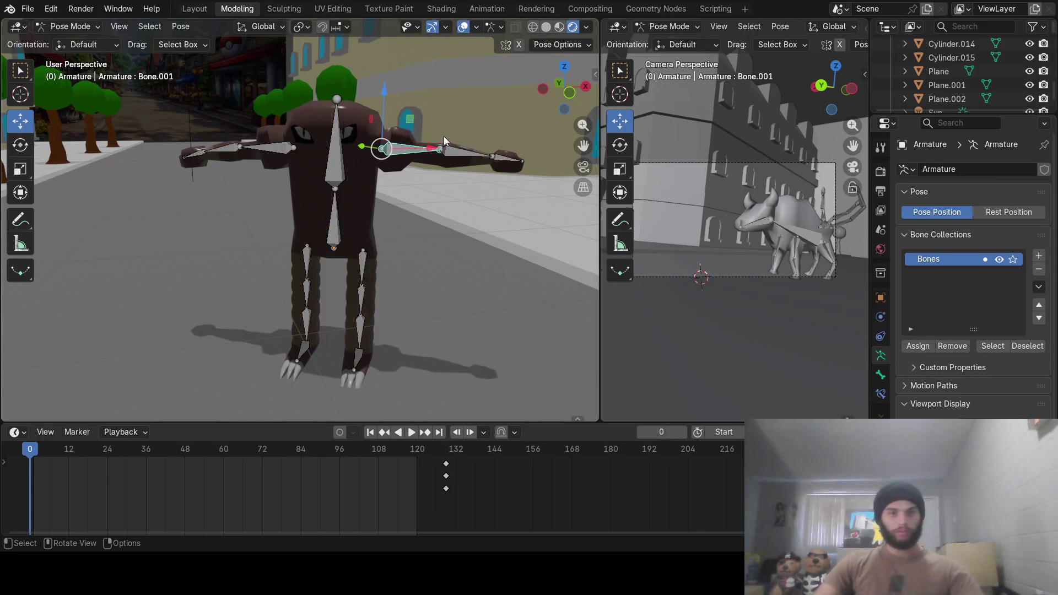
pyautogui.moveTo(441, 136)
pyautogui.keyDown('shift'); pyautogui.mouseDown(button='middle')
pyautogui.moveTo(424, 172)
pyautogui.moveTo(239, 167)
pyautogui.moveTo(309, 183)
pyautogui.moveTo(165, 176)
pyautogui.moveTo(419, 160)
pyautogui.moveTo(350, 164)
pyautogui.moveTo(369, 161)
pyautogui.mouseUp(button='middle'); pyautogui.keyUp('shift')
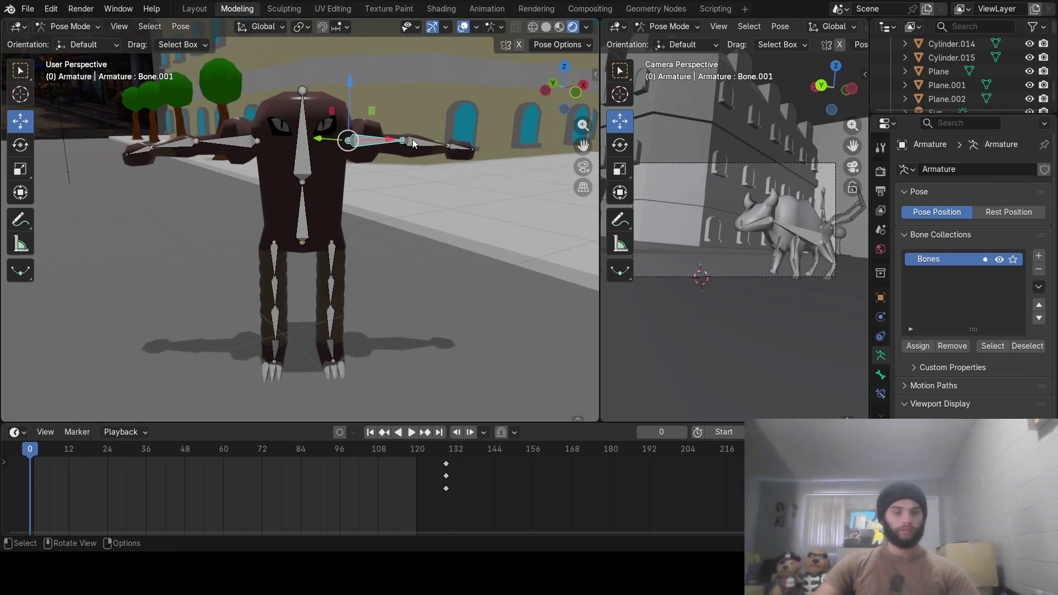
pyautogui.press('r')
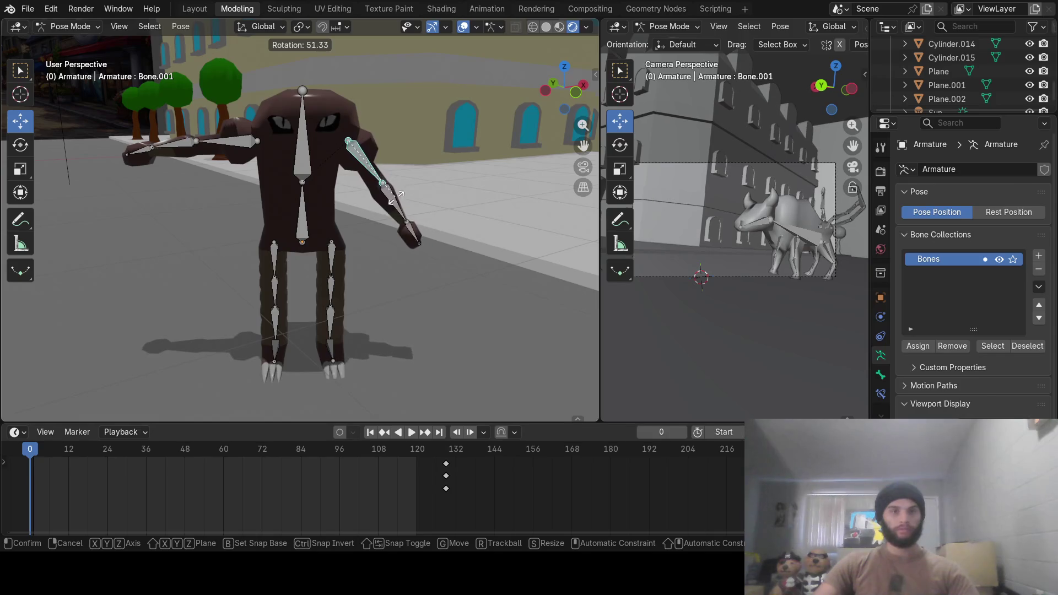
pyautogui.click(380, 203)
pyautogui.click(390, 202)
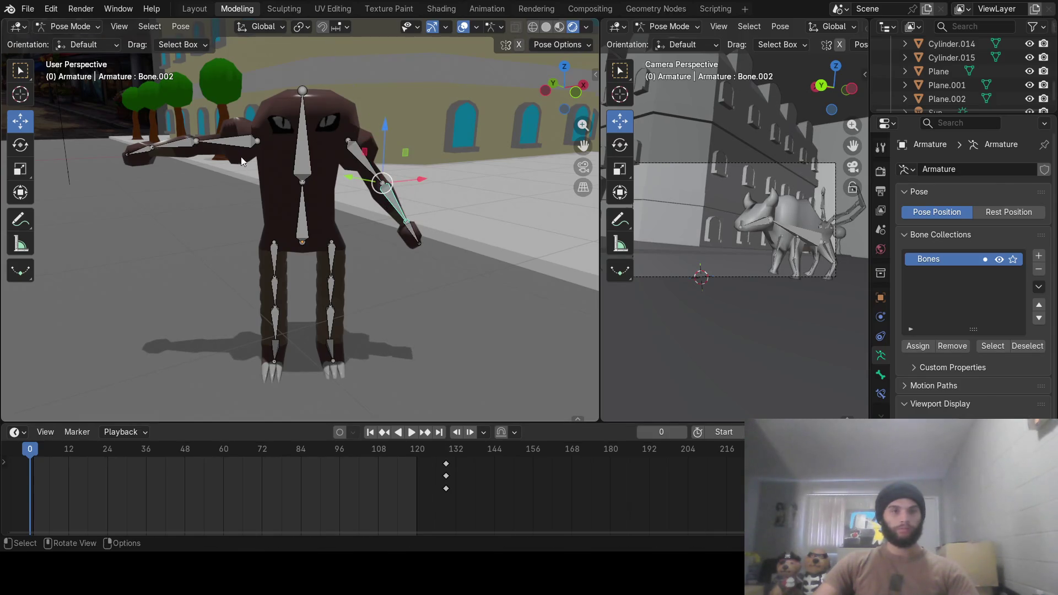
pyautogui.press('r')
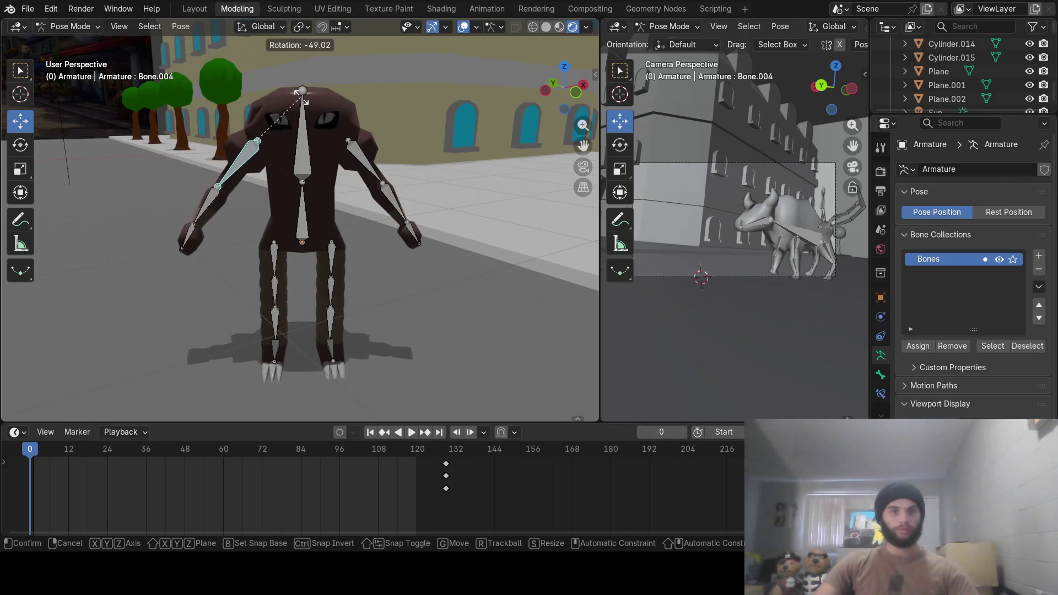
pyautogui.click(296, 111)
# Shift the left and right upper arms sideways, then select both upper arms together
pyautogui.moveTo(307, 141); pyautogui.dragTo(368, 144)
pyautogui.click(348, 143)
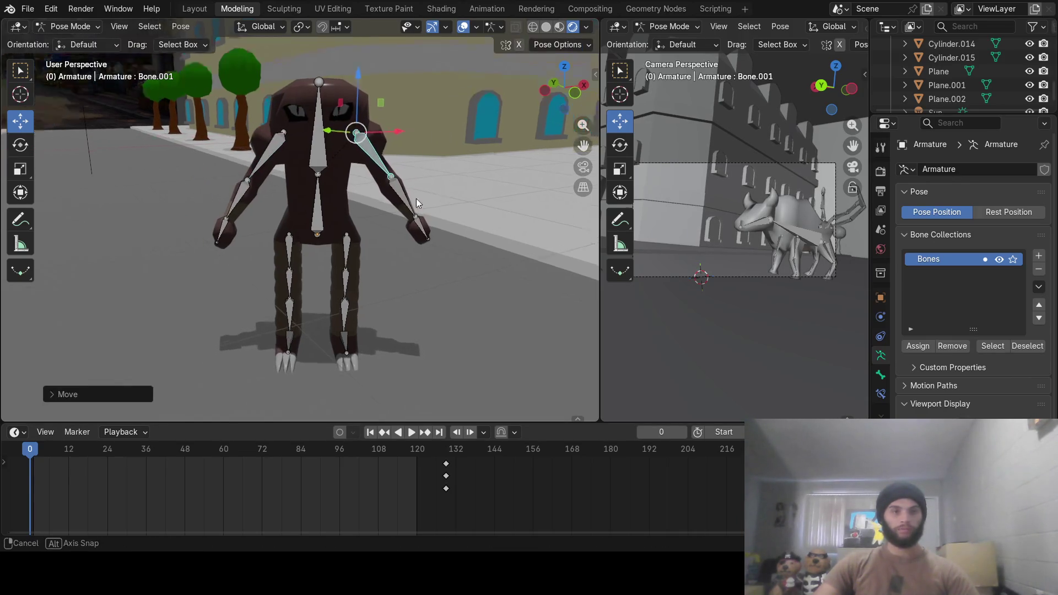
pyautogui.moveTo(415, 199)
pyautogui.mouseDown(button='middle')
pyautogui.moveTo(306, 225)
pyautogui.moveTo(393, 249)
pyautogui.moveTo(337, 262)
pyautogui.mouseUp(button='middle')
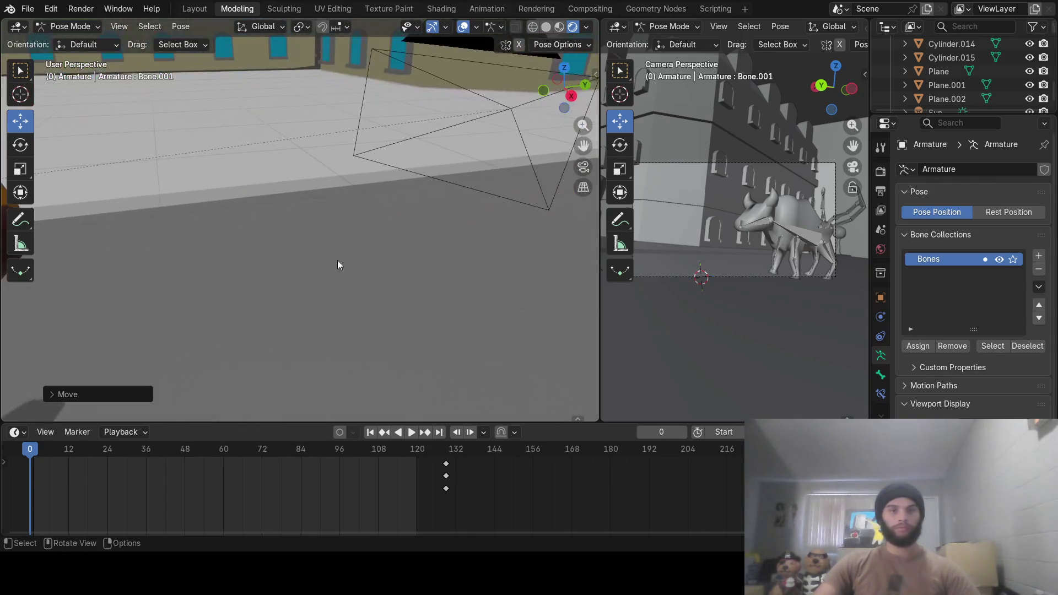
pyautogui.scroll(-5, 401, 277)
pyautogui.moveTo(404, 278)
pyautogui.keyDown('shift'); pyautogui.mouseDown(button='middle')
pyautogui.moveTo(353, 251)
pyautogui.moveTo(408, 246)
pyautogui.moveTo(410, 210)
pyautogui.moveTo(408, 230)
pyautogui.moveTo(424, 235)
pyautogui.moveTo(411, 194)
pyautogui.moveTo(459, 175)
pyautogui.moveTo(498, 199)
pyautogui.moveTo(418, 194)
pyautogui.moveTo(437, 185)
pyautogui.moveTo(400, 202)
pyautogui.moveTo(421, 206)
pyautogui.mouseUp(button='middle'); pyautogui.keyUp('shift')
pyautogui.scroll(-5, 405, 234)
pyautogui.scroll(6, 408, 235)
pyautogui.click(443, 185)
pyautogui.keyDown('shift'); pyautogui.click(494, 165); pyautogui.keyUp('shift')
# Bend Hitmonlee's forearm forward and rotate the other arm's lower bone
pyautogui.click(391, 201)
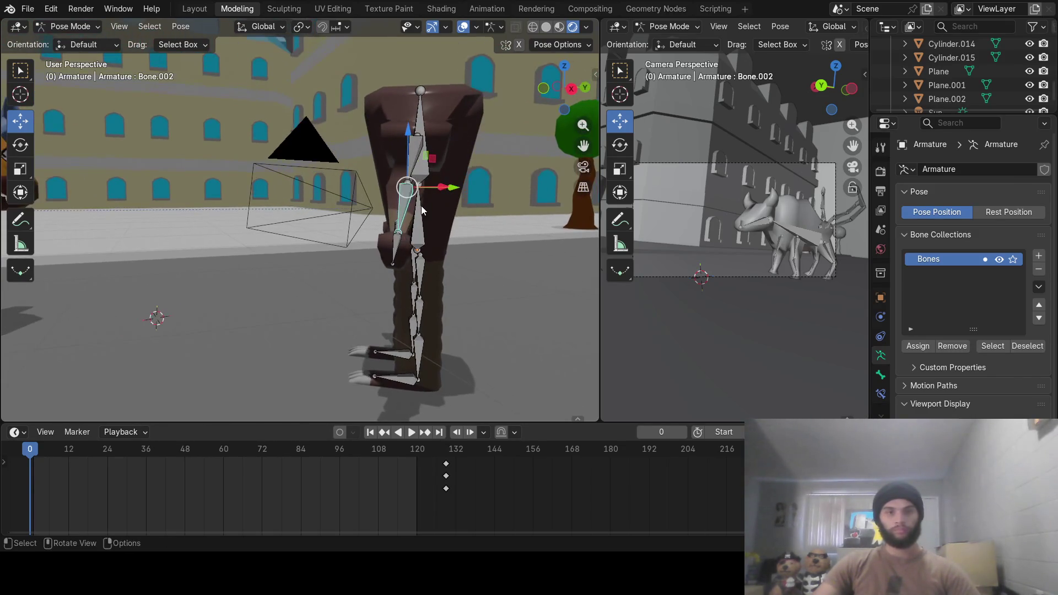
pyautogui.press('r')
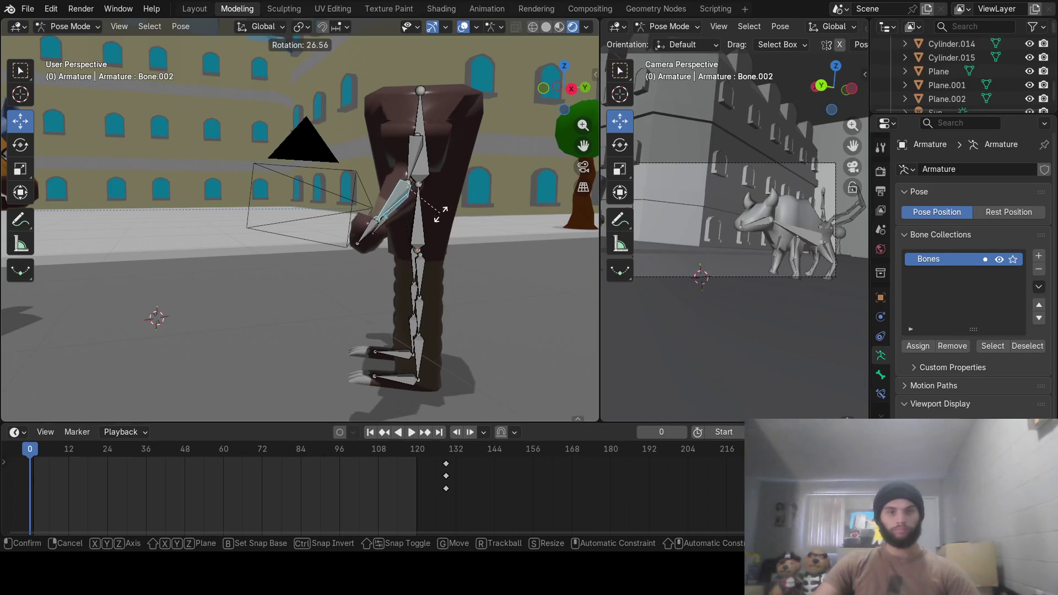
pyautogui.click(424, 234)
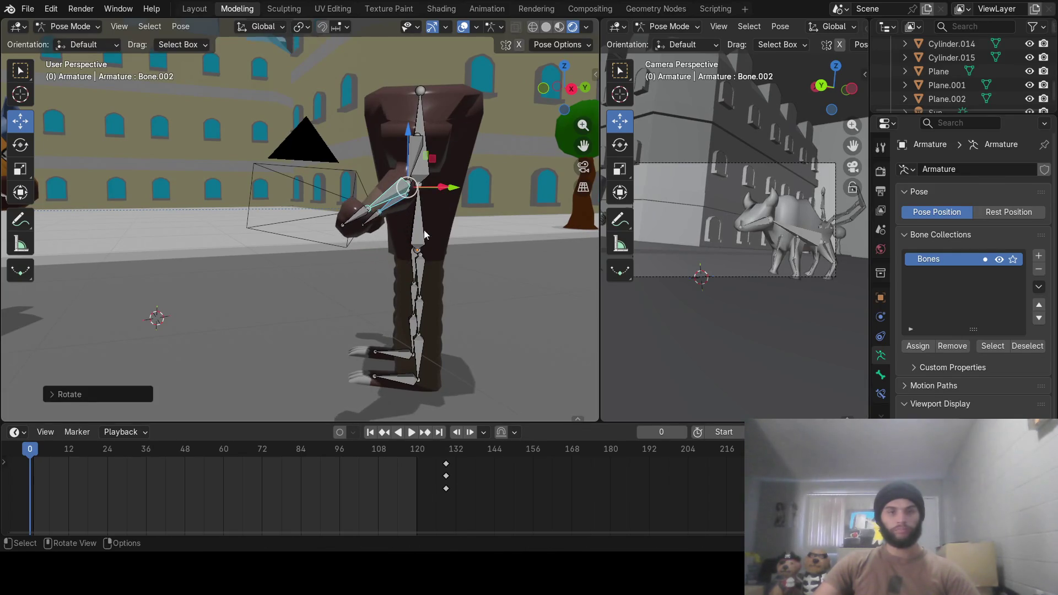
pyautogui.moveTo(369, 225)
pyautogui.mouseDown(button='middle')
pyautogui.moveTo(404, 227)
pyautogui.moveTo(440, 203)
pyautogui.mouseUp(button='middle')
pyautogui.click(347, 219)
pyautogui.keyDown('shift'); pyautogui.click(396, 225); pyautogui.keyUp('shift')
pyautogui.press('r')
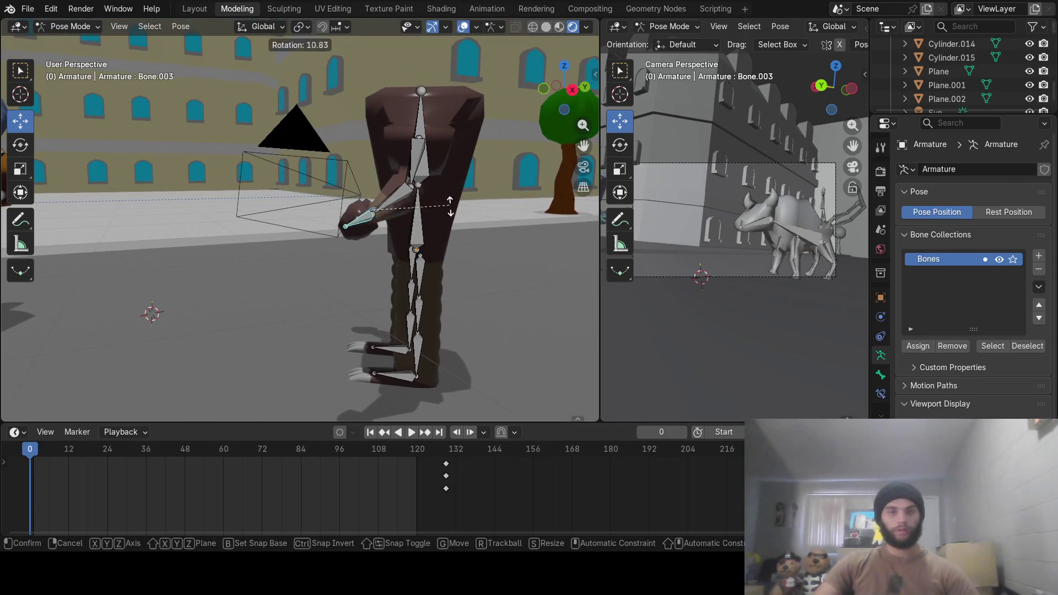
pyautogui.click(432, 270)
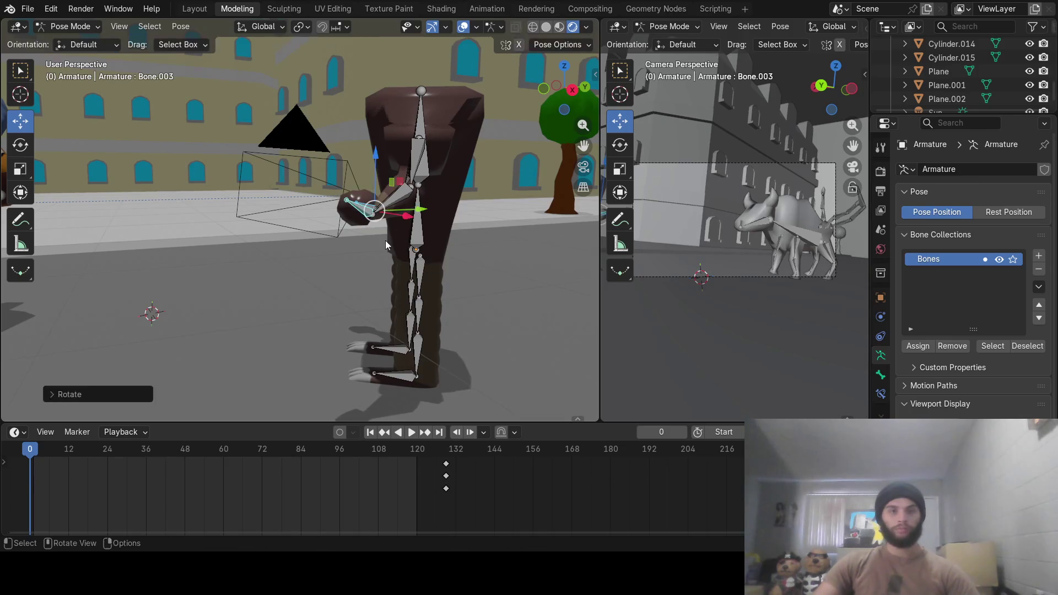
# Bend one lower leg backward
pyautogui.moveTo(385, 241)
pyautogui.mouseDown(button='middle')
pyautogui.moveTo(513, 242)
pyautogui.moveTo(383, 248)
pyautogui.moveTo(423, 215)
pyautogui.moveTo(302, 290)
pyautogui.moveTo(271, 289)
pyautogui.mouseUp(button='middle')
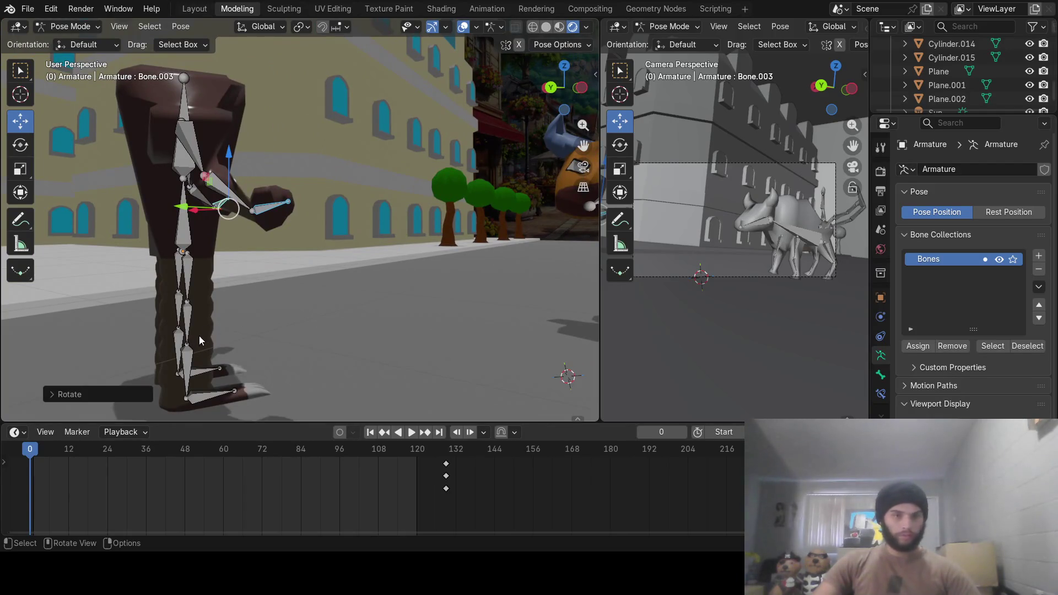
pyautogui.moveTo(199, 335)
pyautogui.mouseDown(button='middle')
pyautogui.moveTo(204, 310)
pyautogui.moveTo(188, 334)
pyautogui.moveTo(205, 306)
pyautogui.moveTo(159, 296)
pyautogui.moveTo(283, 296)
pyautogui.moveTo(266, 296)
pyautogui.mouseUp(button='middle')
pyautogui.click(176, 354)
pyautogui.click(178, 314)
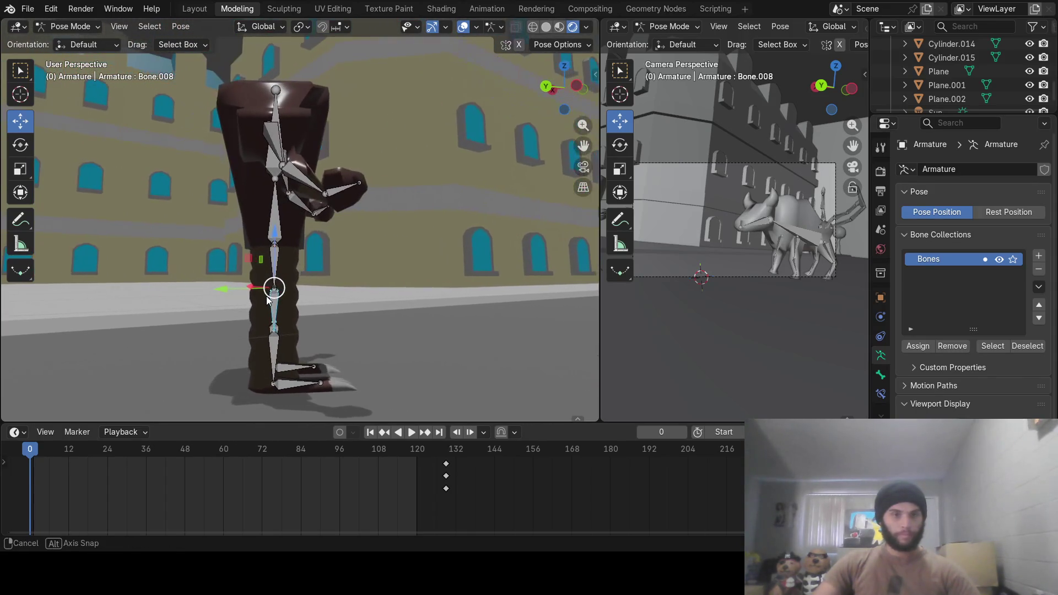
pyautogui.press('r')
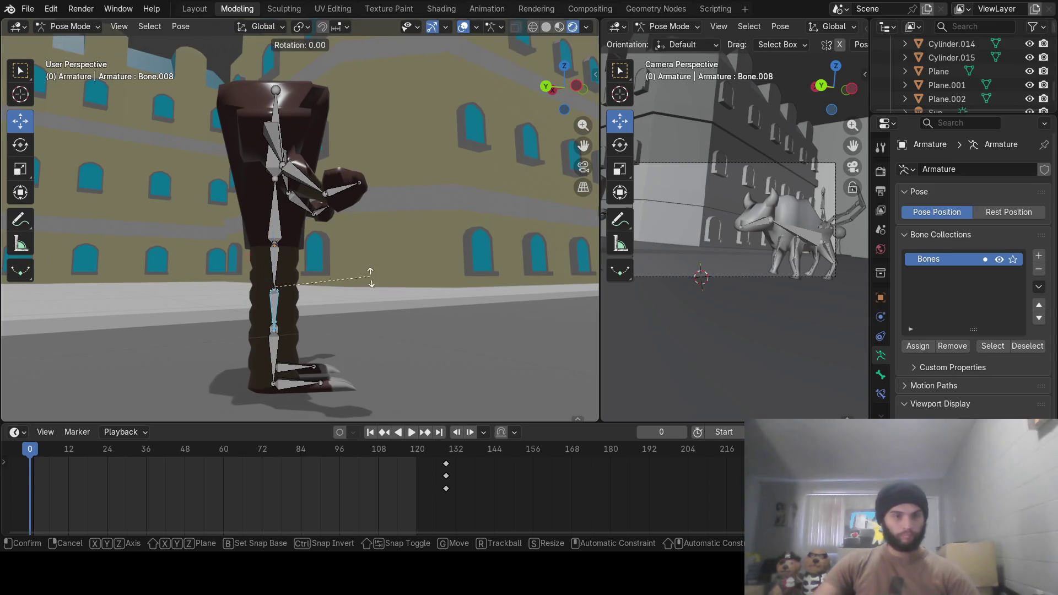
pyautogui.click(365, 292)
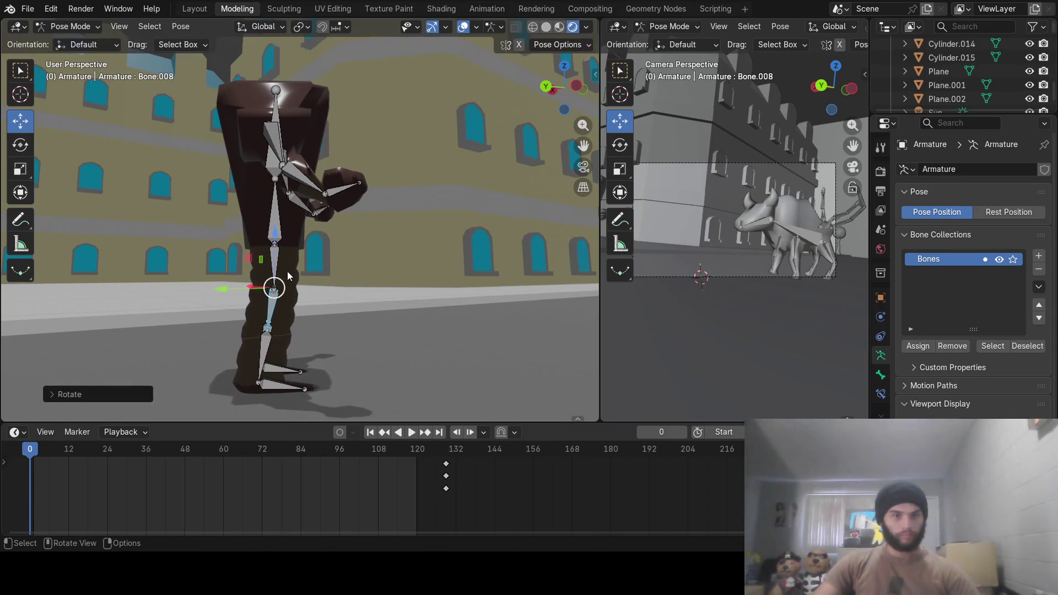
# Rotate a thigh and its lower leg so the foot moves back
pyautogui.click(275, 266)
pyautogui.moveTo(304, 257)
pyautogui.mouseDown(button='middle')
pyautogui.moveTo(269, 268)
pyautogui.moveTo(338, 281)
pyautogui.mouseUp(button='middle')
pyautogui.click(278, 263)
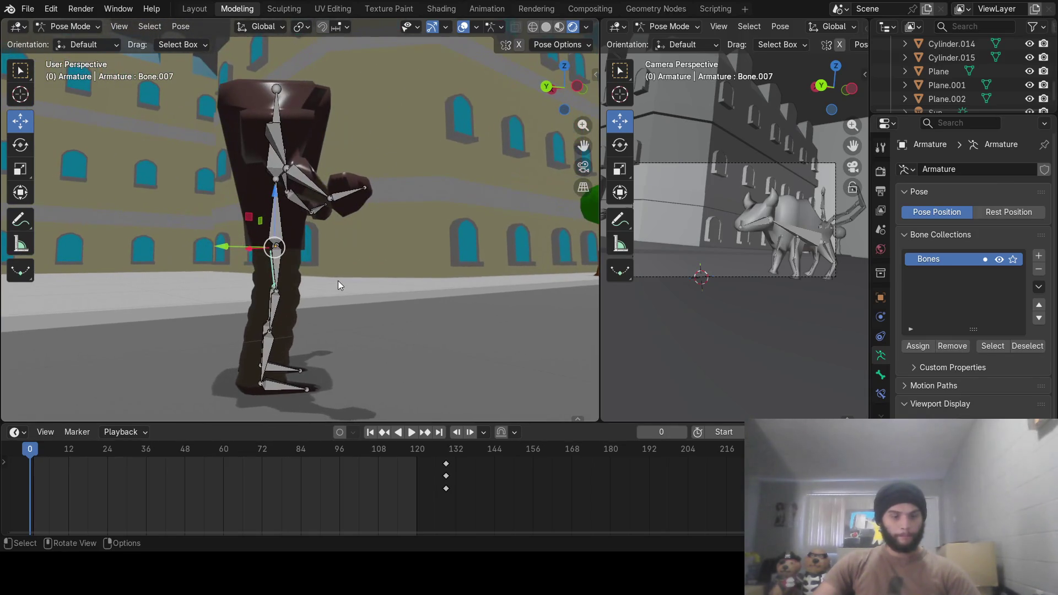
pyautogui.click(277, 265)
pyautogui.press('r')
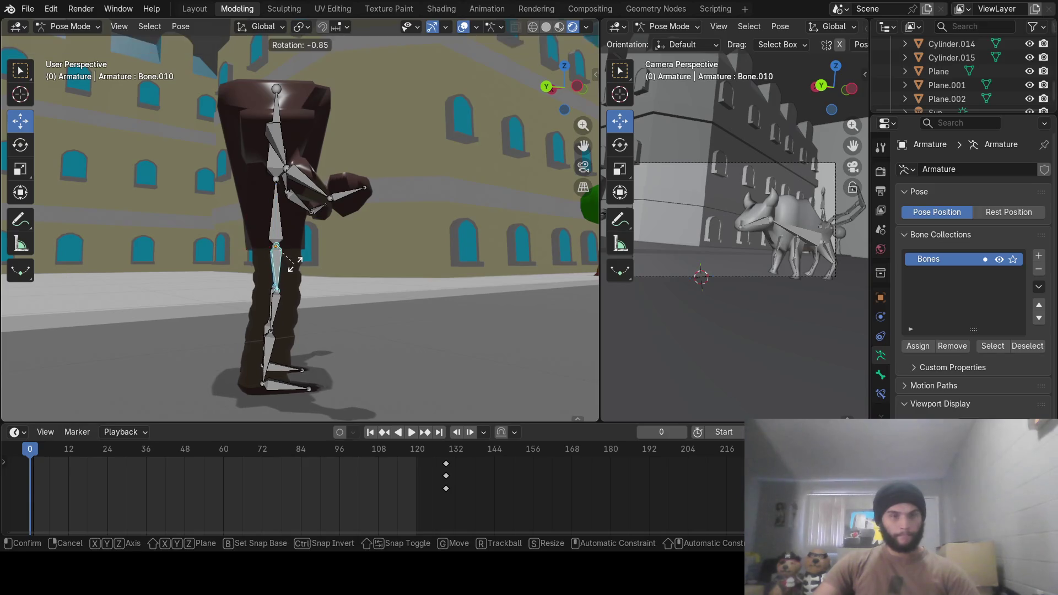
pyautogui.click(304, 278)
pyautogui.click(297, 337)
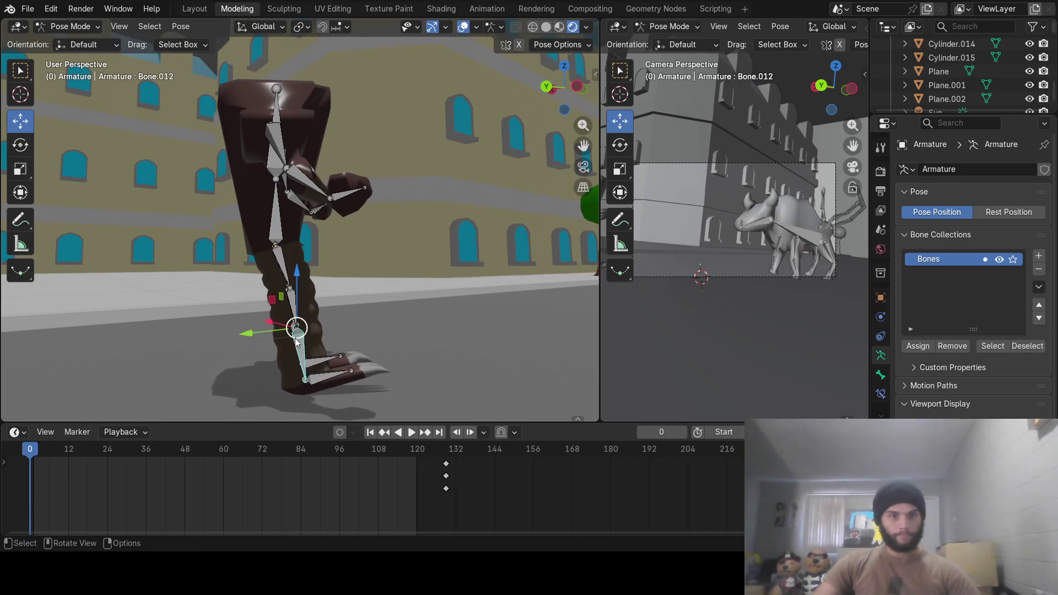
pyautogui.click(297, 339)
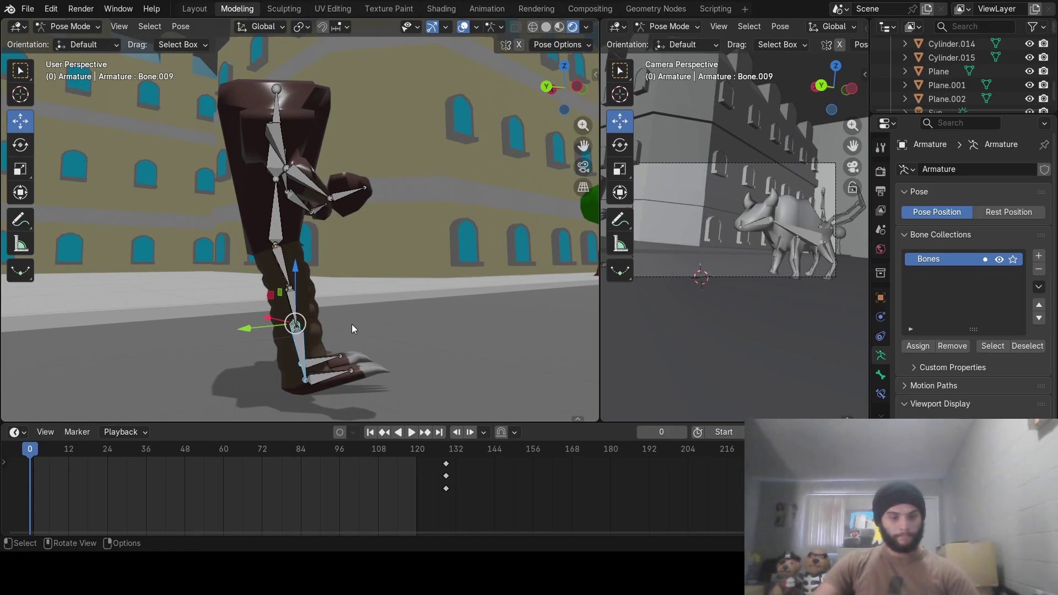
pyautogui.press('r')
pyautogui.click(348, 345)
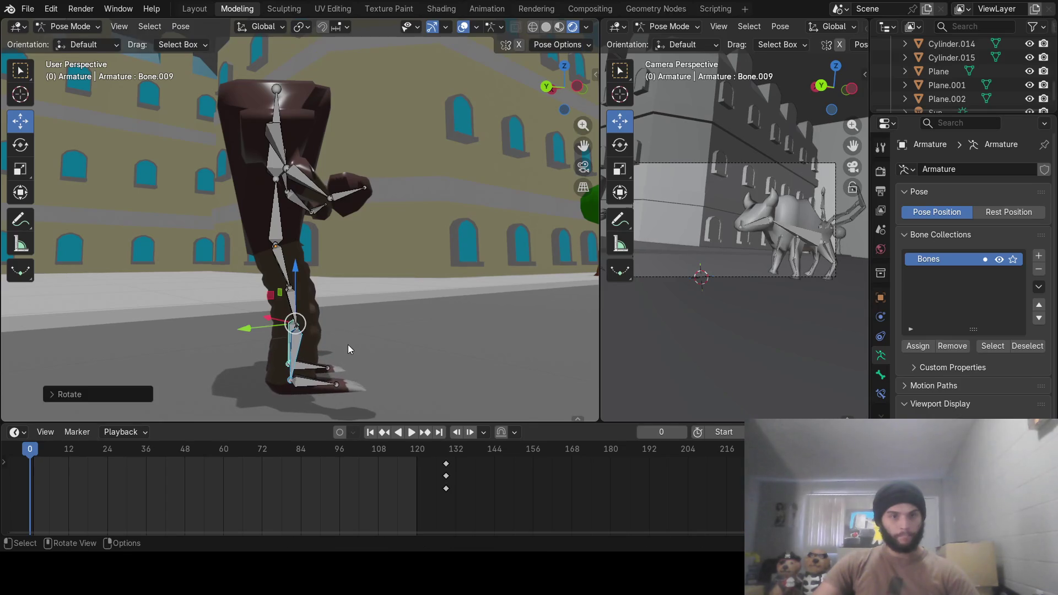
# Tilt Hitmonlee's foot bone
pyautogui.click(316, 385)
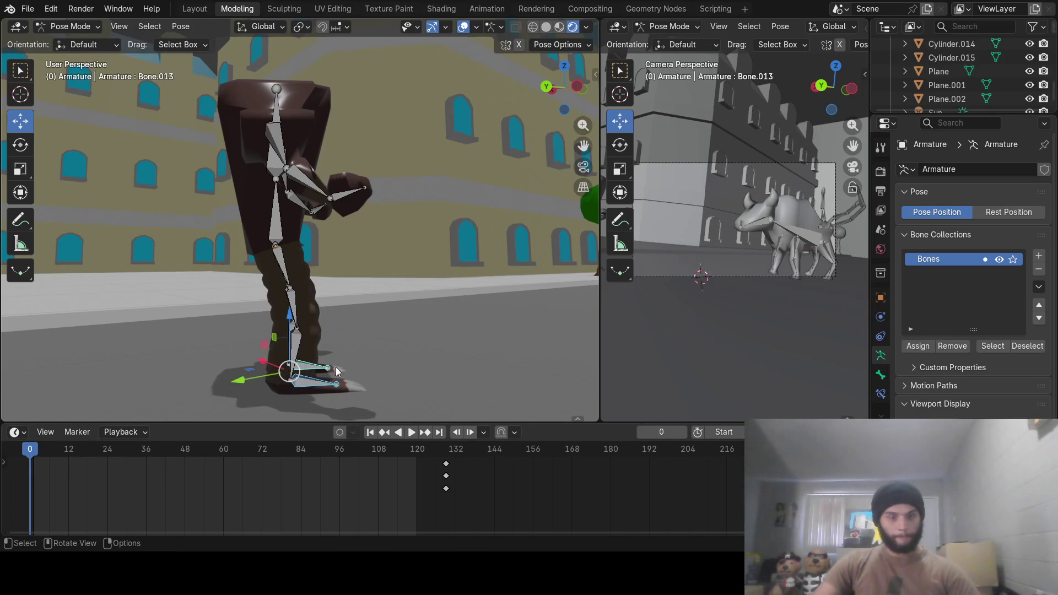
pyautogui.moveTo(365, 369)
pyautogui.mouseDown(button='middle')
pyautogui.moveTo(351, 350)
pyautogui.moveTo(361, 365)
pyautogui.moveTo(352, 384)
pyautogui.moveTo(230, 397)
pyautogui.moveTo(388, 401)
pyautogui.mouseUp(button='middle')
pyautogui.press('r')
pyautogui.click(365, 362)
# Rotate the upper body and upper spine bones together
pyautogui.click(277, 238)
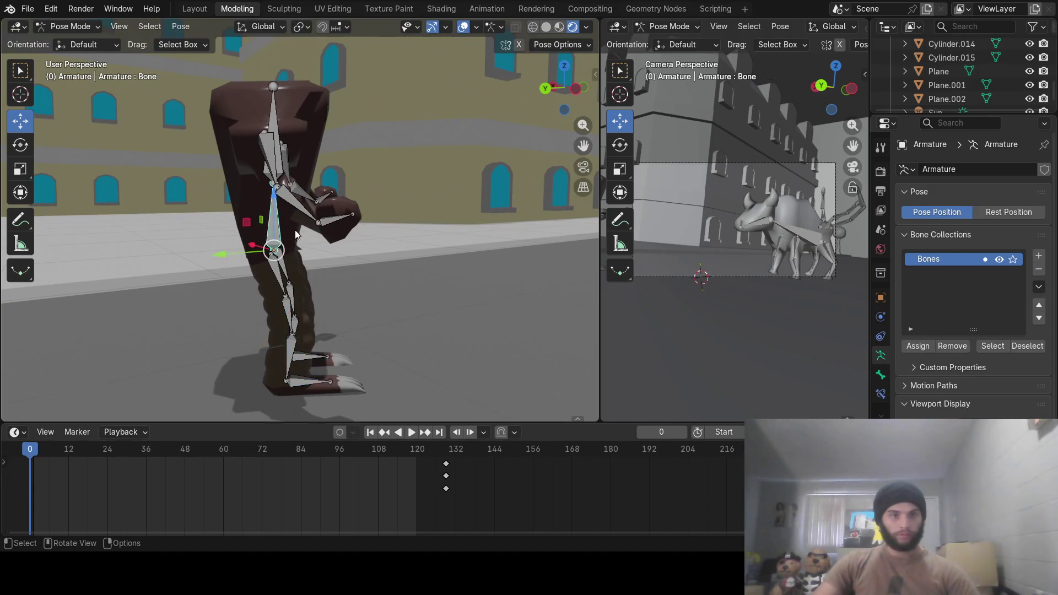
pyautogui.moveTo(295, 229)
pyautogui.mouseDown(button='middle')
pyautogui.moveTo(313, 240)
pyautogui.moveTo(273, 177)
pyautogui.mouseUp(button='middle')
pyautogui.keyDown('shift'); pyautogui.click(273, 178); pyautogui.keyUp('shift')
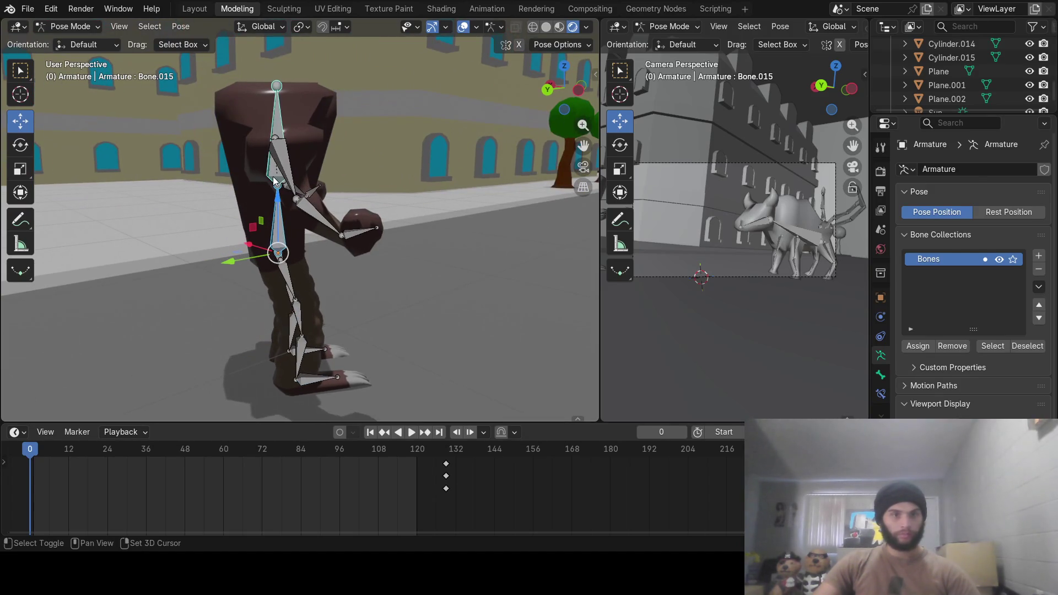
pyautogui.press('r')
pyautogui.click(376, 183)
# Rotate the right and left thigh bones to spread the legs slightly apart
pyautogui.moveTo(376, 183); pyautogui.dragTo(244, 213, button='middle')
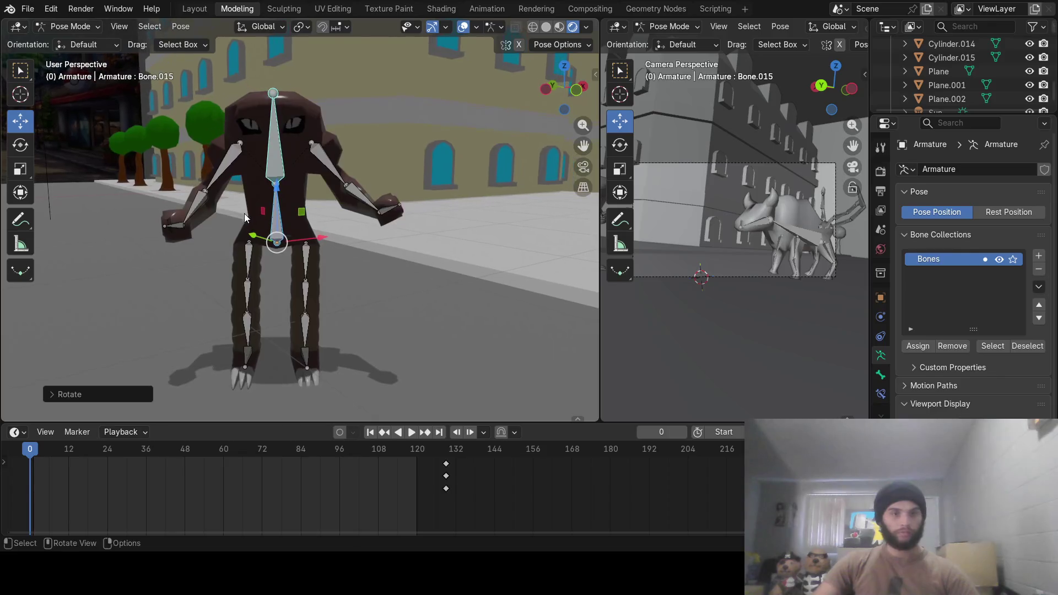
pyautogui.click(305, 259)
pyautogui.moveTo(305, 259); pyautogui.dragTo(325, 257, button='middle')
pyautogui.press('r')
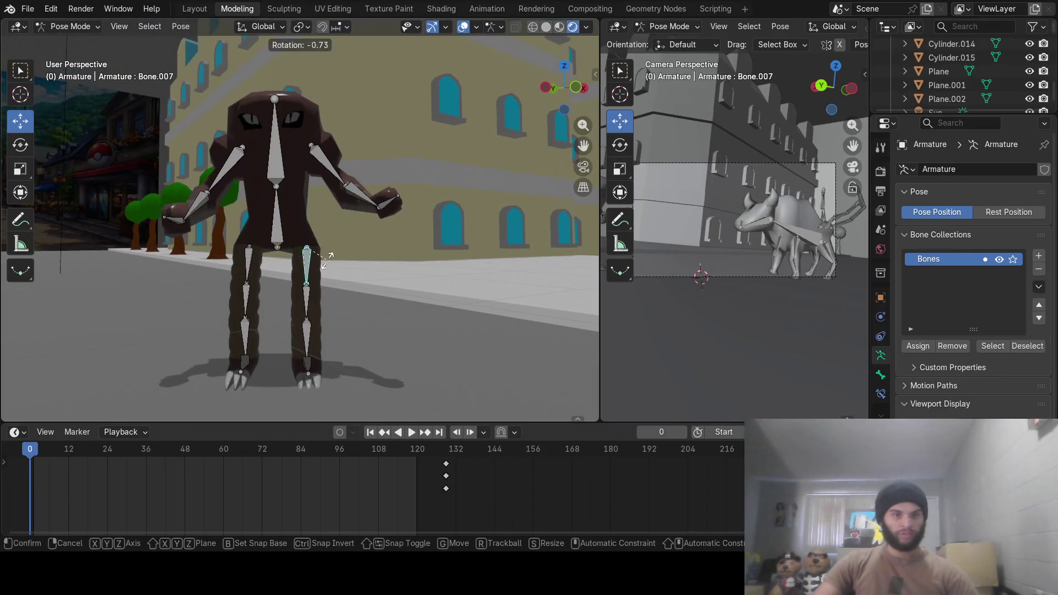
pyautogui.click(329, 258)
pyautogui.click(248, 246)
pyautogui.press('r')
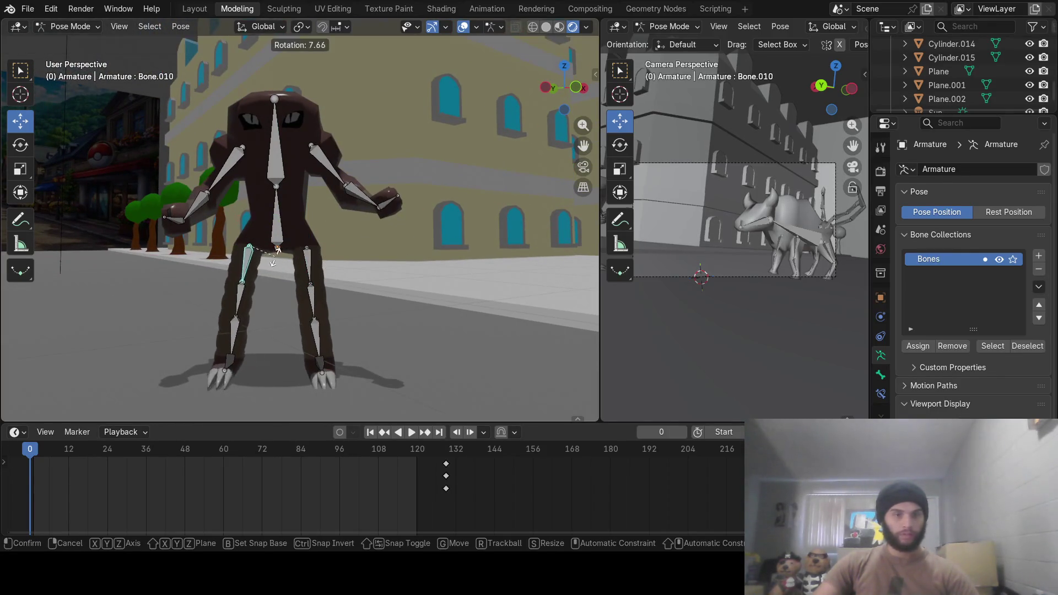
pyautogui.click(272, 261)
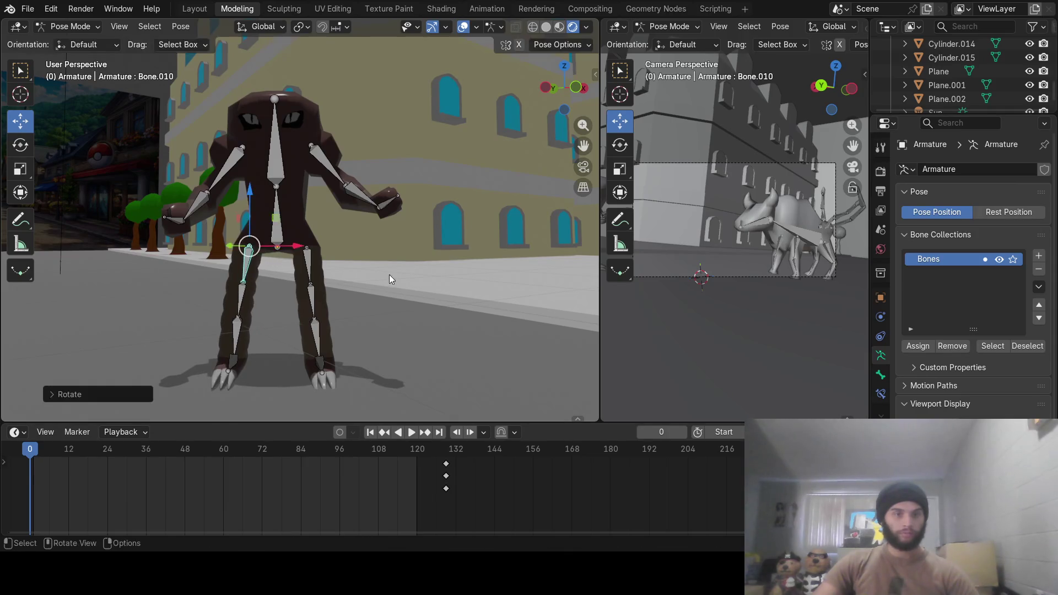
# Deselect the bones and return to Object Mode
pyautogui.moveTo(389, 275); pyautogui.dragTo(296, 292, button='middle')
pyautogui.scroll(-8, 308, 293)
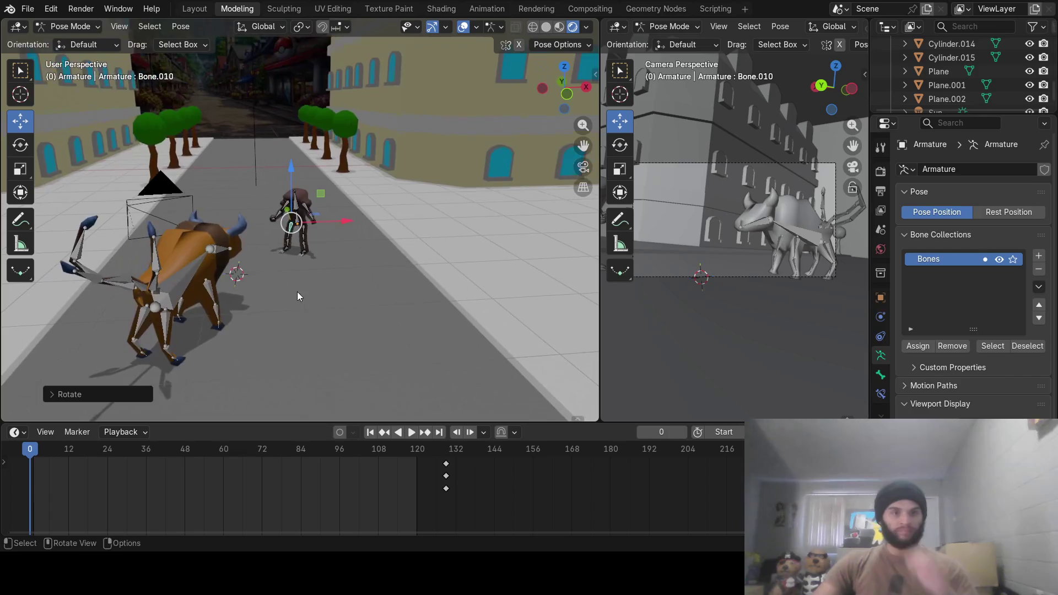
pyautogui.click(156, 205)
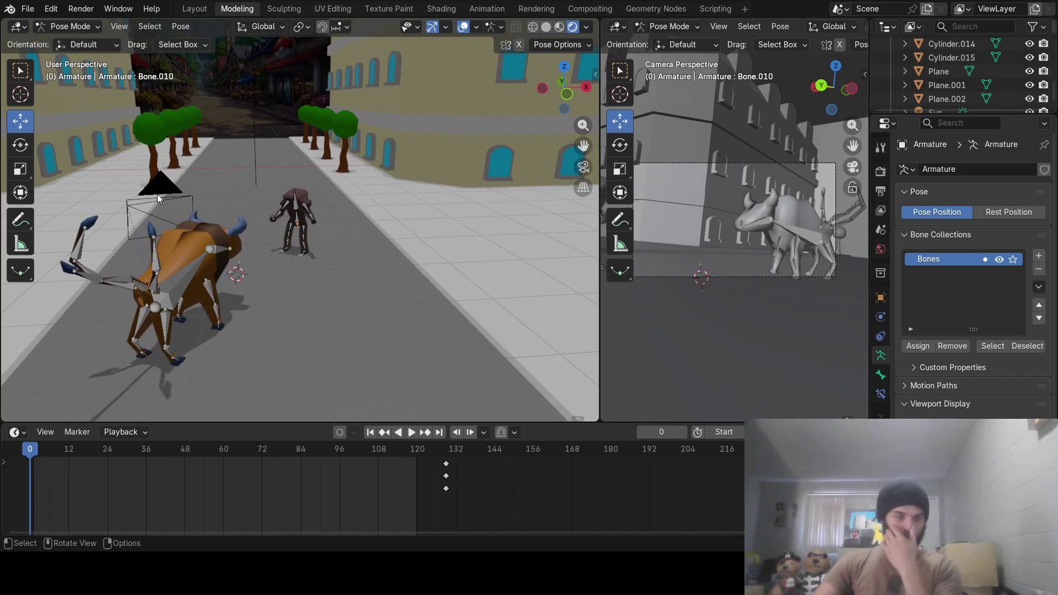
pyautogui.moveTo(159, 204)
pyautogui.mouseDown(button='middle')
pyautogui.moveTo(196, 205)
pyautogui.moveTo(205, 266)
pyautogui.mouseUp(button='middle')
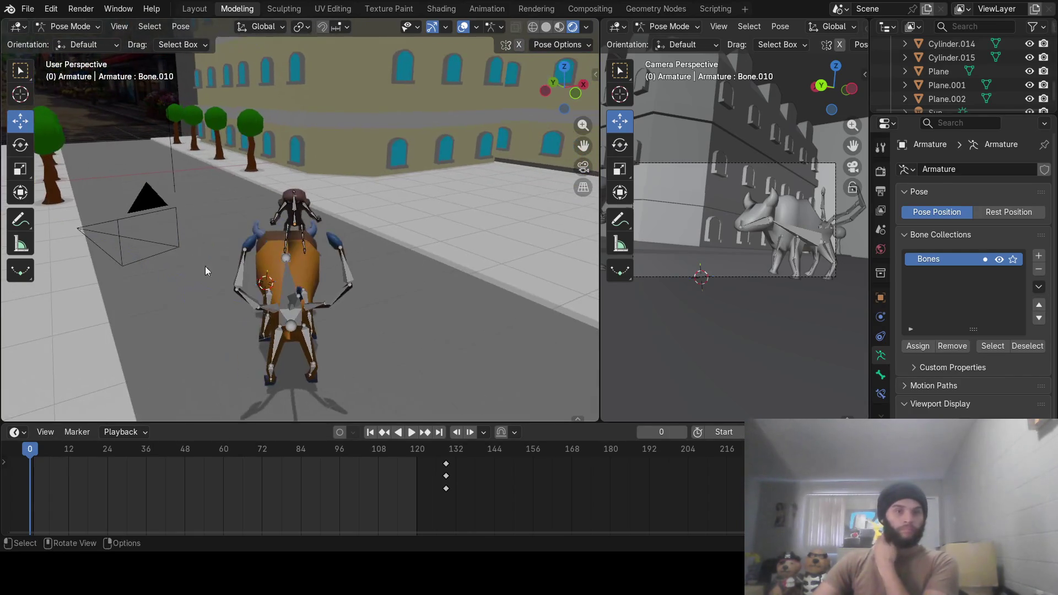
pyautogui.click(79, 24)
pyautogui.click(86, 42)
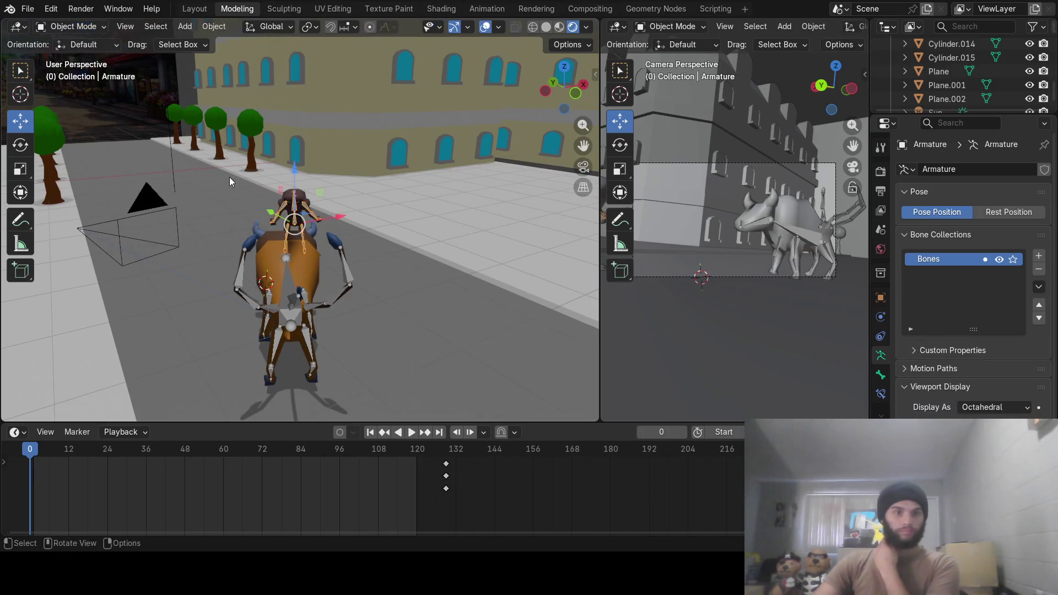
# Slide the camera along Y, raise it above the road, and turn it around Z toward the animals
pyautogui.moveTo(229, 176)
pyautogui.mouseDown(button='middle')
pyautogui.moveTo(346, 173)
pyautogui.moveTo(276, 288)
pyautogui.moveTo(346, 287)
pyautogui.mouseUp(button='middle')
pyautogui.click(275, 285)
pyautogui.scroll(2, 345, 282)
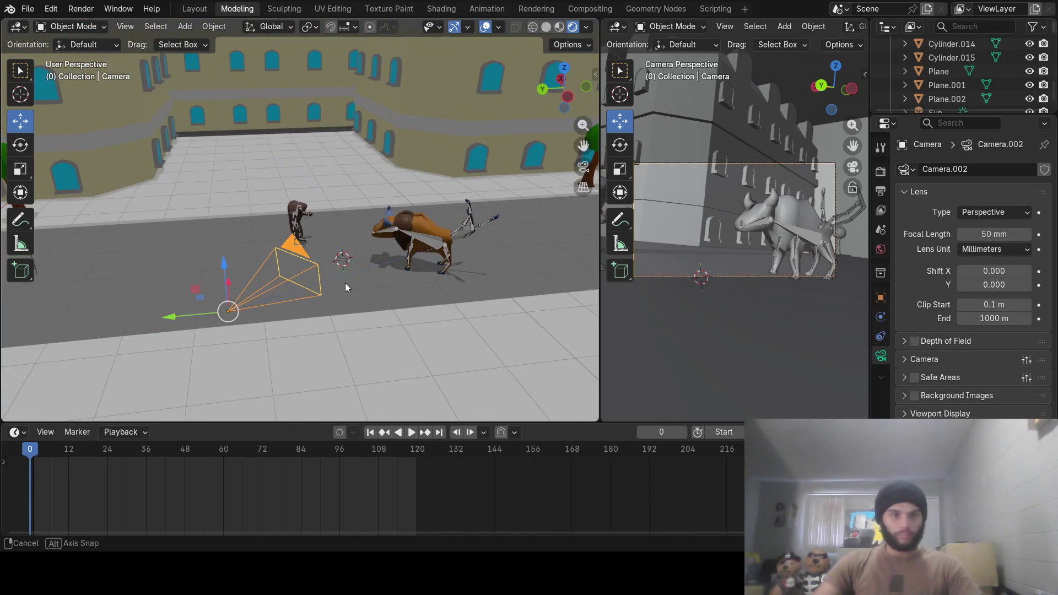
pyautogui.press('g')
pyautogui.moveTo(145, 351); pyautogui.dragTo(29, 354)
pyautogui.click(29, 354)
pyautogui.moveTo(29, 354); pyautogui.dragTo(129, 363, button='middle')
pyautogui.moveTo(129, 364); pyautogui.dragTo(173, 226)
pyautogui.press('r')
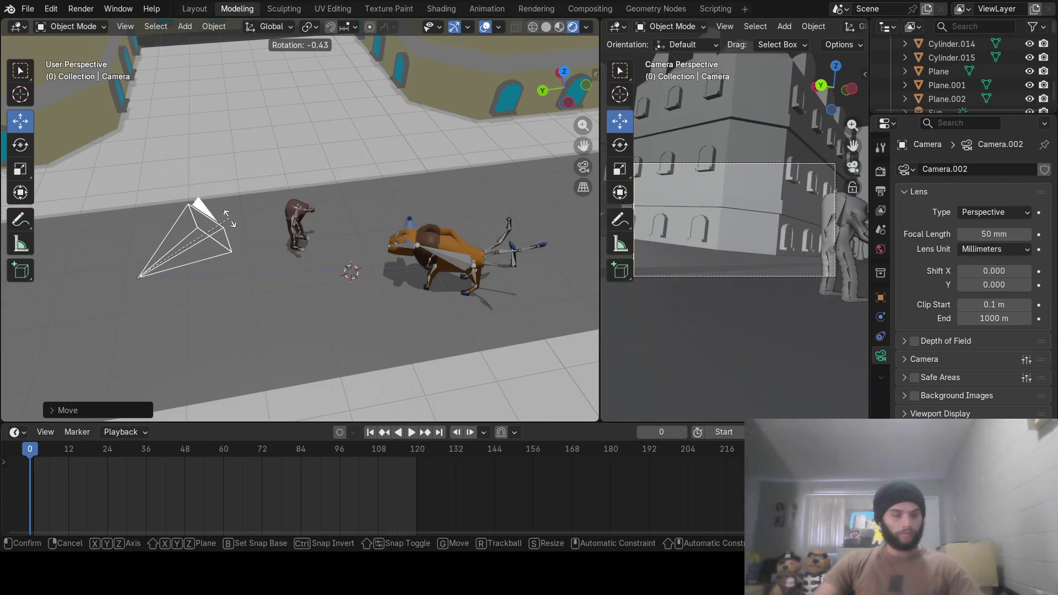
pyautogui.press('z')
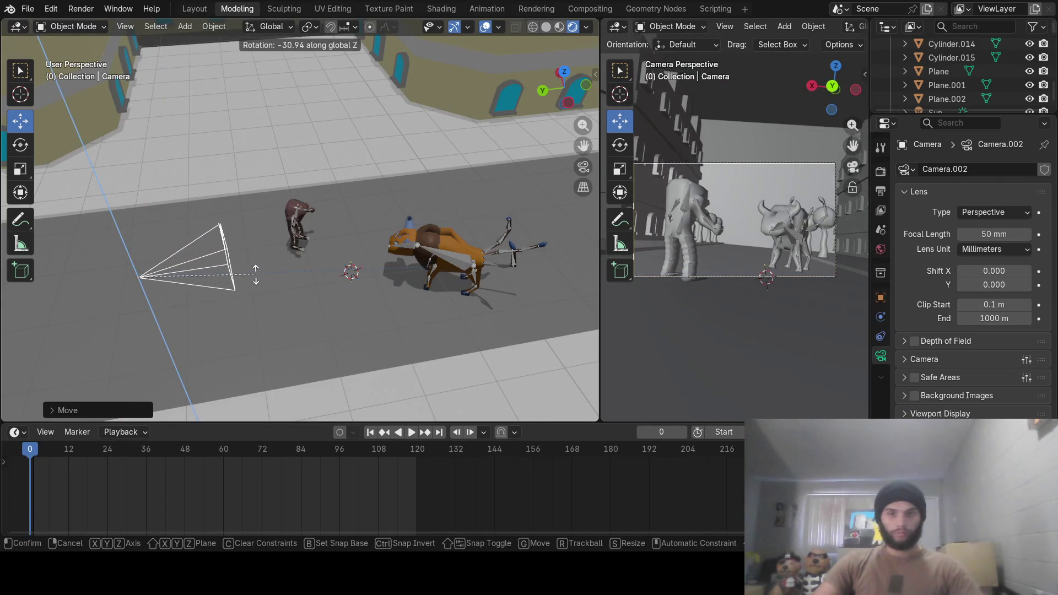
pyautogui.click(255, 267)
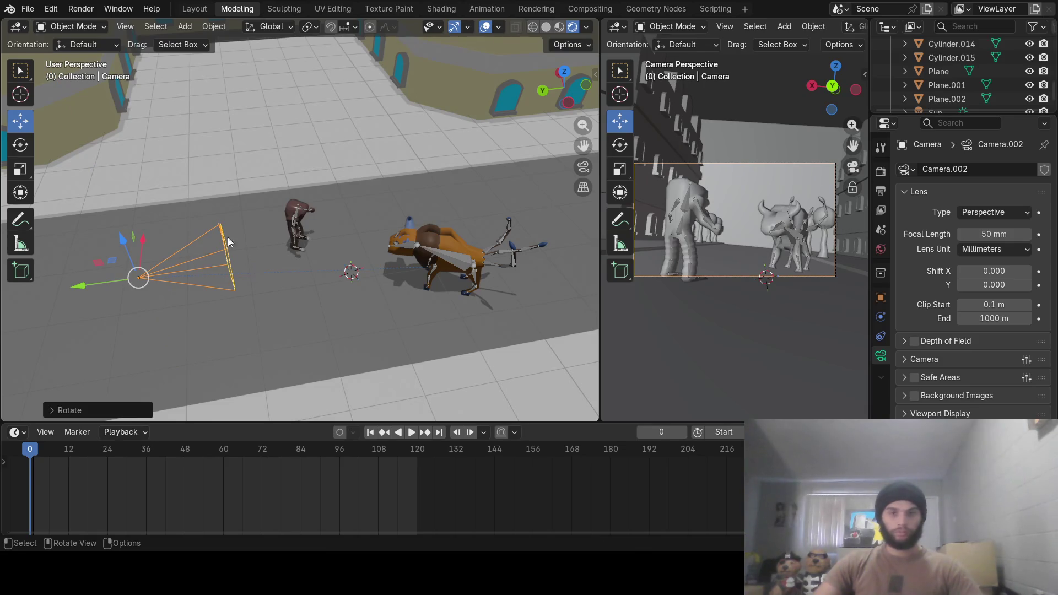
# Widen the camera view pane and nudge the camera slightly along X
pyautogui.click(81, 9)
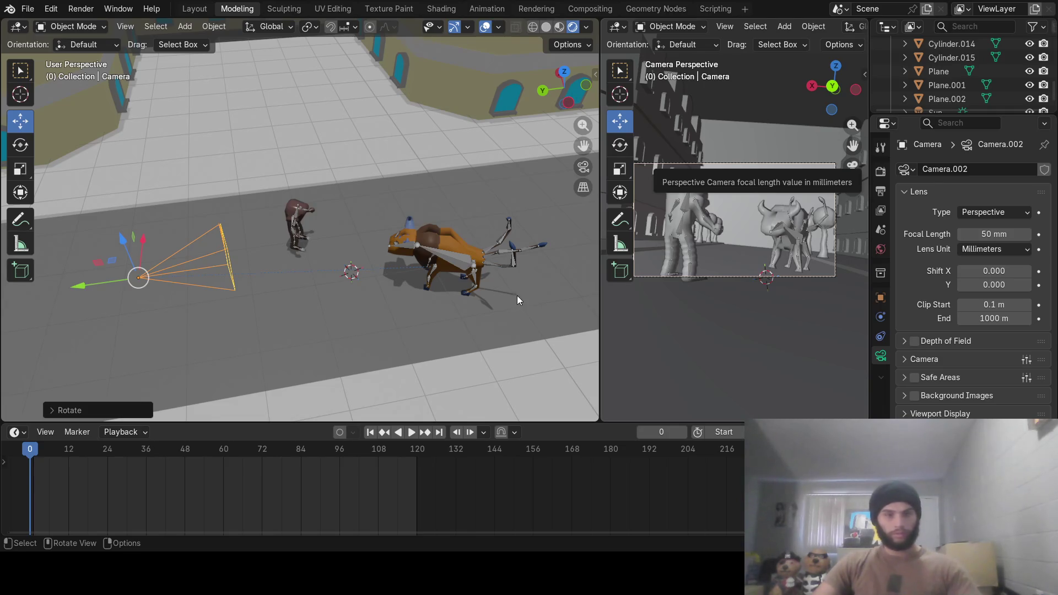
pyautogui.moveTo(601, 317); pyautogui.dragTo(574, 318)
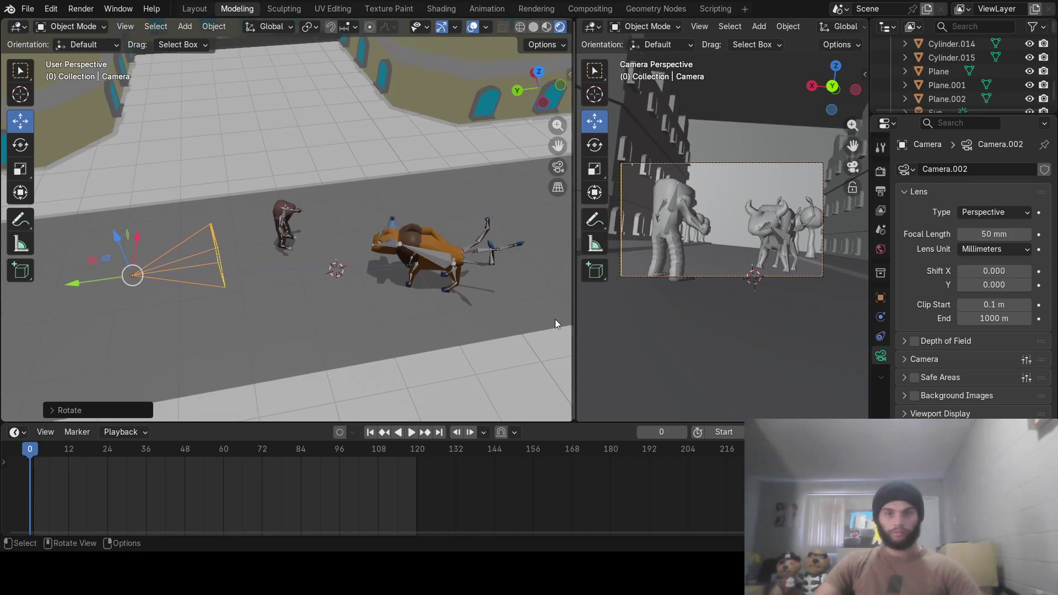
pyautogui.scroll(-1, 210, 259)
pyautogui.press('g')
pyautogui.press('x')
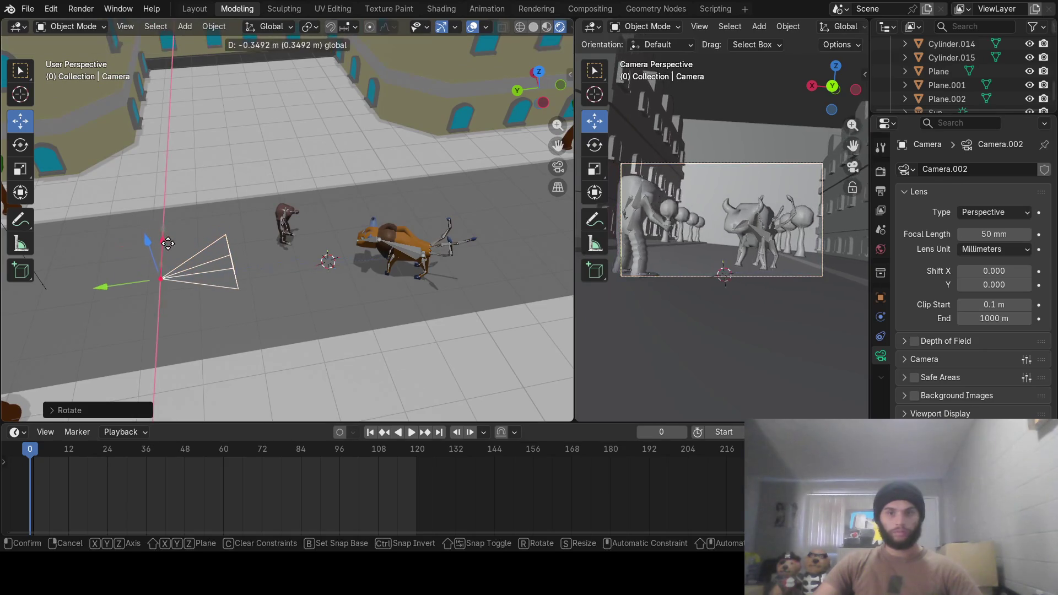
pyautogui.click(166, 235)
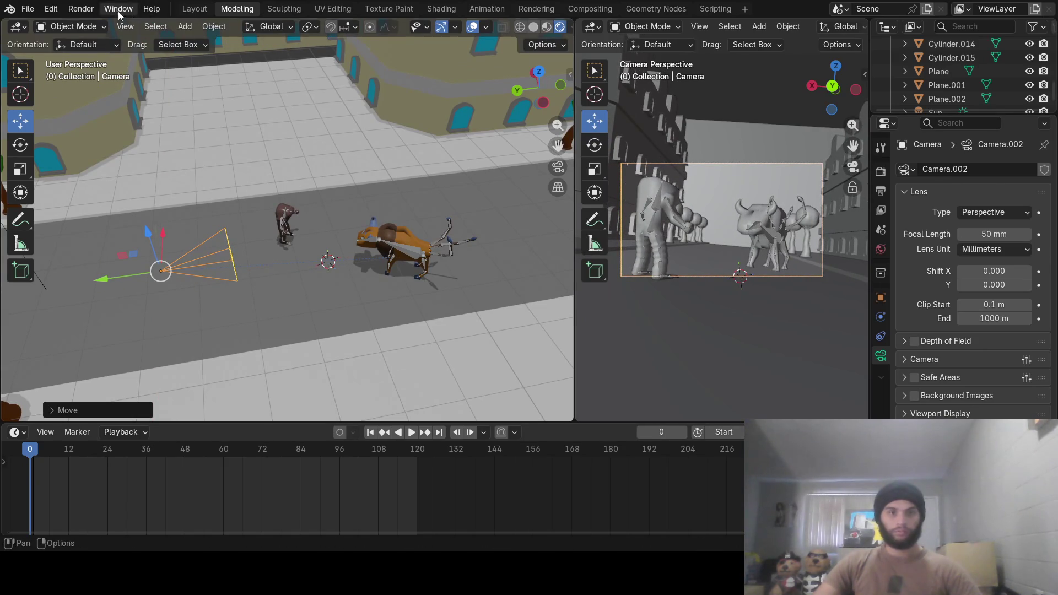
pyautogui.click(81, 9)
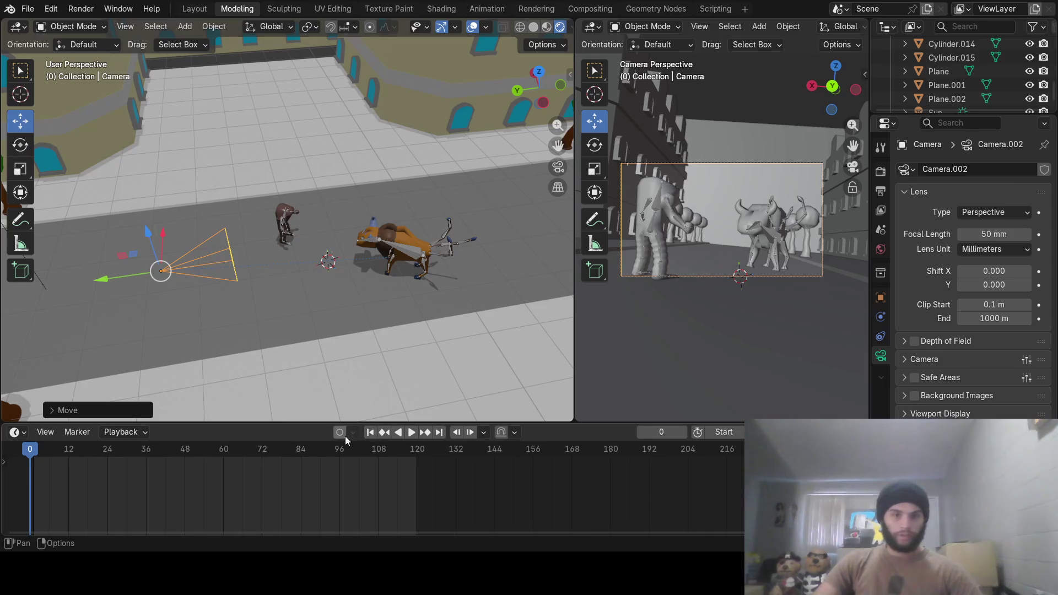
# Key the camera's rotation and position at frame 0
pyautogui.press('r')
pyautogui.click(190, 274)
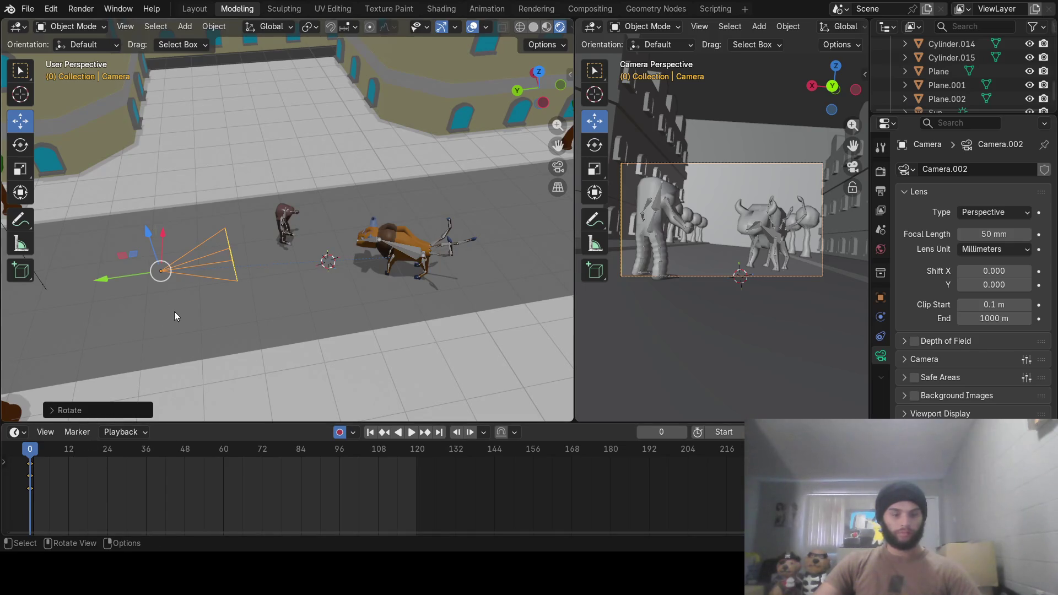
pyautogui.press('g')
pyautogui.click(175, 316)
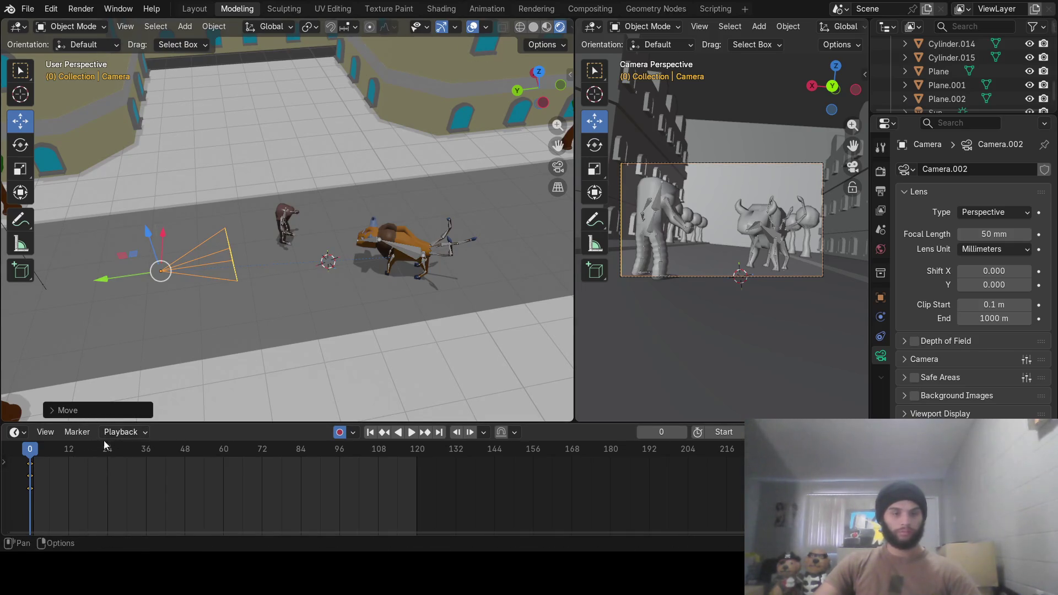
# At frame 60, bring the camera to the foreground beside Tauros, turn it toward the animals, and scrub back
pyautogui.moveTo(42, 454); pyautogui.dragTo(49, 451)
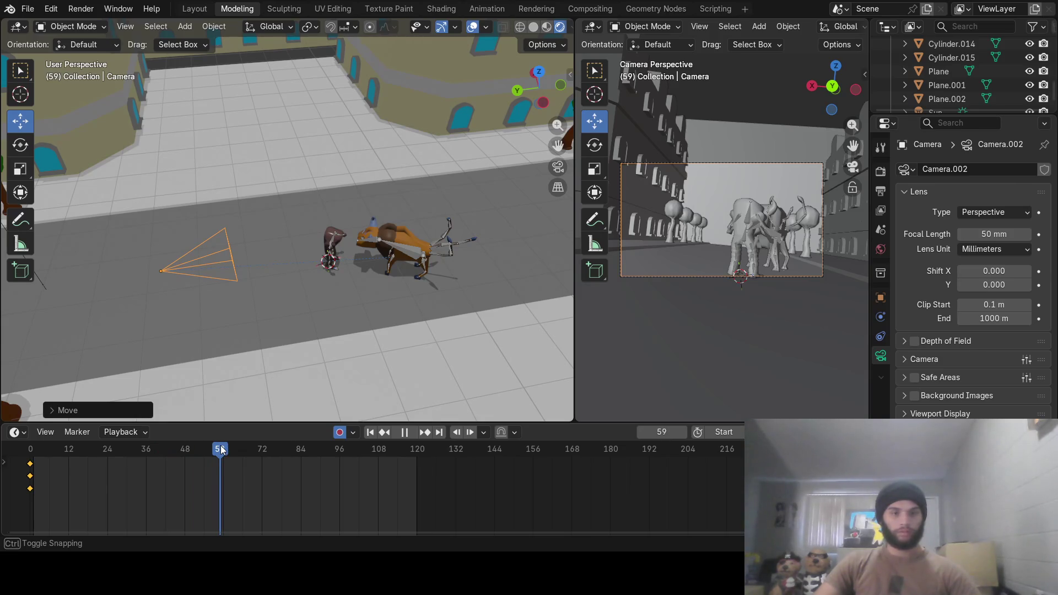
pyautogui.moveTo(224, 449); pyautogui.dragTo(224, 449)
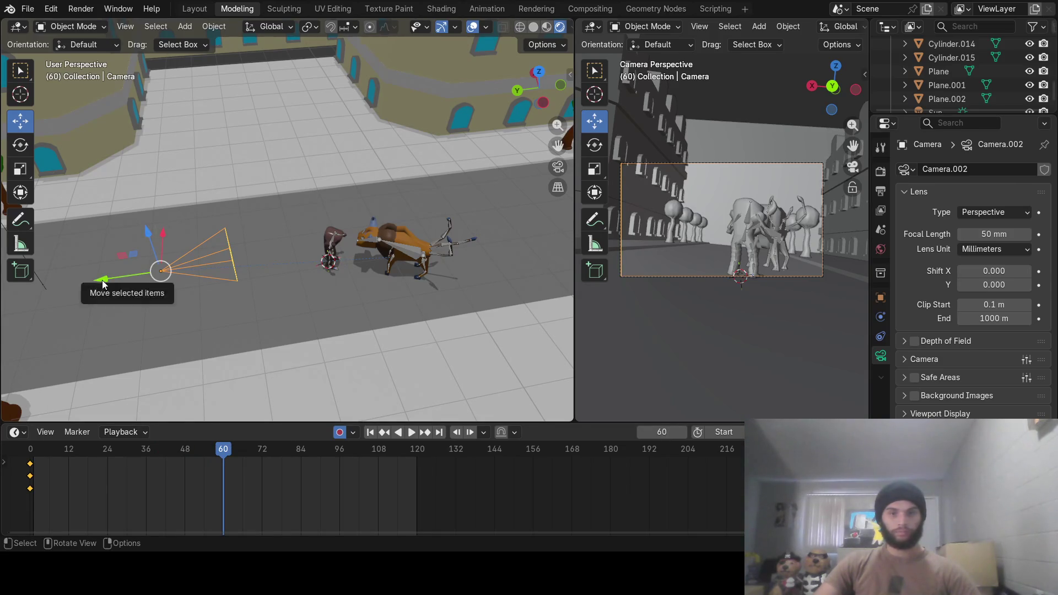
pyautogui.moveTo(104, 279)
pyautogui.mouseDown()
pyautogui.moveTo(352, 259)
pyautogui.moveTo(309, 270)
pyautogui.moveTo(329, 253)
pyautogui.mouseUp()
pyautogui.moveTo(331, 211)
pyautogui.mouseDown()
pyautogui.moveTo(360, 355)
pyautogui.moveTo(279, 375)
pyautogui.mouseUp()
pyautogui.press('r')
pyautogui.press('z')
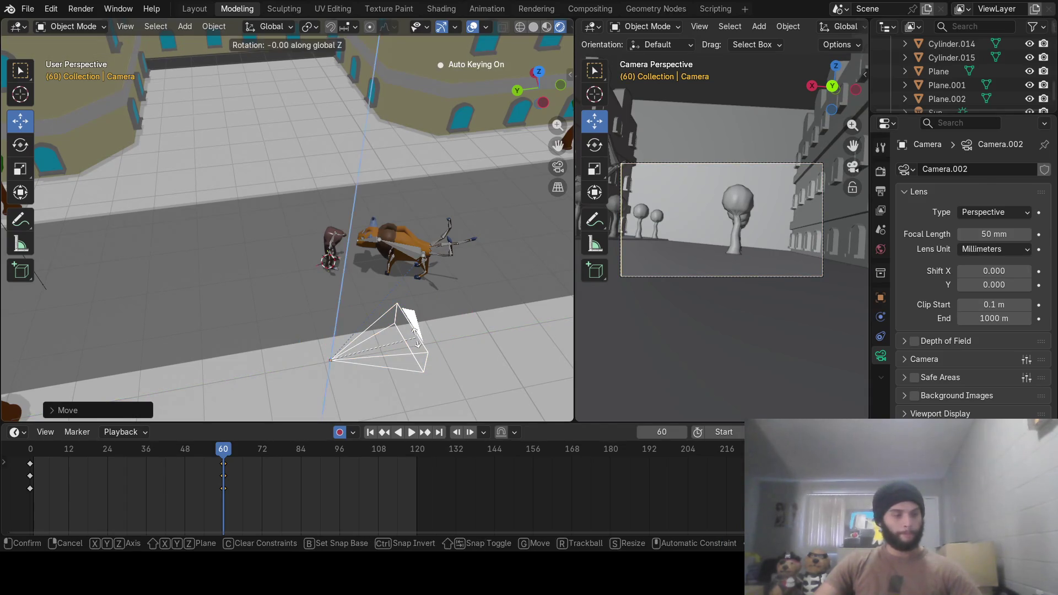
pyautogui.click(370, 238)
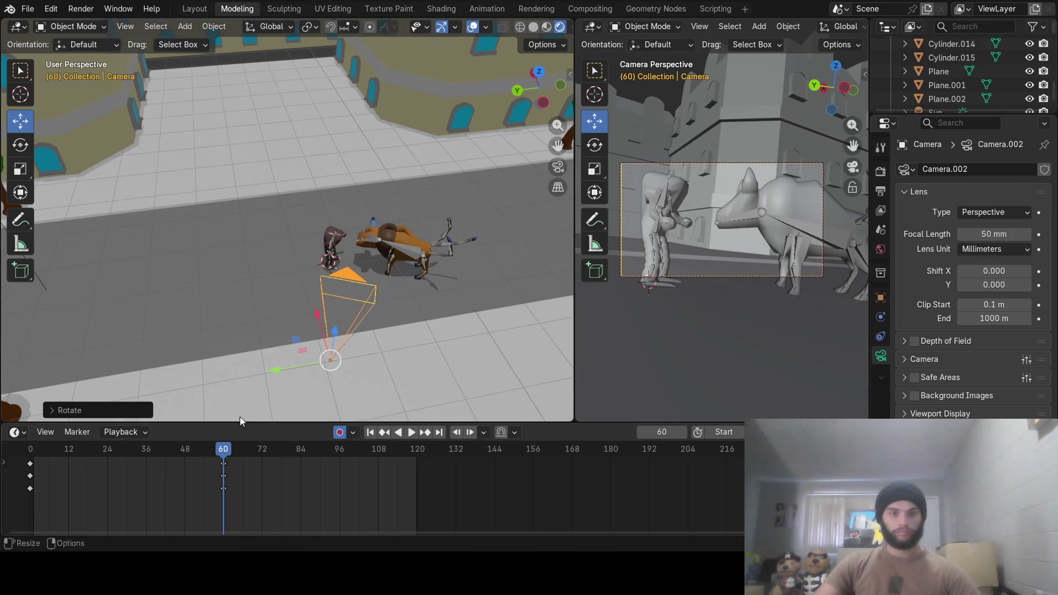
pyautogui.moveTo(220, 449)
pyautogui.mouseDown()
pyautogui.moveTo(32, 449)
pyautogui.moveTo(221, 432)
pyautogui.mouseUp()
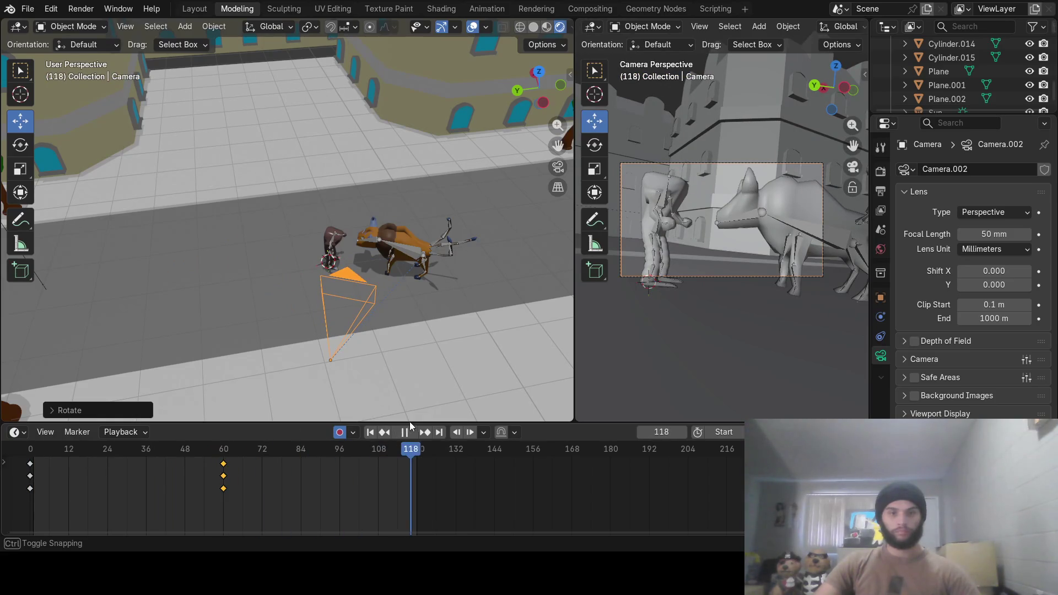
# Stop playback and move the camera up the street beside Tauros at frame 120
pyautogui.press('space')
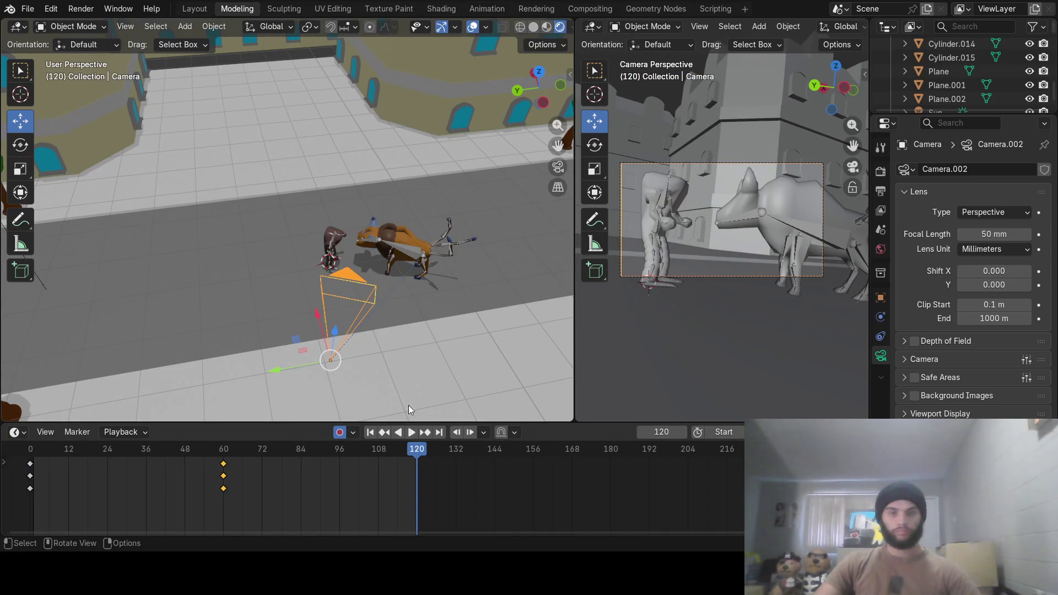
pyautogui.moveTo(276, 371); pyautogui.dragTo(504, 329)
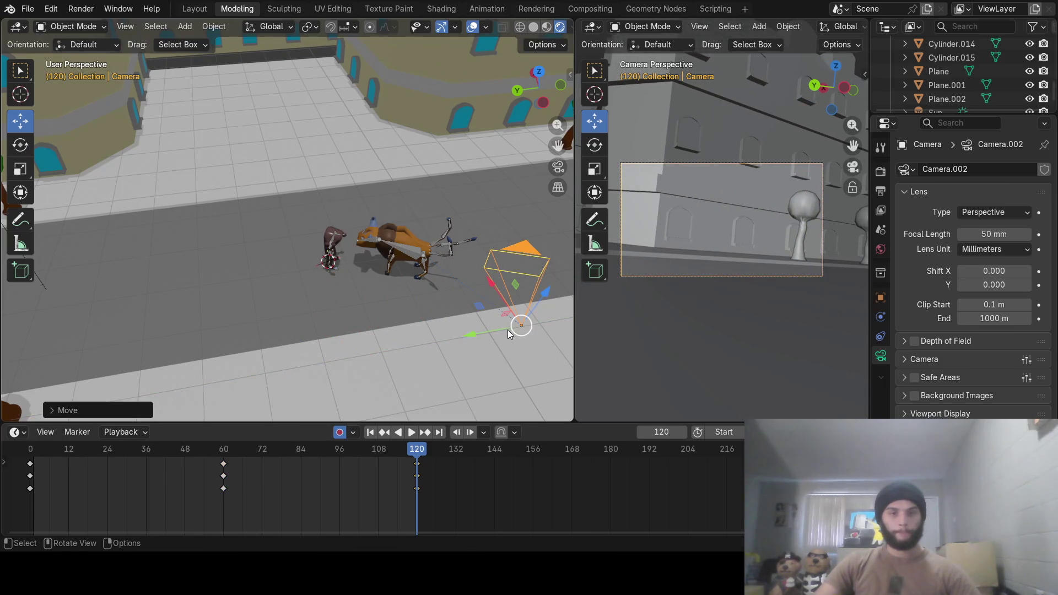
pyautogui.moveTo(508, 330)
pyautogui.mouseDown(button='middle')
pyautogui.moveTo(477, 343)
pyautogui.moveTo(339, 332)
pyautogui.mouseUp(button='middle')
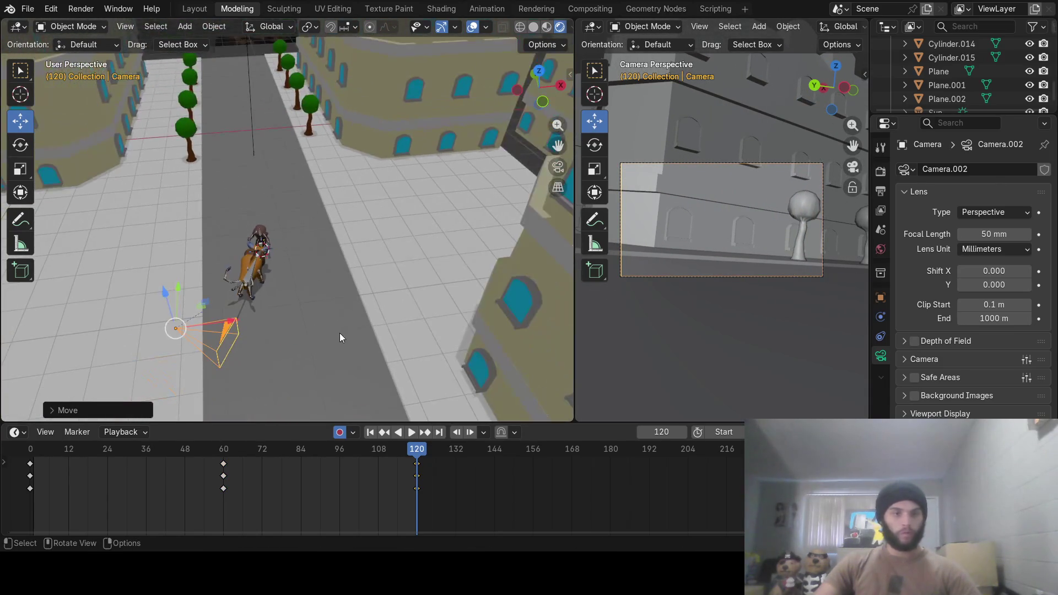
pyautogui.moveTo(169, 309); pyautogui.dragTo(150, 265)
pyautogui.moveTo(214, 262)
pyautogui.mouseDown()
pyautogui.moveTo(300, 246)
pyautogui.moveTo(292, 243)
pyautogui.mouseUp()
pyautogui.moveTo(292, 243); pyautogui.dragTo(247, 275, button='middle')
pyautogui.moveTo(247, 276)
pyautogui.mouseDown()
pyautogui.moveTo(311, 337)
pyautogui.moveTo(342, 320)
pyautogui.mouseUp()
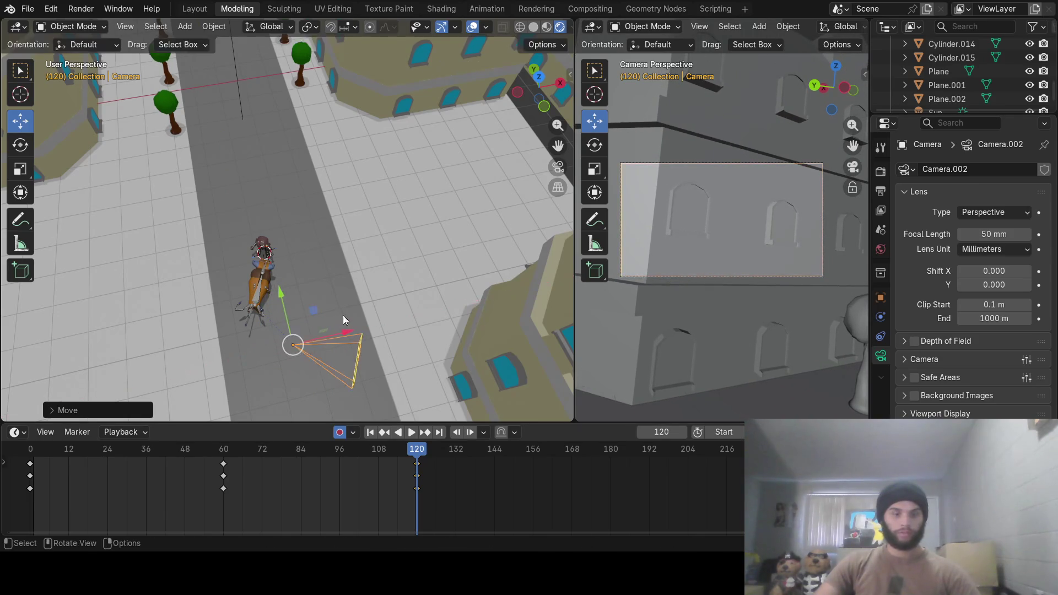
# Turn the camera about Z toward the animals, undoing the first attempt and retrying from street level
pyautogui.press('r')
pyautogui.press('z')
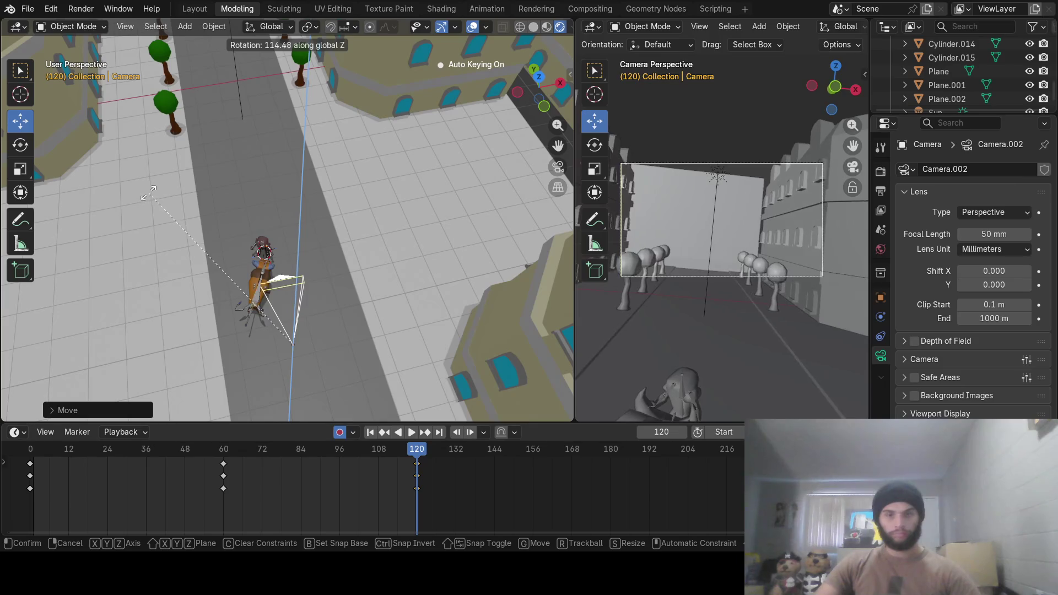
pyautogui.click(150, 241)
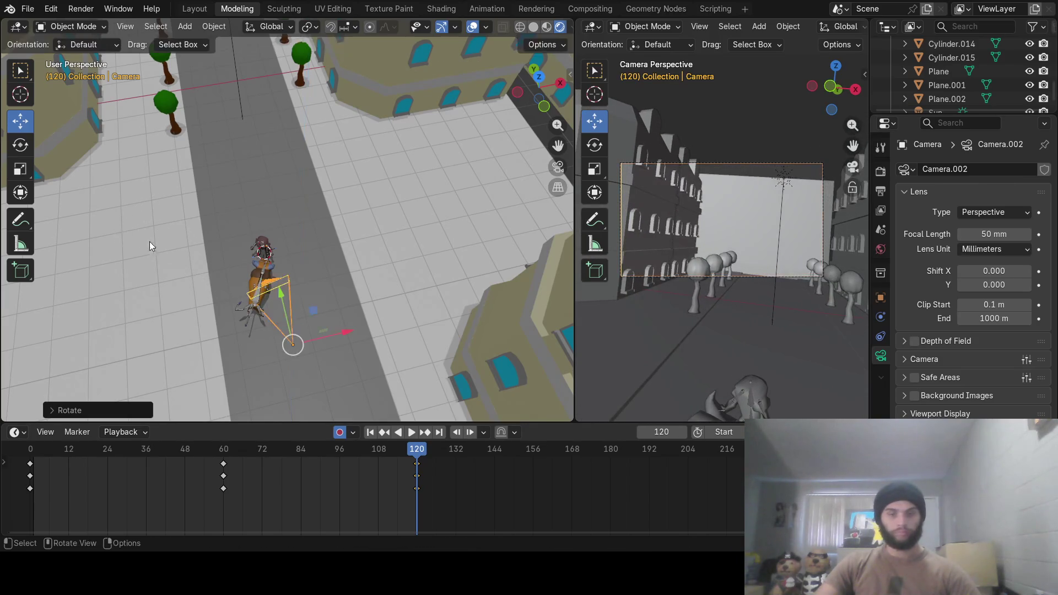
pyautogui.moveTo(150, 241)
pyautogui.mouseDown(button='middle')
pyautogui.moveTo(191, 269)
pyautogui.moveTo(136, 207)
pyautogui.moveTo(149, 227)
pyautogui.mouseUp(button='middle')
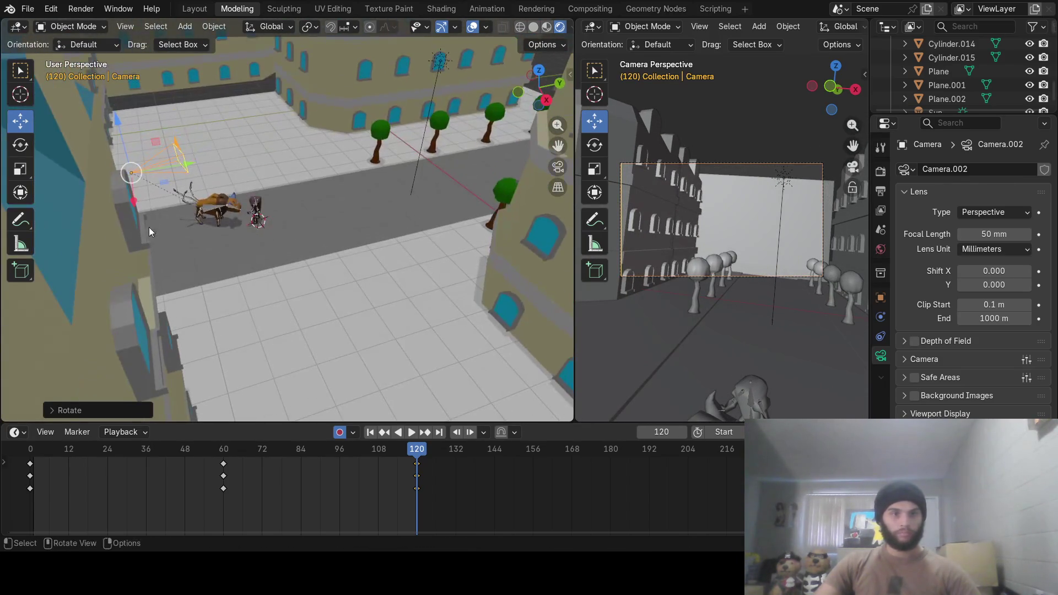
pyautogui.hotkey('ctrl', 'z')
pyautogui.hotkey('ctrl', 'z')
pyautogui.moveTo(165, 184)
pyautogui.mouseDown(button='middle')
pyautogui.moveTo(155, 136)
pyautogui.moveTo(129, 177)
pyautogui.moveTo(289, 214)
pyautogui.moveTo(250, 239)
pyautogui.moveTo(230, 236)
pyautogui.moveTo(275, 193)
pyautogui.mouseUp(button='middle')
pyautogui.press('r')
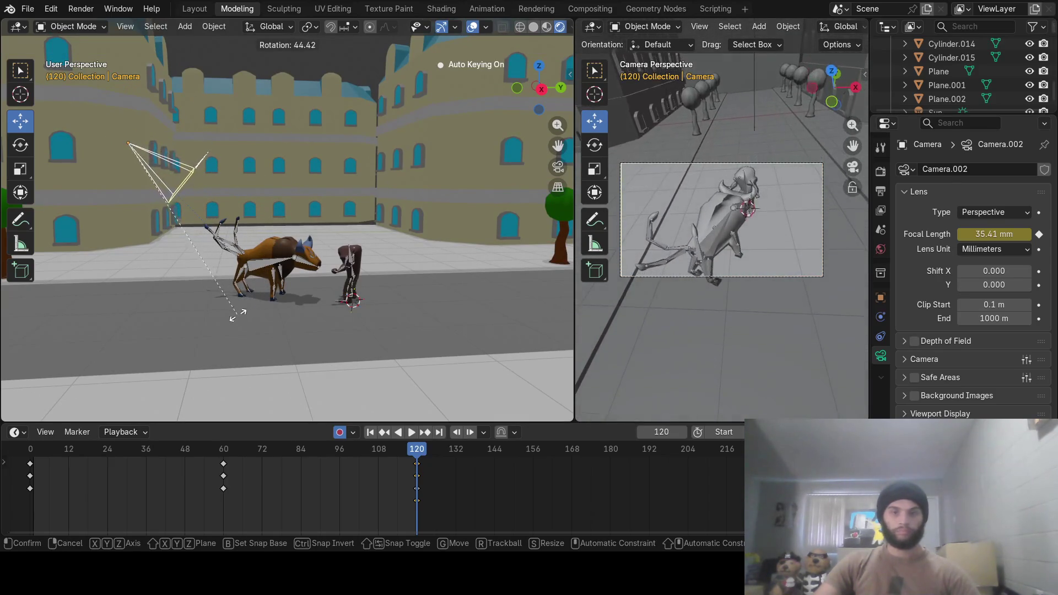
# Confirm the camera's rotation, lower it toward the ground, and shift it toward the characters
pyautogui.click(201, 177)
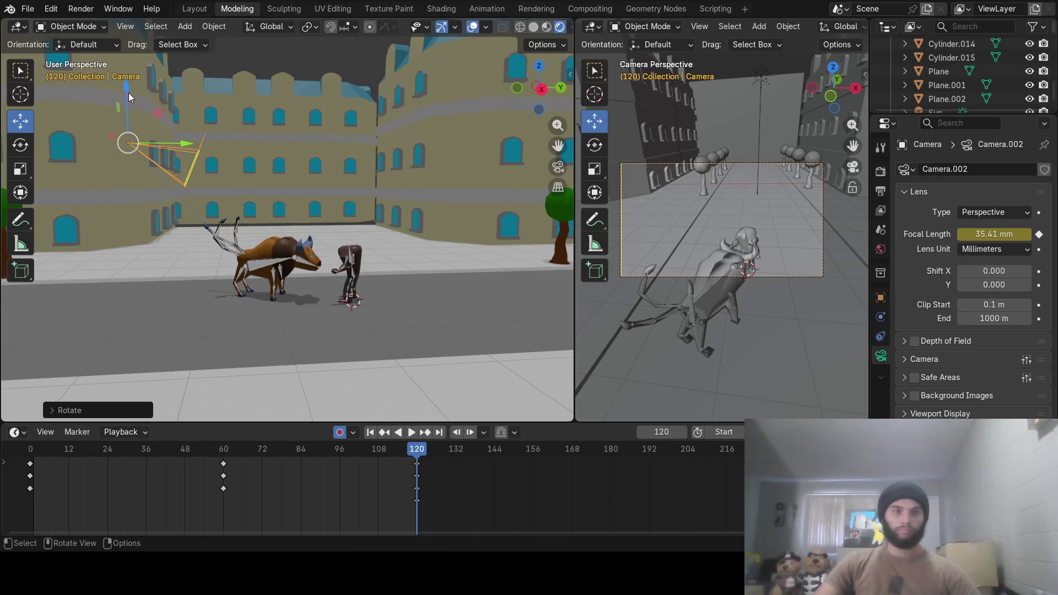
pyautogui.moveTo(128, 92); pyautogui.dragTo(139, 149)
pyautogui.moveTo(136, 223)
pyautogui.mouseDown(button='middle')
pyautogui.moveTo(247, 312)
pyautogui.moveTo(353, 359)
pyautogui.mouseUp(button='middle')
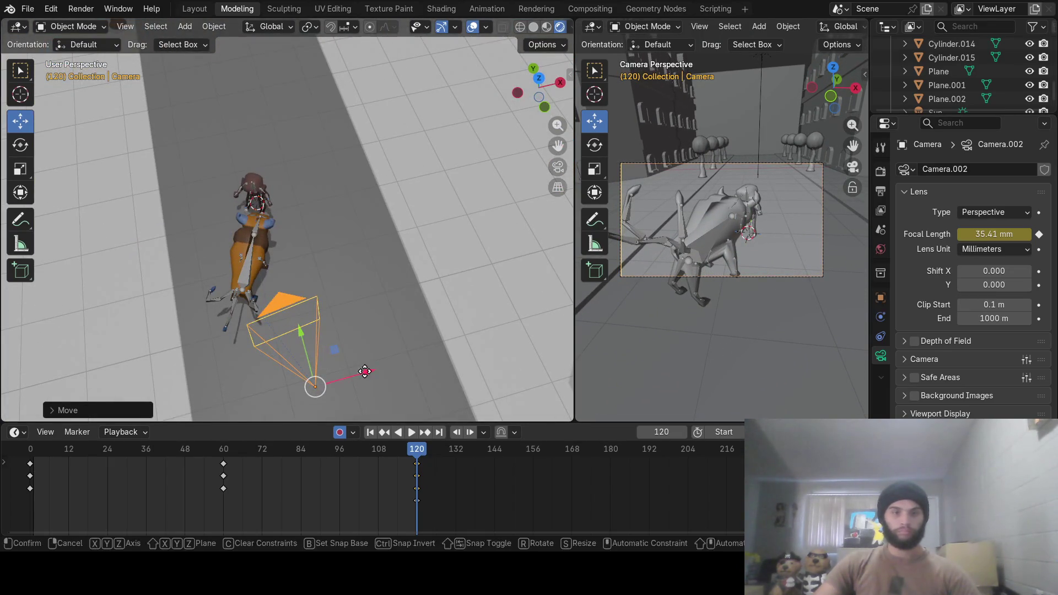
pyautogui.moveTo(365, 371)
pyautogui.mouseDown()
pyautogui.moveTo(402, 354)
pyautogui.moveTo(406, 335)
pyautogui.moveTo(406, 358)
pyautogui.moveTo(383, 350)
pyautogui.mouseUp()
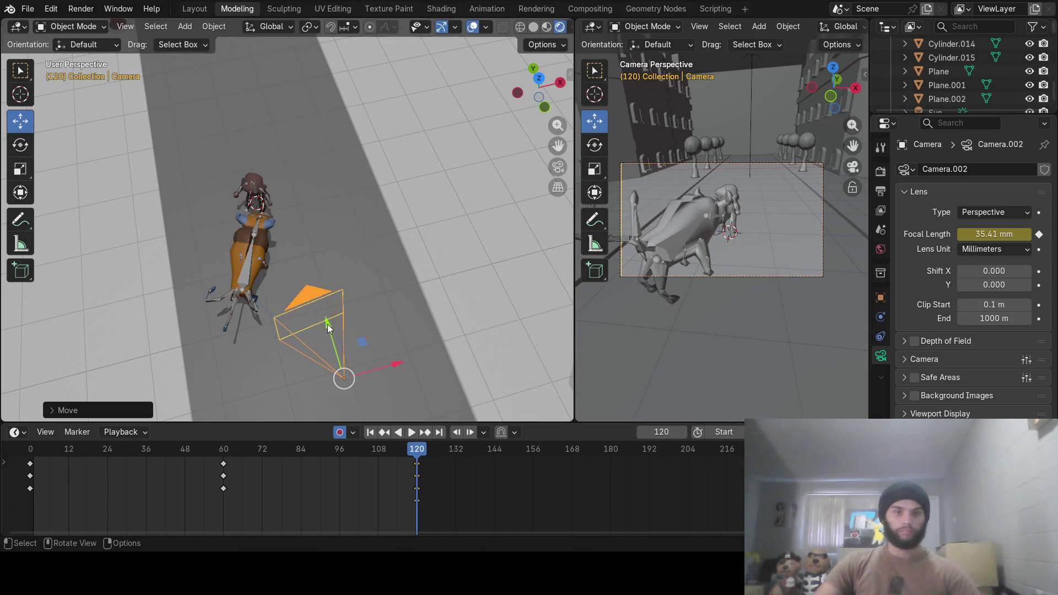
pyautogui.moveTo(327, 324); pyautogui.dragTo(329, 286)
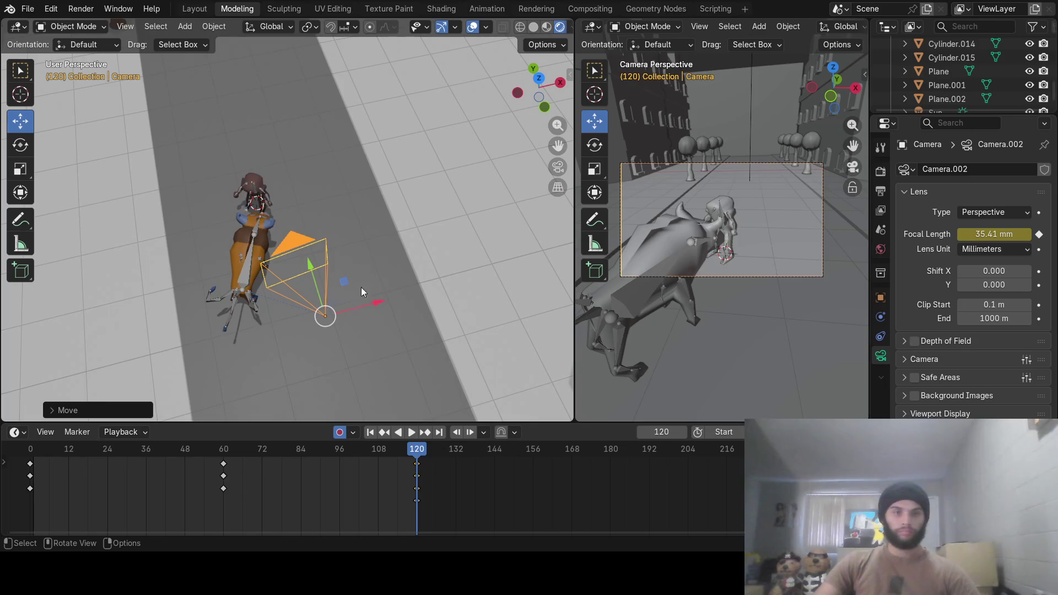
# Turn the camera about Z, nudge it along X and Y, and scrub back to check the motion
pyautogui.press('r')
pyautogui.press('z')
pyautogui.click(377, 250)
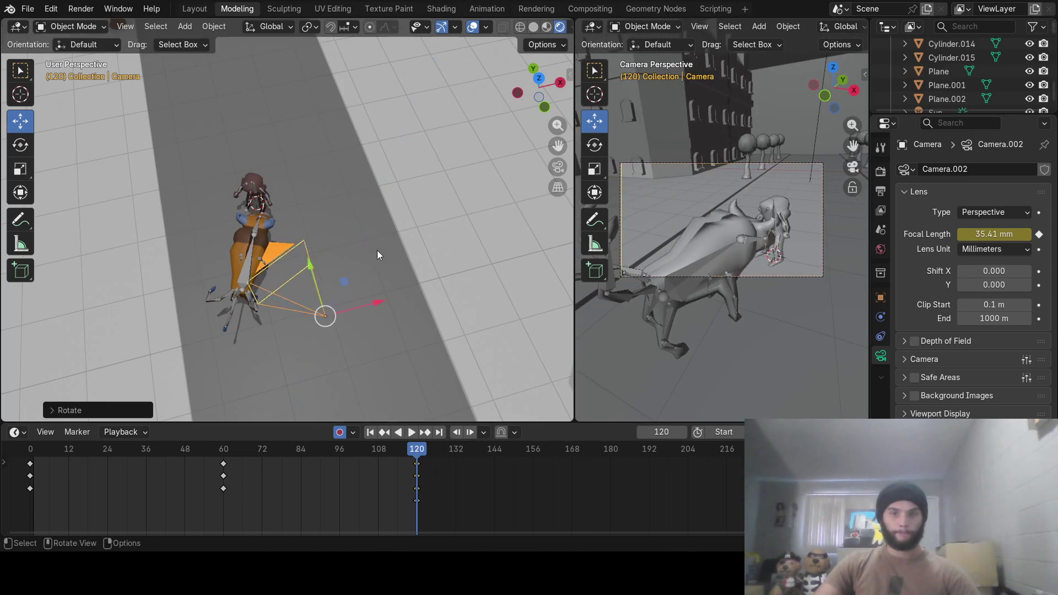
pyautogui.moveTo(365, 307)
pyautogui.mouseDown()
pyautogui.moveTo(406, 291)
pyautogui.moveTo(384, 301)
pyautogui.mouseUp()
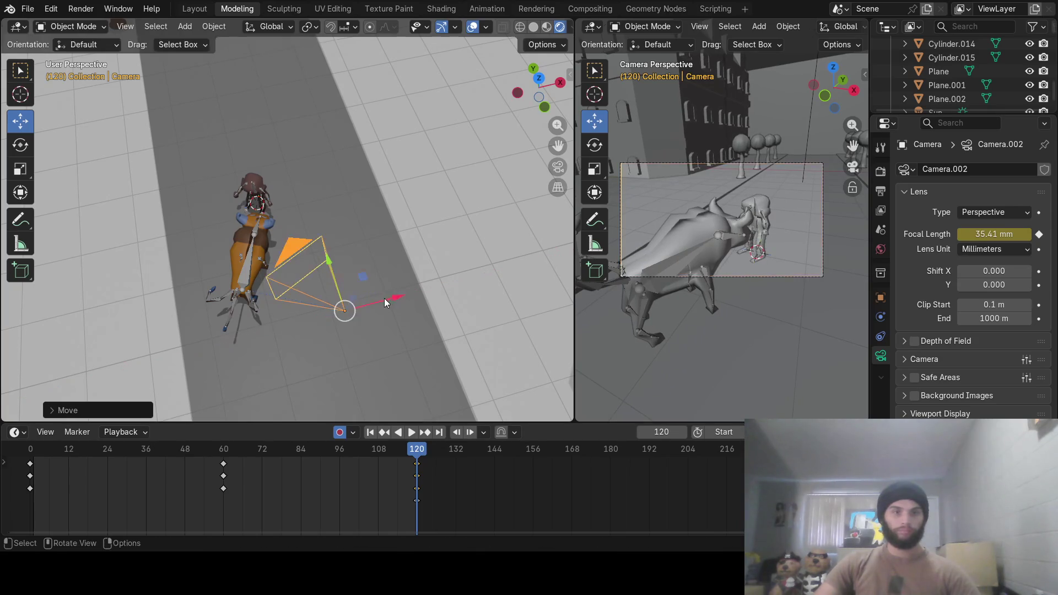
pyautogui.moveTo(325, 261); pyautogui.dragTo(345, 294)
pyautogui.moveTo(338, 296)
pyautogui.mouseDown(button='middle')
pyautogui.moveTo(230, 243)
pyautogui.moveTo(296, 259)
pyautogui.moveTo(182, 214)
pyautogui.mouseUp(button='middle')
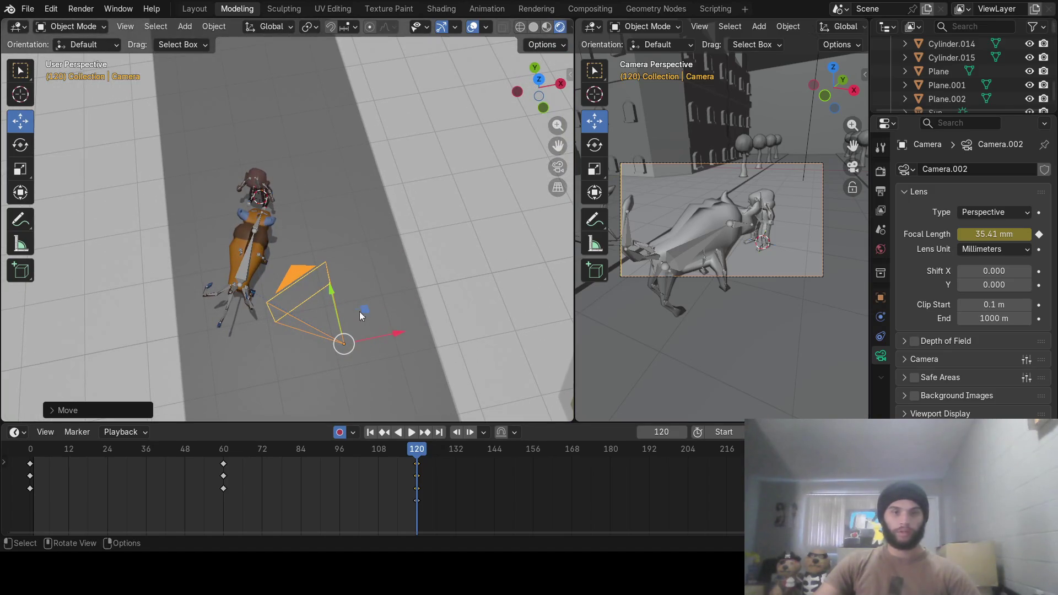
pyautogui.moveTo(392, 336); pyautogui.dragTo(421, 332)
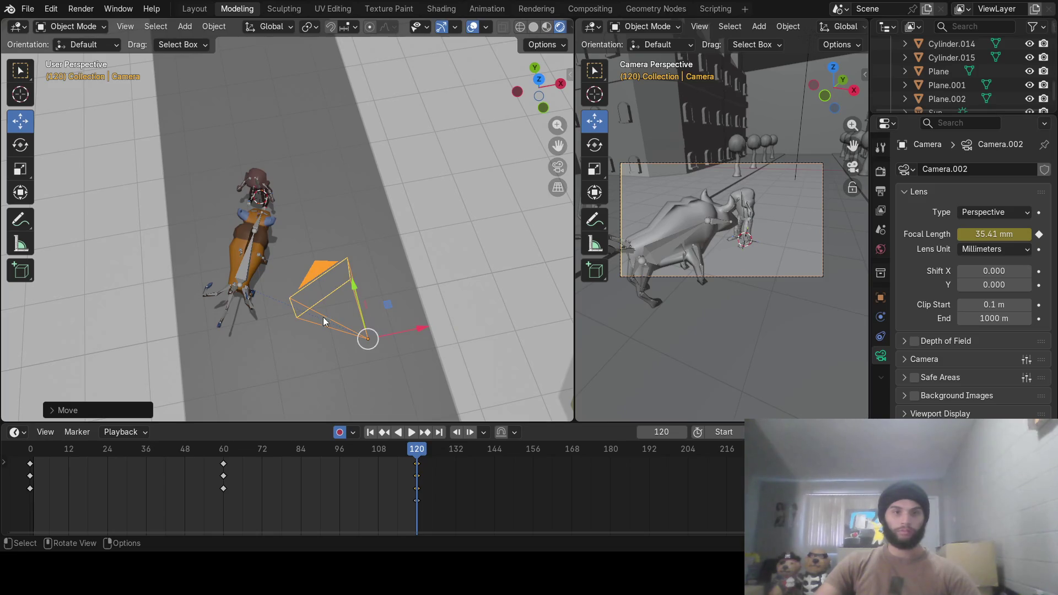
pyautogui.moveTo(407, 447)
pyautogui.mouseDown()
pyautogui.moveTo(243, 441)
pyautogui.moveTo(79, 458)
pyautogui.moveTo(128, 468)
pyautogui.moveTo(432, 462)
pyautogui.moveTo(25, 458)
pyautogui.mouseUp()
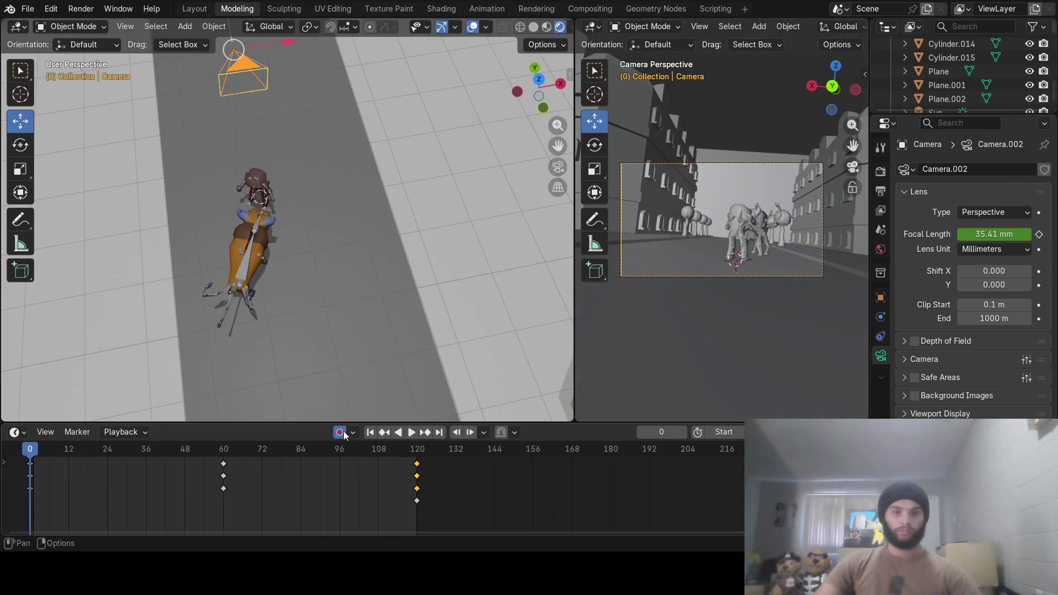
pyautogui.moveTo(246, 203)
pyautogui.mouseDown(button='middle')
pyautogui.moveTo(319, 167)
pyautogui.moveTo(243, 246)
pyautogui.moveTo(160, 288)
pyautogui.mouseUp(button='middle')
# In top view, select Hitmonlee's armature and reposition it at frame 129
pyautogui.scroll(3, 160, 288)
pyautogui.click(167, 264)
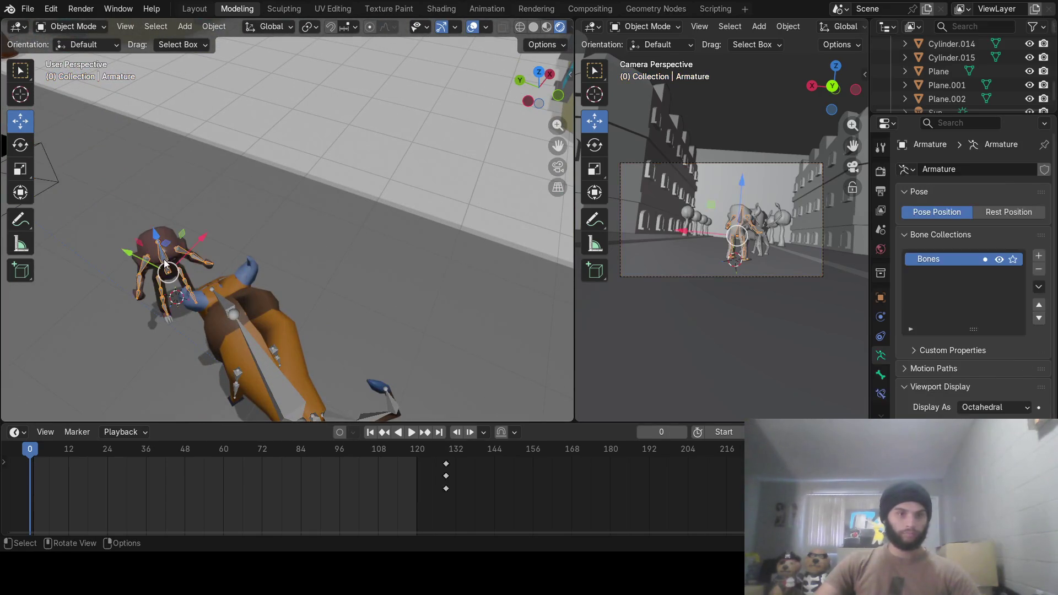
pyautogui.press('KP_7')
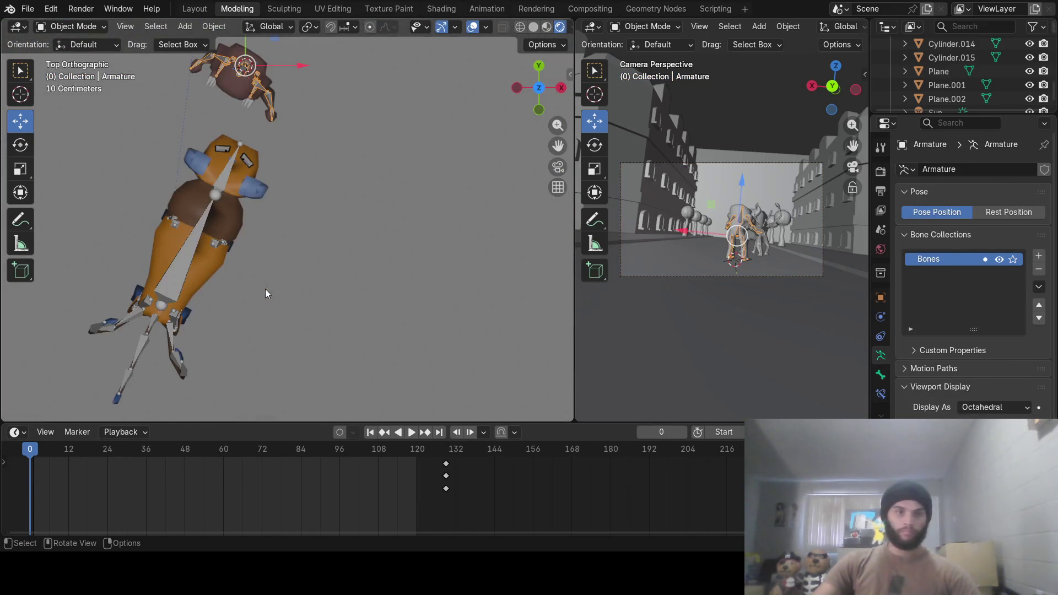
pyautogui.scroll(-4, 258, 211)
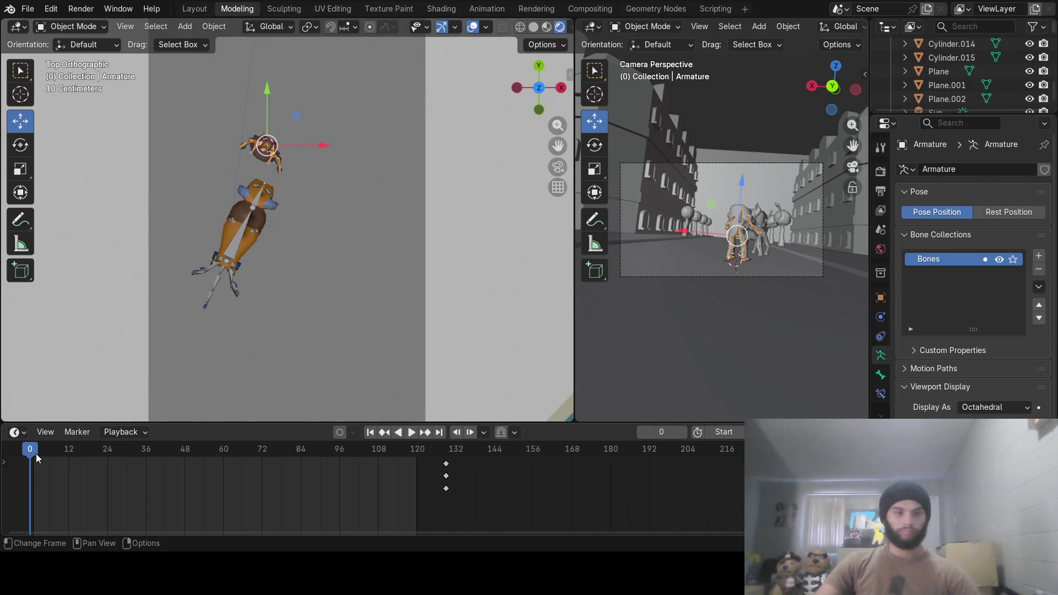
pyautogui.moveTo(35, 454); pyautogui.dragTo(445, 454)
pyautogui.press('g')
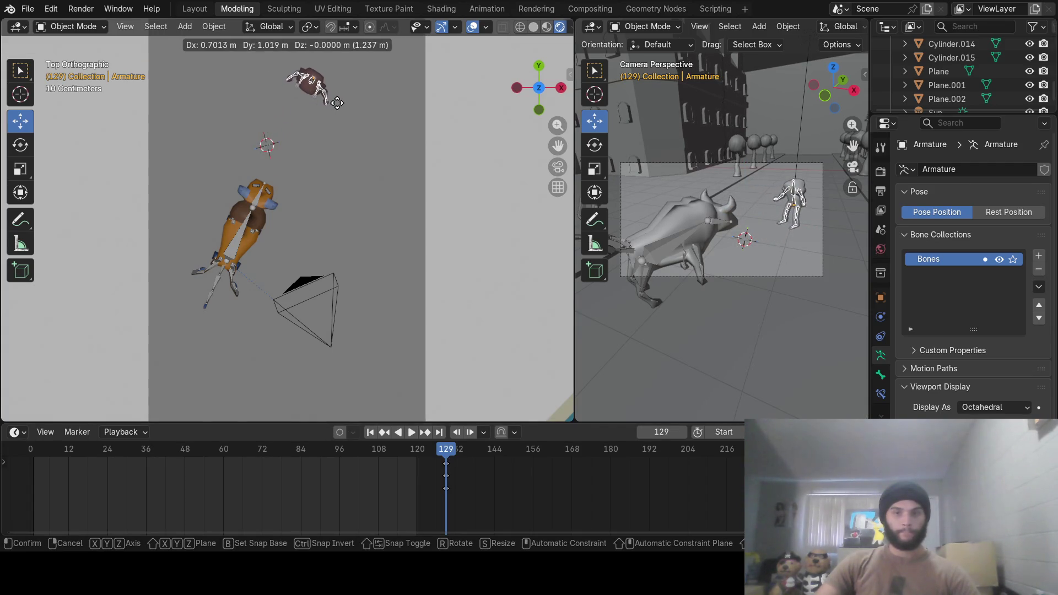
pyautogui.click(337, 102)
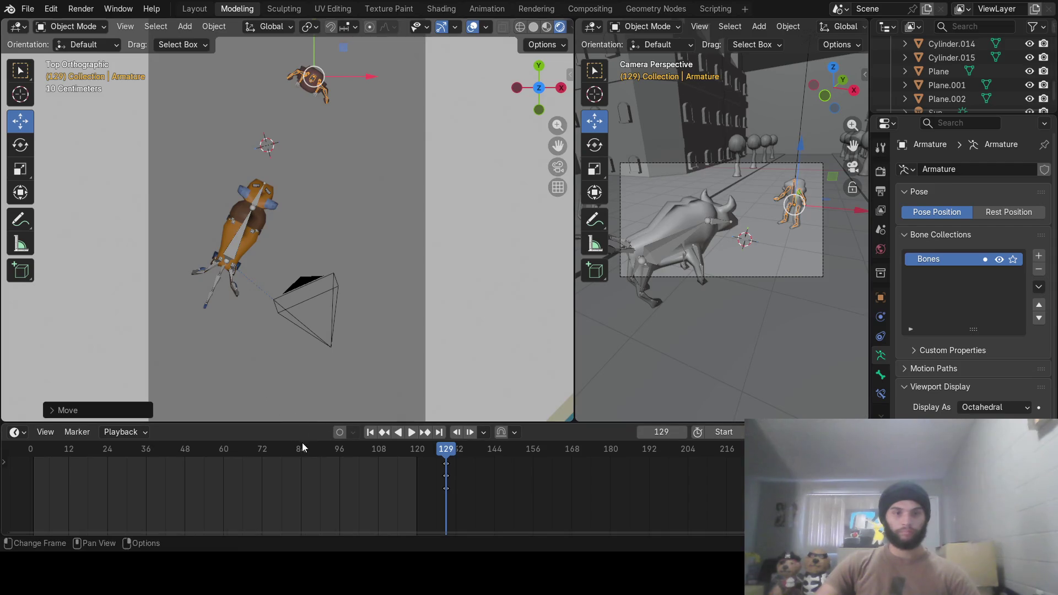
# Move Hitmonlee further up the street away from Tauros, keying its start position at frame 0
pyautogui.moveTo(303, 444)
pyautogui.mouseDown()
pyautogui.moveTo(32, 483)
pyautogui.moveTo(352, 488)
pyautogui.moveTo(459, 504)
pyautogui.moveTo(359, 495)
pyautogui.moveTo(438, 492)
pyautogui.moveTo(32, 480)
pyautogui.mouseUp()
pyautogui.press('g')
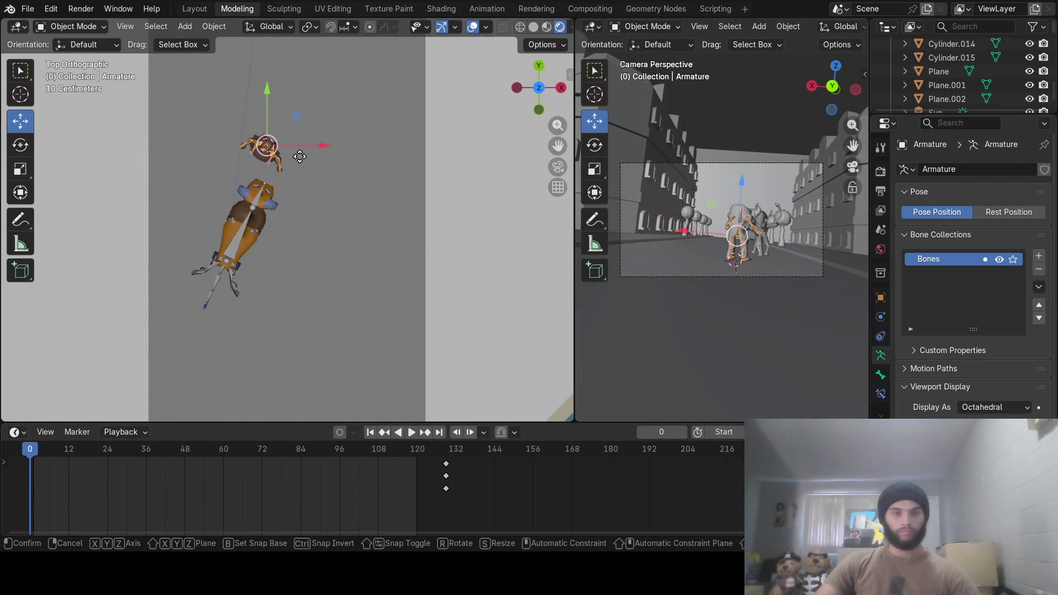
pyautogui.click(355, 104)
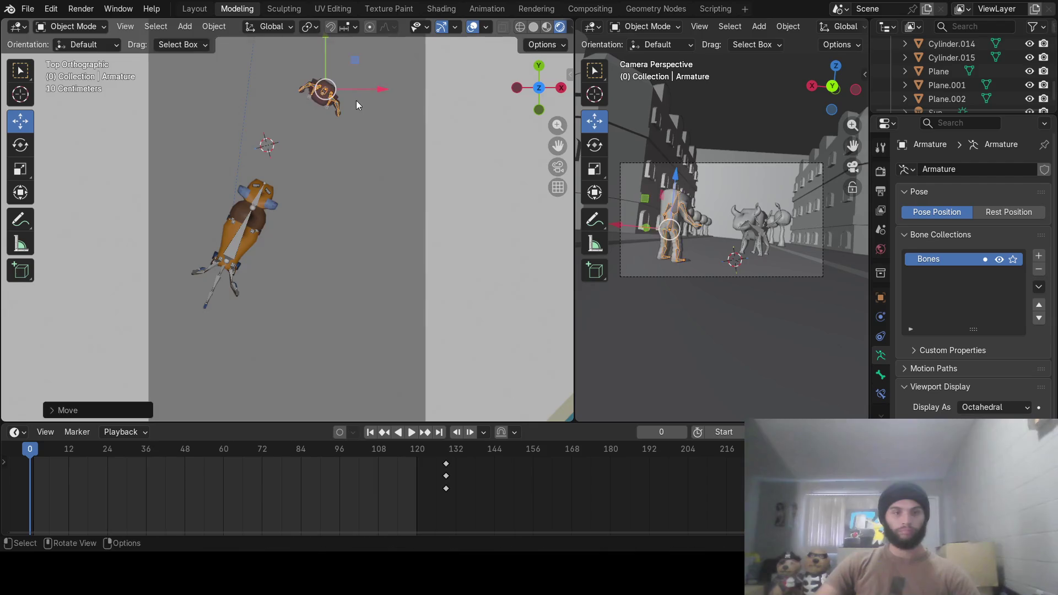
pyautogui.moveTo(30, 451)
pyautogui.mouseDown()
pyautogui.moveTo(52, 453)
pyautogui.moveTo(11, 459)
pyautogui.mouseUp()
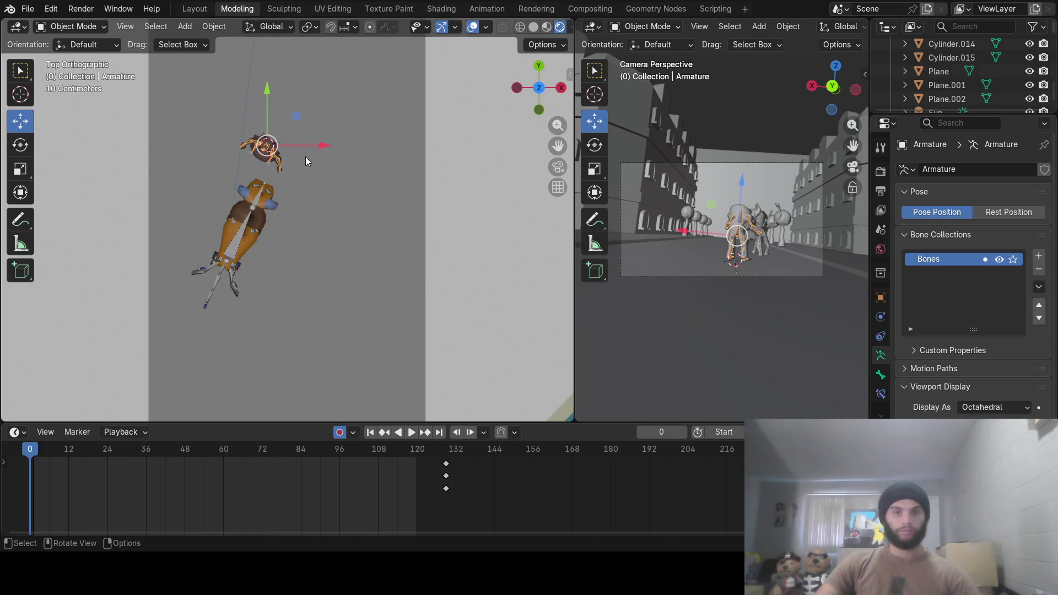
pyautogui.press('g')
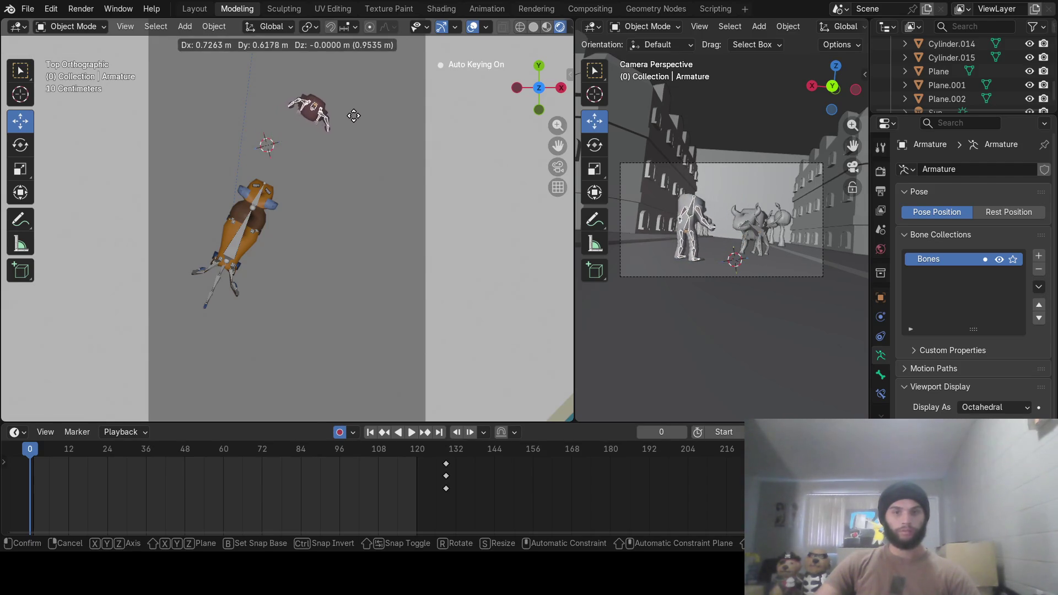
pyautogui.click(368, 101)
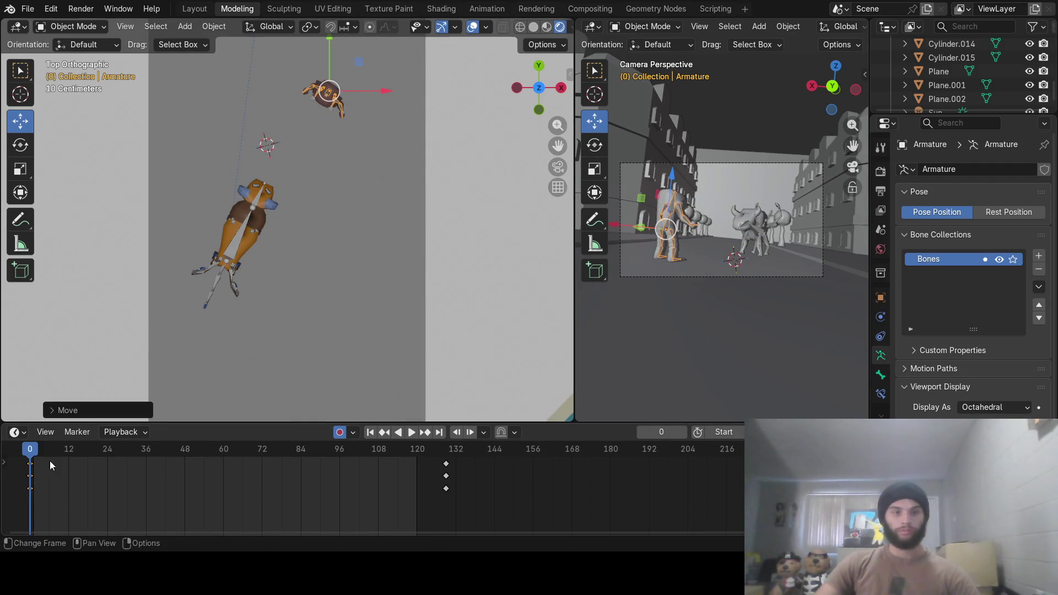
# Delete Hitmonlee's frame-128 keyframes and preview the opening of the animation
pyautogui.moveTo(32, 462)
pyautogui.mouseDown()
pyautogui.moveTo(449, 465)
pyautogui.moveTo(430, 473)
pyautogui.mouseUp()
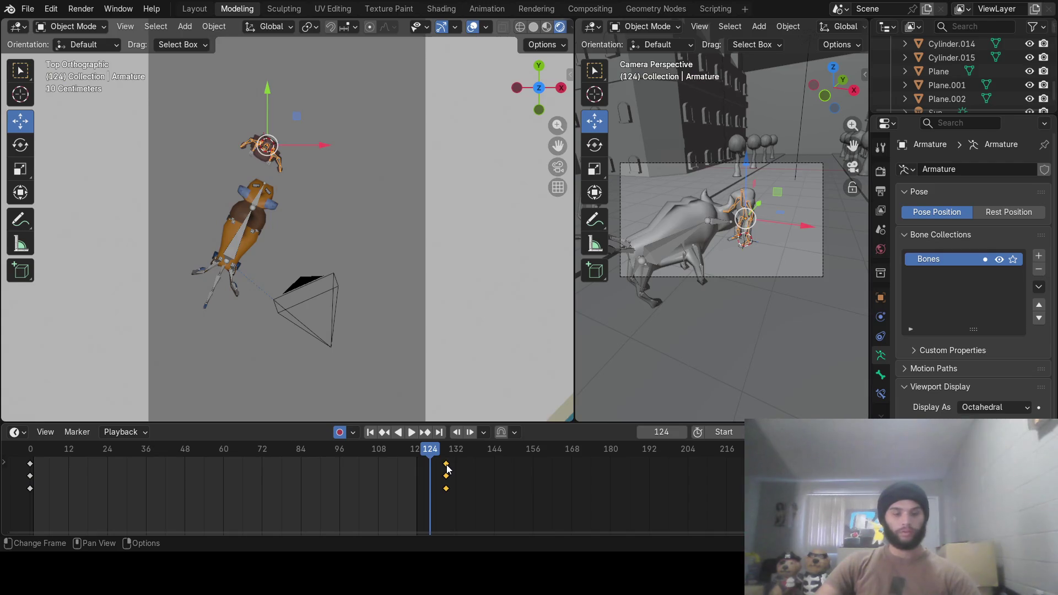
pyautogui.press('x')
pyautogui.click(447, 464)
pyautogui.moveTo(411, 459)
pyautogui.mouseDown()
pyautogui.moveTo(29, 462)
pyautogui.moveTo(437, 471)
pyautogui.mouseUp()
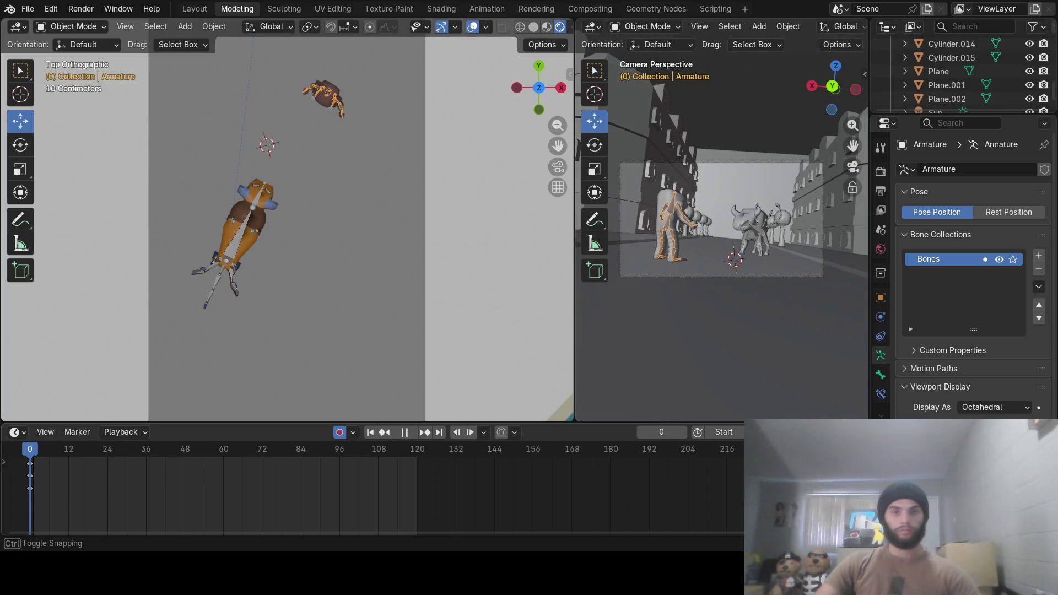
pyautogui.moveTo(44, 455)
pyautogui.mouseDown()
pyautogui.moveTo(30, 450)
pyautogui.moveTo(189, 458)
pyautogui.mouseUp()
pyautogui.click(149, 101)
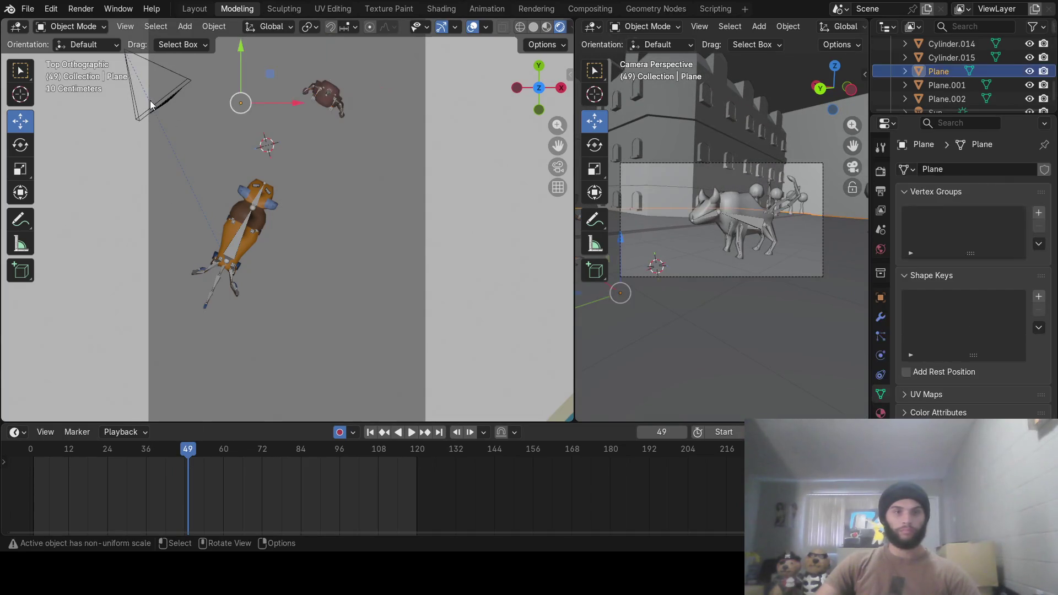
# Select the camera and key it turned toward the characters at frame 35
pyautogui.click(157, 107)
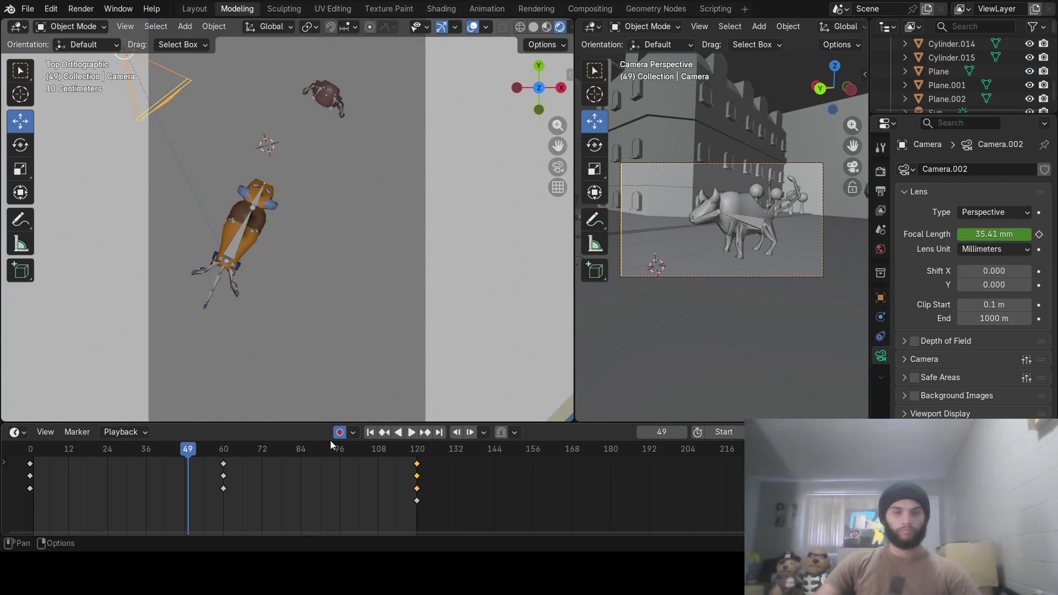
pyautogui.scroll(-2, 313, 300)
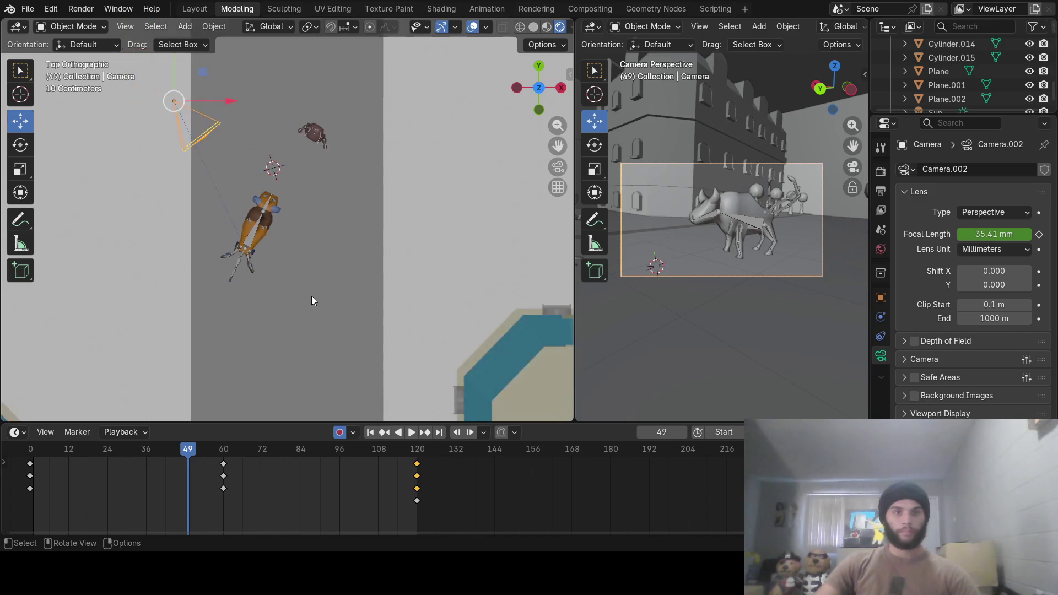
pyautogui.moveTo(184, 466)
pyautogui.mouseDown()
pyautogui.moveTo(136, 456)
pyautogui.moveTo(67, 467)
pyautogui.moveTo(142, 461)
pyautogui.mouseUp()
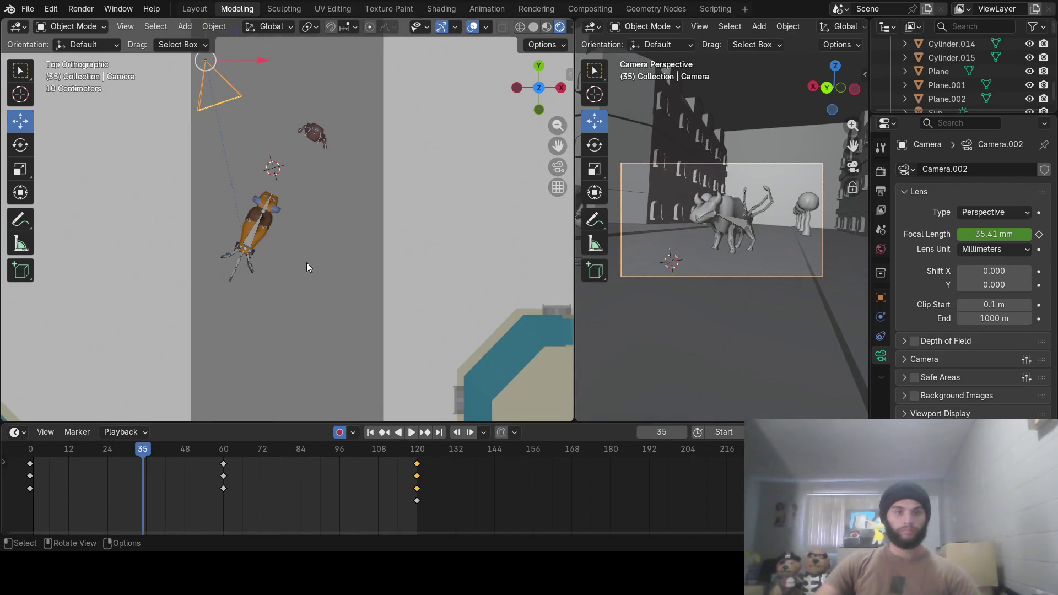
pyautogui.press('r')
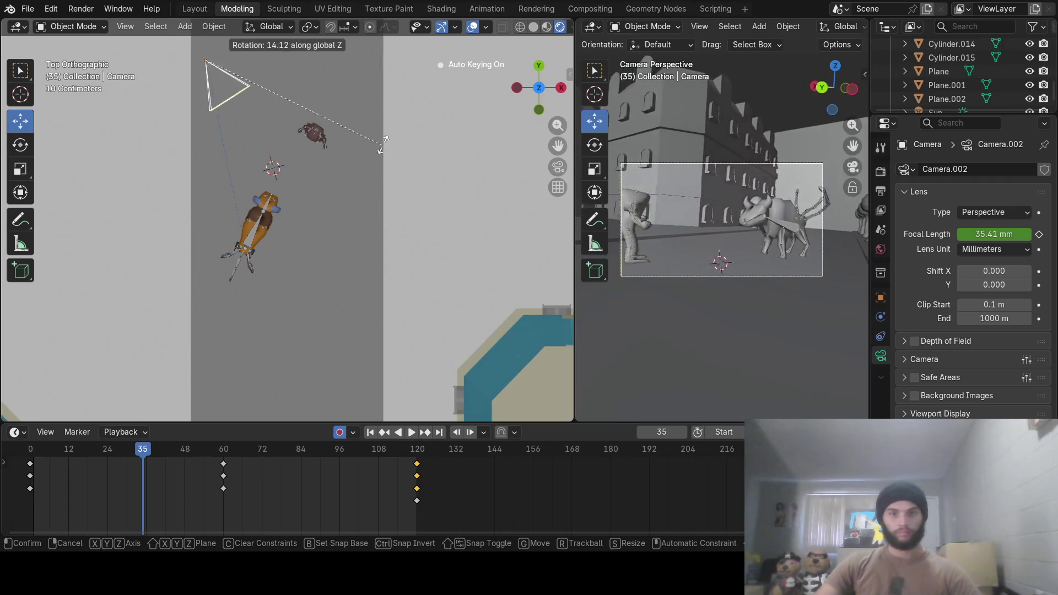
pyautogui.click(363, 126)
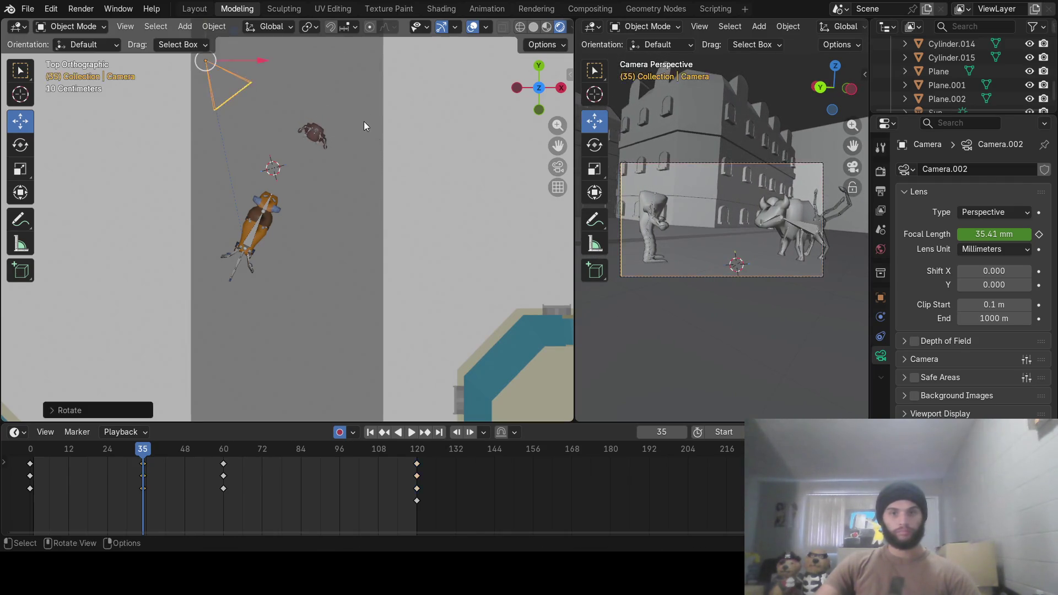
pyautogui.moveTo(143, 453)
pyautogui.mouseDown()
pyautogui.moveTo(31, 456)
pyautogui.moveTo(211, 457)
pyautogui.mouseUp()
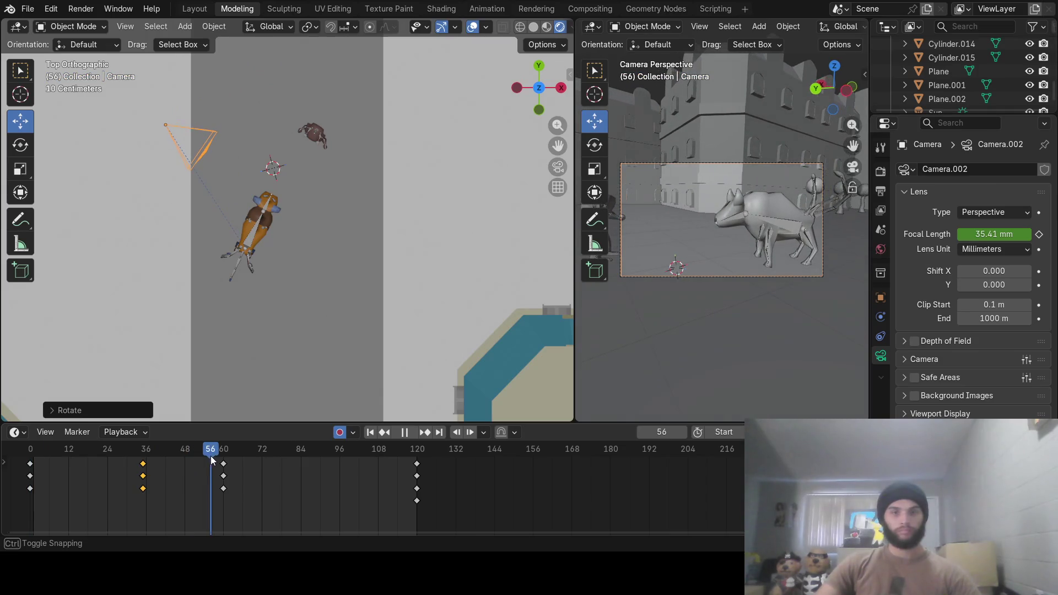
# Key further camera turns at frame 56 and around frame 75
pyautogui.press('r')
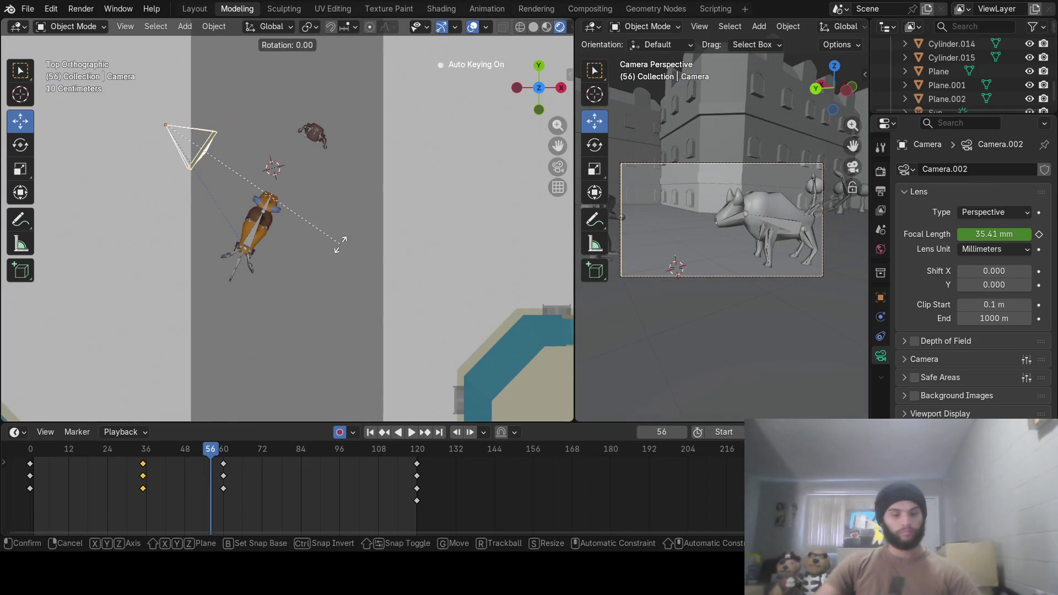
pyautogui.click(289, 185)
pyautogui.moveTo(211, 449); pyautogui.dragTo(276, 454)
pyautogui.press('r')
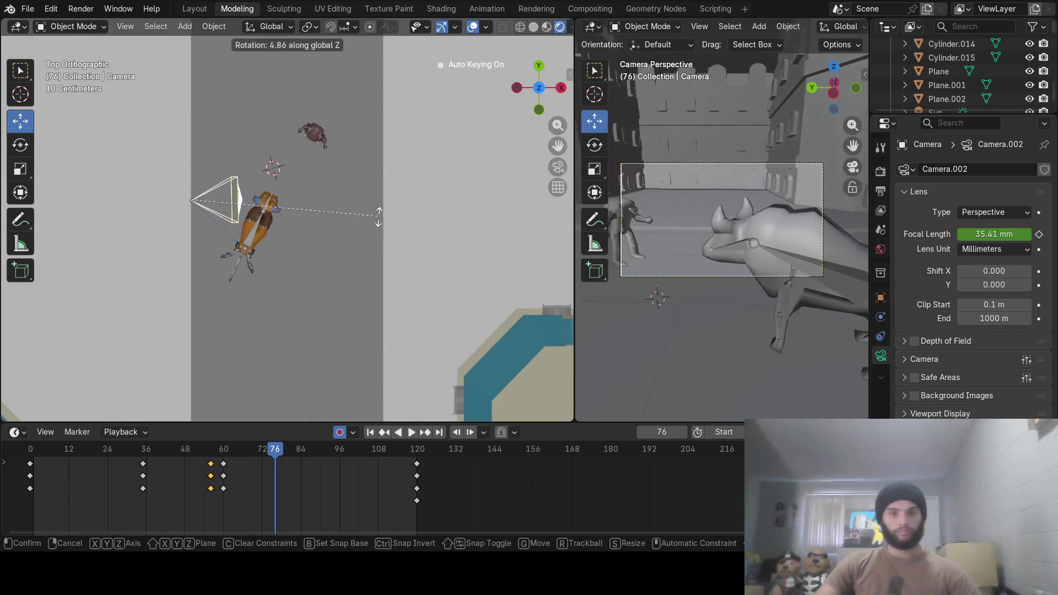
pyautogui.click(361, 186)
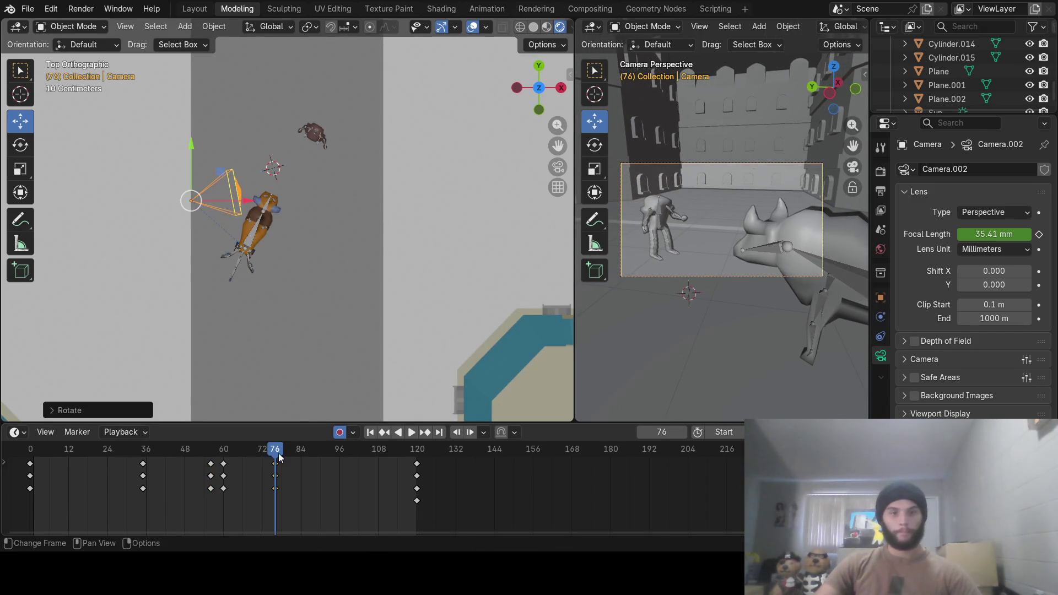
# Preview the camera orbit through frame 120, then advance to frame 144
pyautogui.moveTo(279, 454)
pyautogui.mouseDown()
pyautogui.moveTo(420, 453)
pyautogui.moveTo(19, 465)
pyautogui.mouseUp()
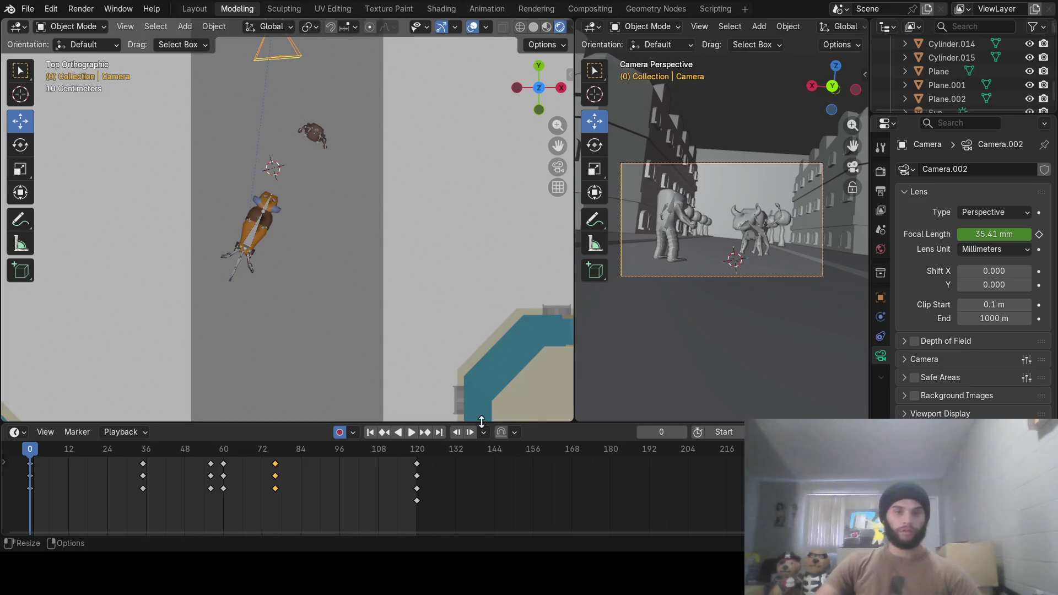
pyautogui.moveTo(384, 462); pyautogui.dragTo(421, 452)
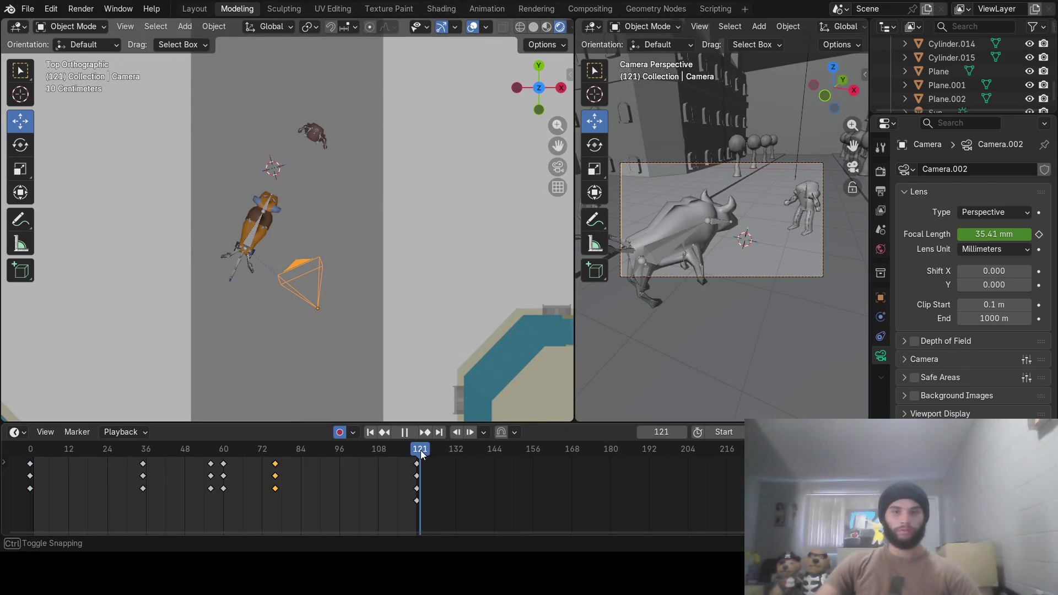
pyautogui.moveTo(418, 455); pyautogui.dragTo(423, 454)
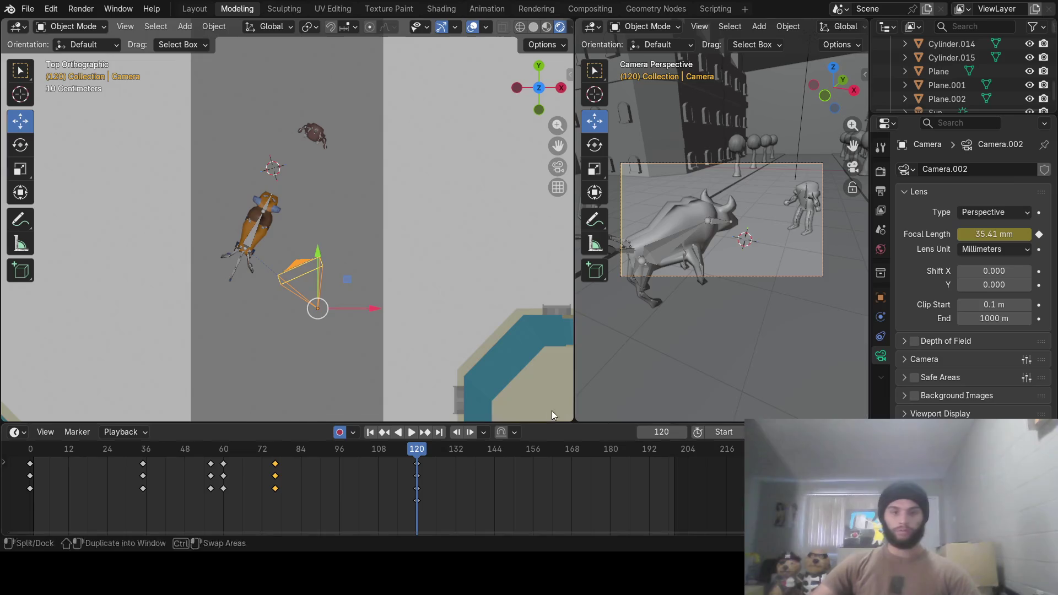
pyautogui.moveTo(417, 450)
pyautogui.mouseDown()
pyautogui.moveTo(509, 450)
pyautogui.moveTo(494, 451)
pyautogui.mouseUp()
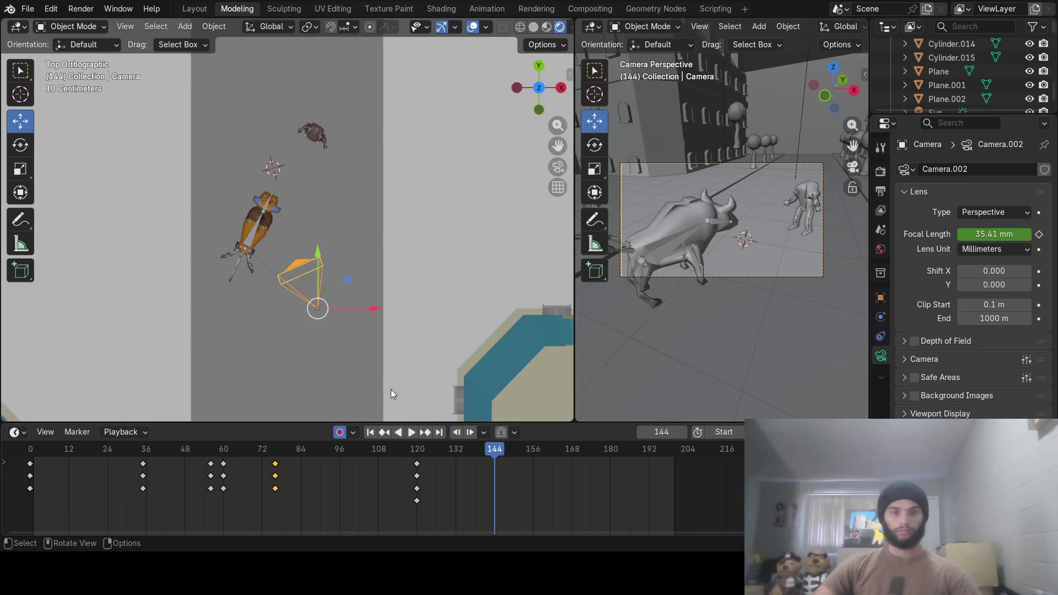
pyautogui.click(251, 243)
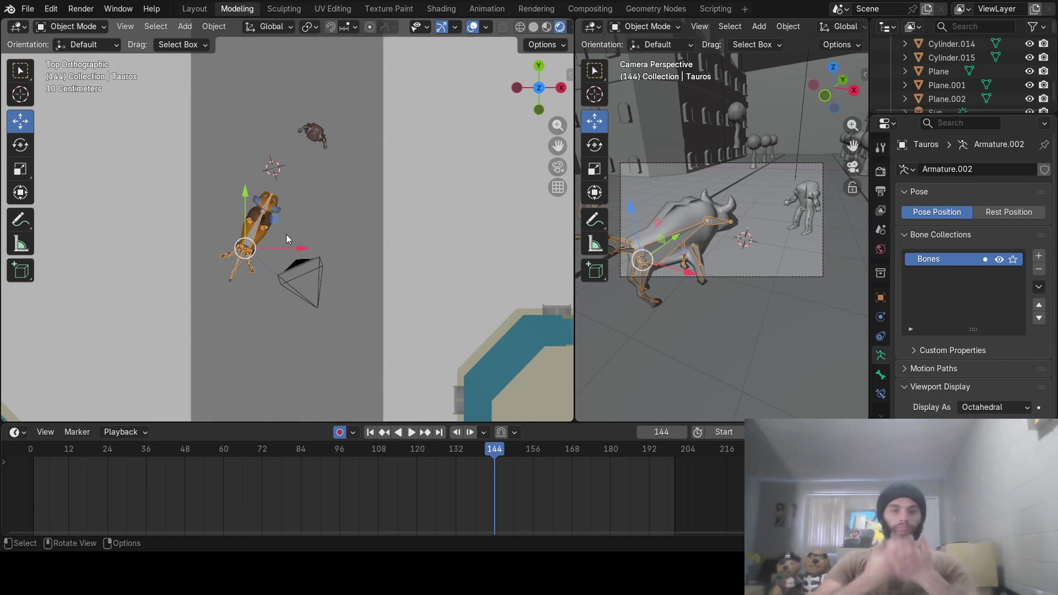
# Lower the view to street level and keyframe Tauros's starting pose at frame 144
pyautogui.moveTo(317, 204)
pyautogui.mouseDown(button='middle')
pyautogui.moveTo(272, 161)
pyautogui.moveTo(262, 111)
pyautogui.mouseUp(button='middle')
pyautogui.moveTo(319, 224)
pyautogui.mouseDown(button='middle')
pyautogui.moveTo(284, 254)
pyautogui.moveTo(291, 230)
pyautogui.moveTo(231, 368)
pyautogui.mouseUp(button='middle')
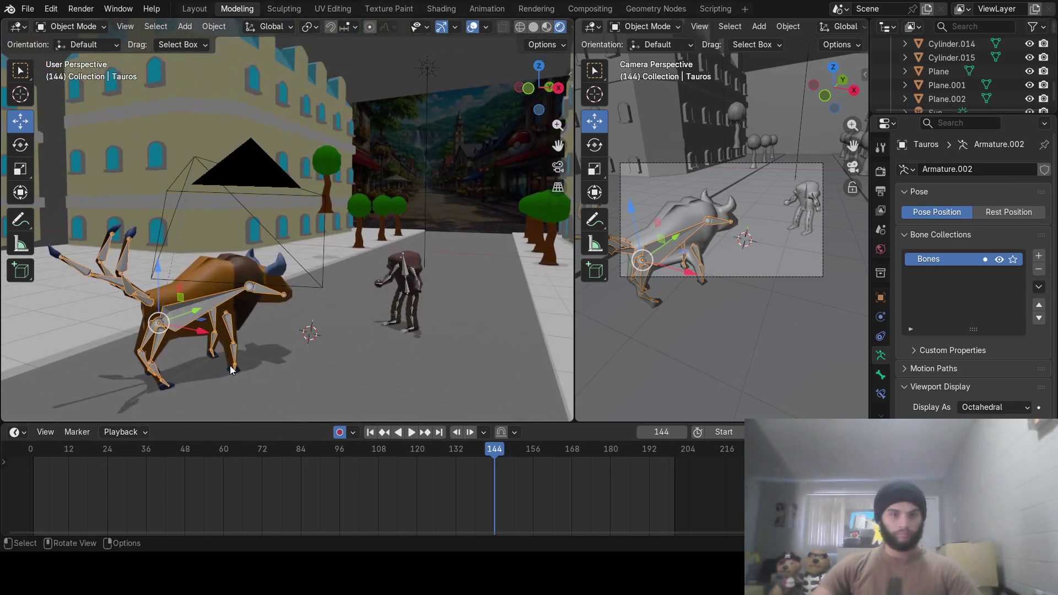
pyautogui.press('g')
pyautogui.click(227, 329)
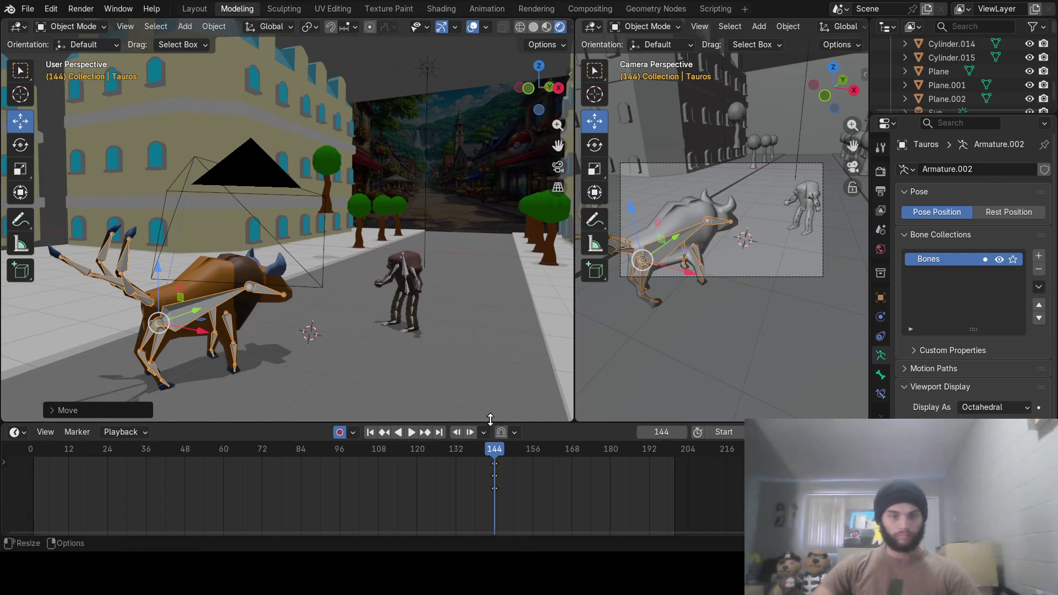
# At frame 156, move Tauros forward toward Hitmonlee in top view
pyautogui.moveTo(498, 457); pyautogui.dragTo(535, 453)
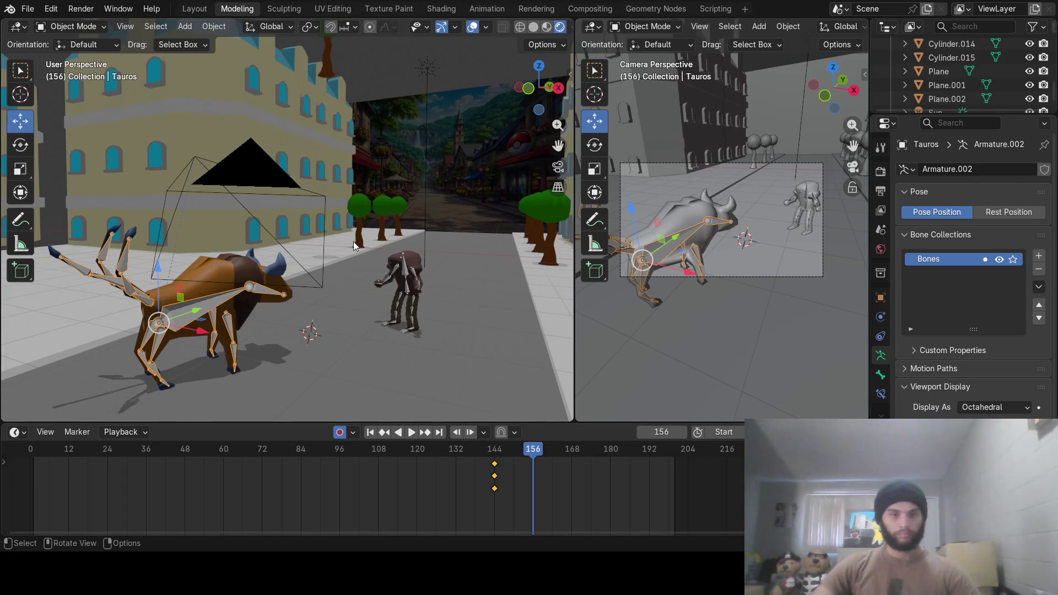
pyautogui.press('KP_7')
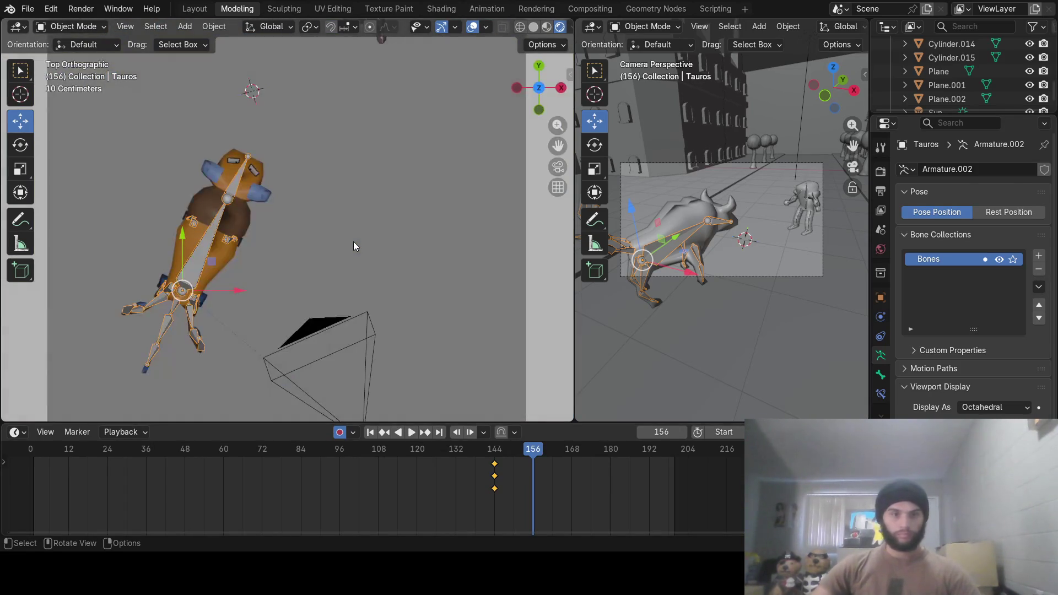
pyautogui.scroll(-3, 353, 241)
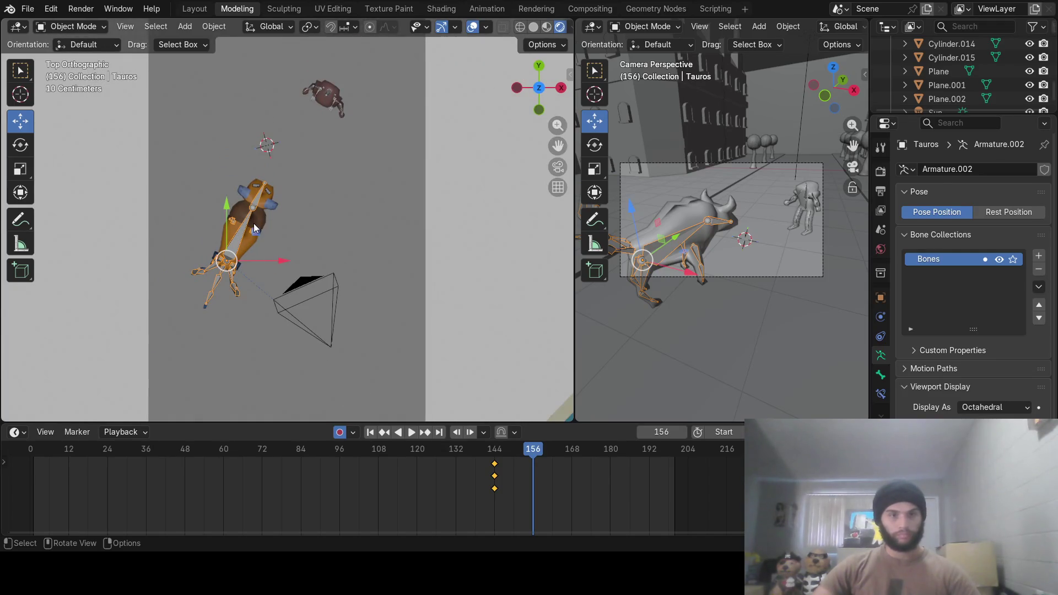
pyautogui.press('g')
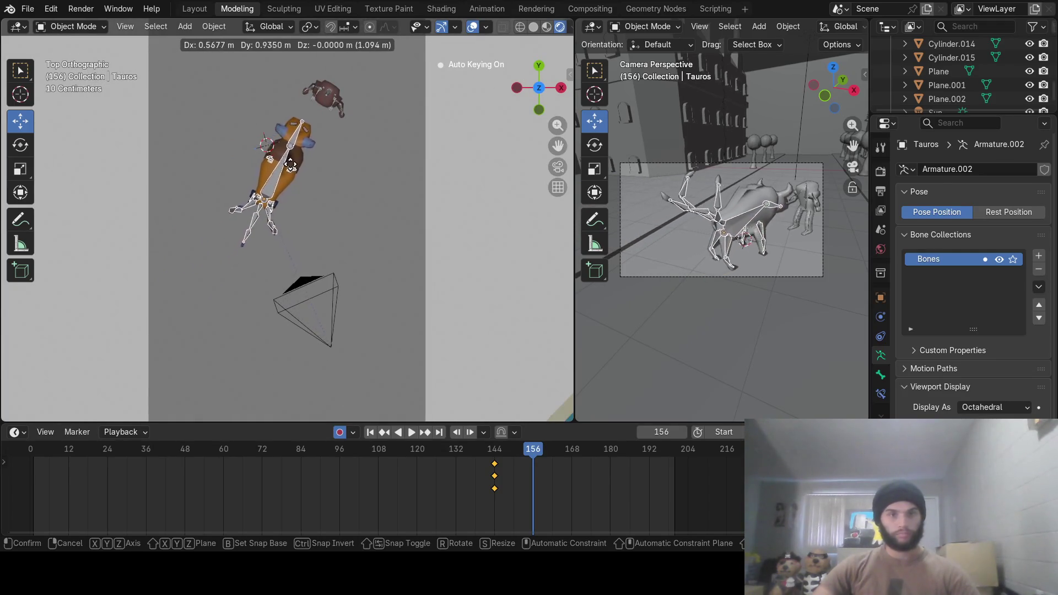
pyautogui.click(299, 156)
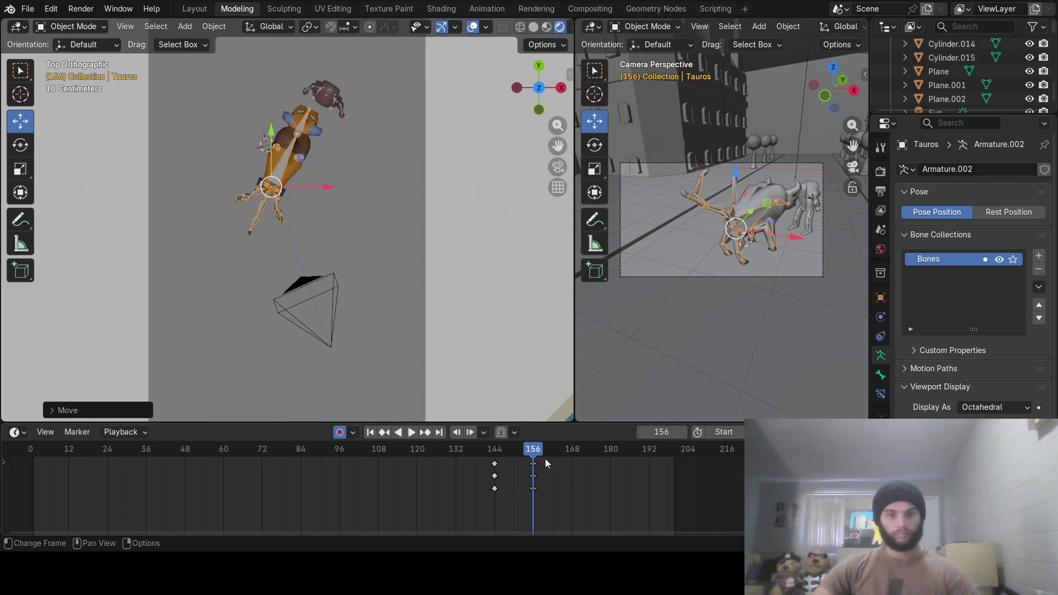
# Pull Tauros back at frame 180 and preview the charge around frame 144
pyautogui.moveTo(546, 463); pyautogui.dragTo(610, 463)
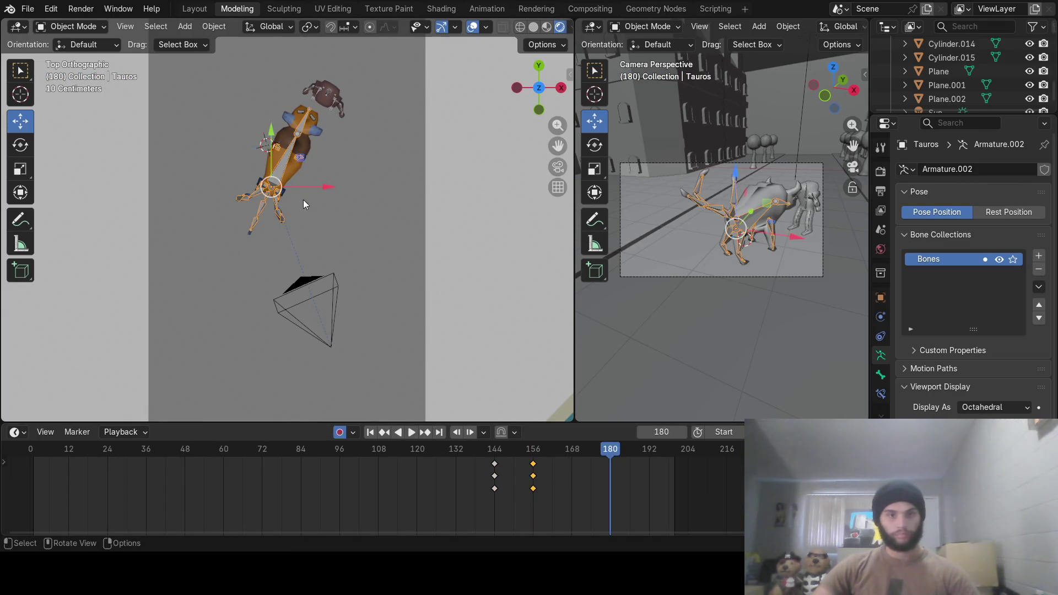
pyautogui.press('g')
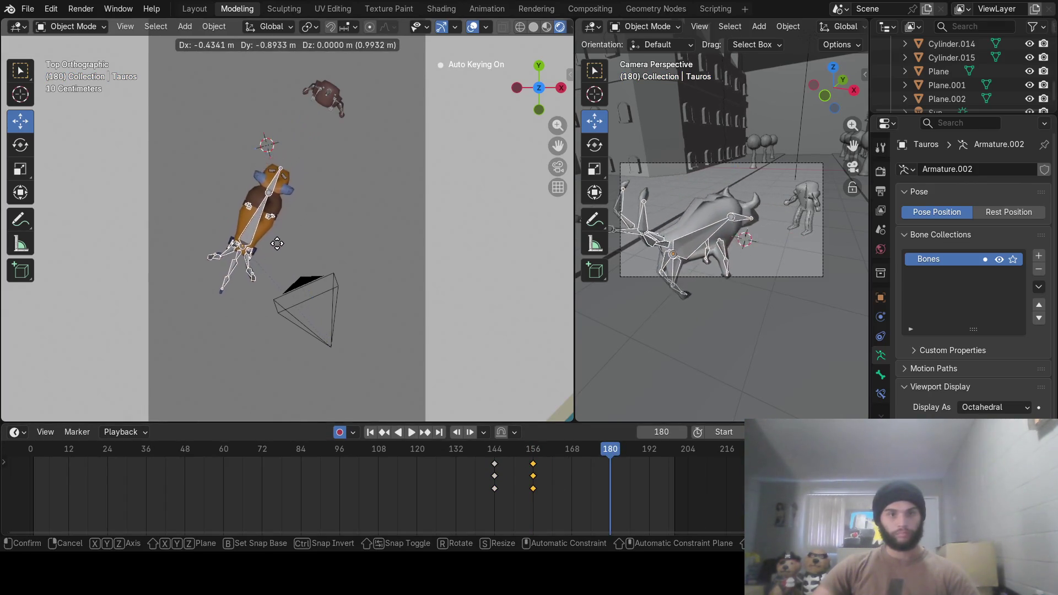
pyautogui.click(266, 264)
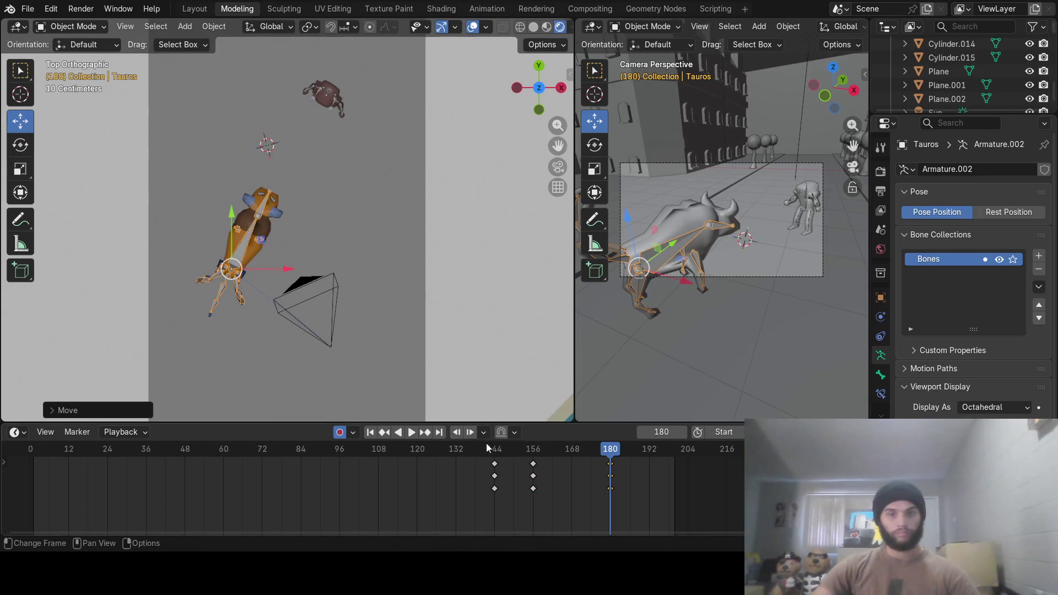
pyautogui.moveTo(487, 449)
pyautogui.mouseDown()
pyautogui.moveTo(467, 452)
pyautogui.moveTo(602, 460)
pyautogui.moveTo(468, 461)
pyautogui.moveTo(524, 460)
pyautogui.moveTo(494, 454)
pyautogui.mouseUp()
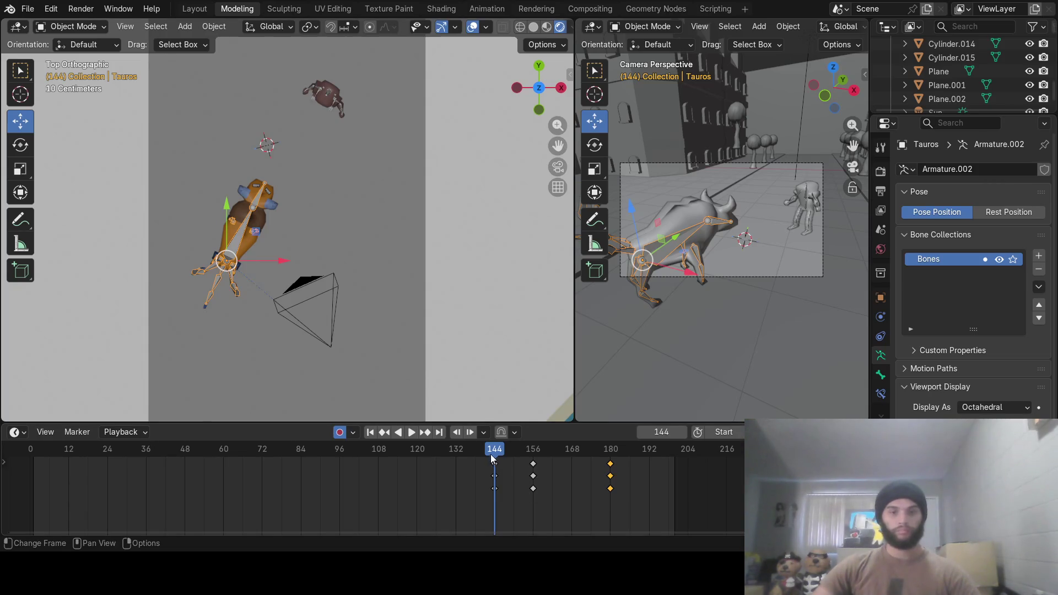
pyautogui.moveTo(491, 454)
pyautogui.mouseDown()
pyautogui.moveTo(342, 446)
pyautogui.moveTo(536, 471)
pyautogui.moveTo(471, 478)
pyautogui.moveTo(494, 477)
pyautogui.moveTo(30, 451)
pyautogui.mouseUp()
pyautogui.scroll(-5, 293, 179)
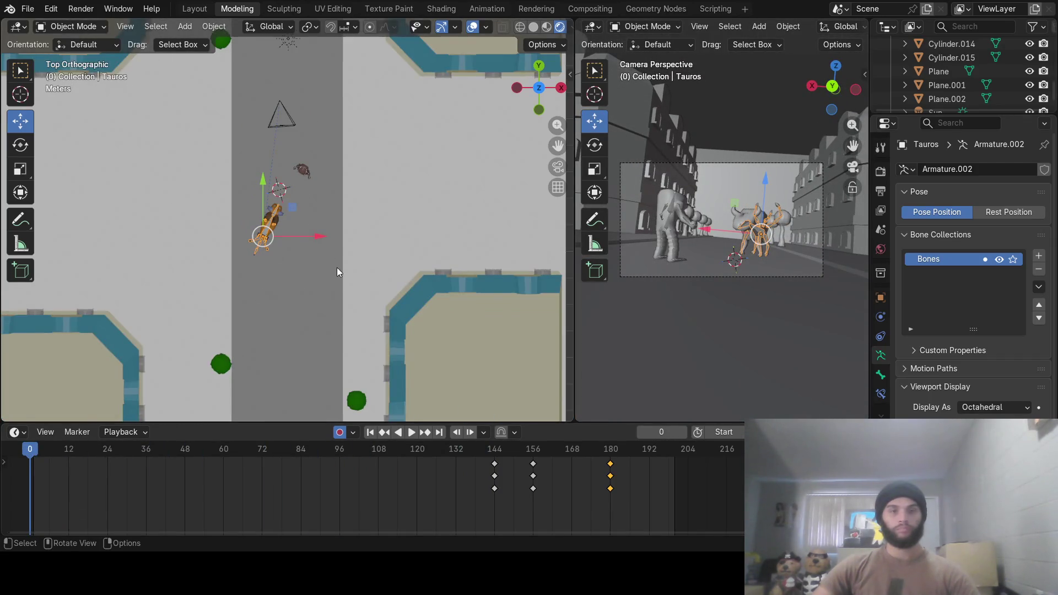
# Select the Cylinder, delete all its keyframes, and play through the animation
pyautogui.moveTo(338, 272)
pyautogui.mouseDown(button='middle')
pyautogui.moveTo(310, 159)
pyautogui.moveTo(324, 107)
pyautogui.moveTo(279, 196)
pyautogui.mouseUp(button='middle')
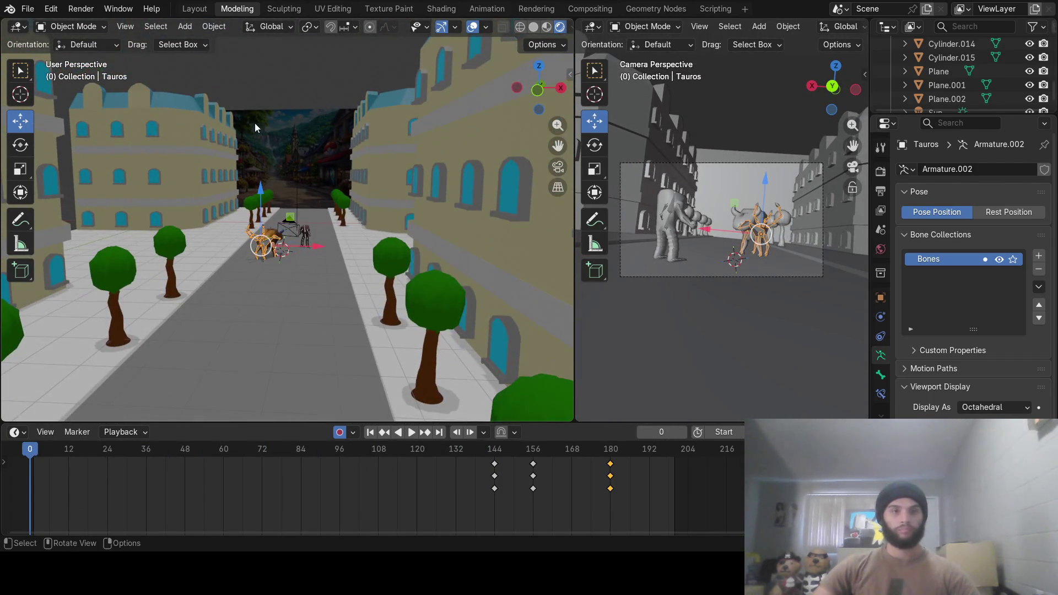
pyautogui.click(252, 207)
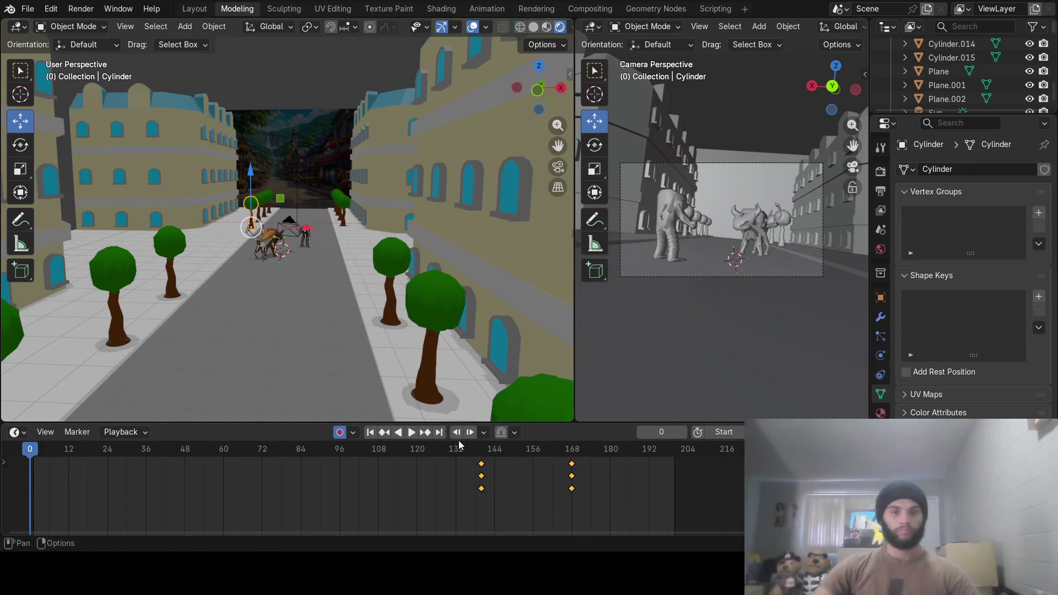
pyautogui.press('x')
pyautogui.click(520, 487)
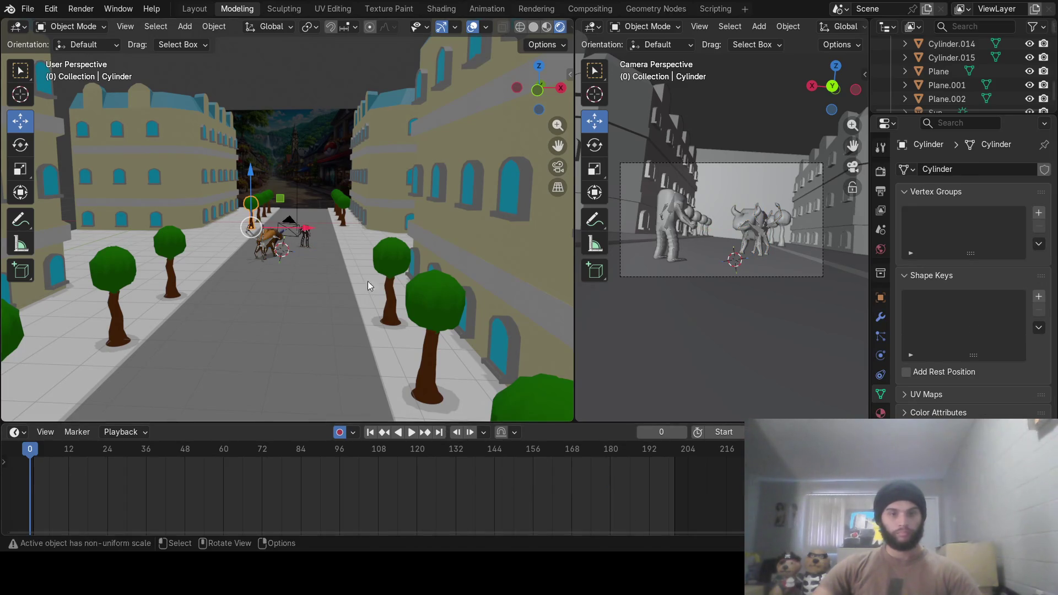
pyautogui.moveTo(315, 220); pyautogui.dragTo(312, 263, button='middle')
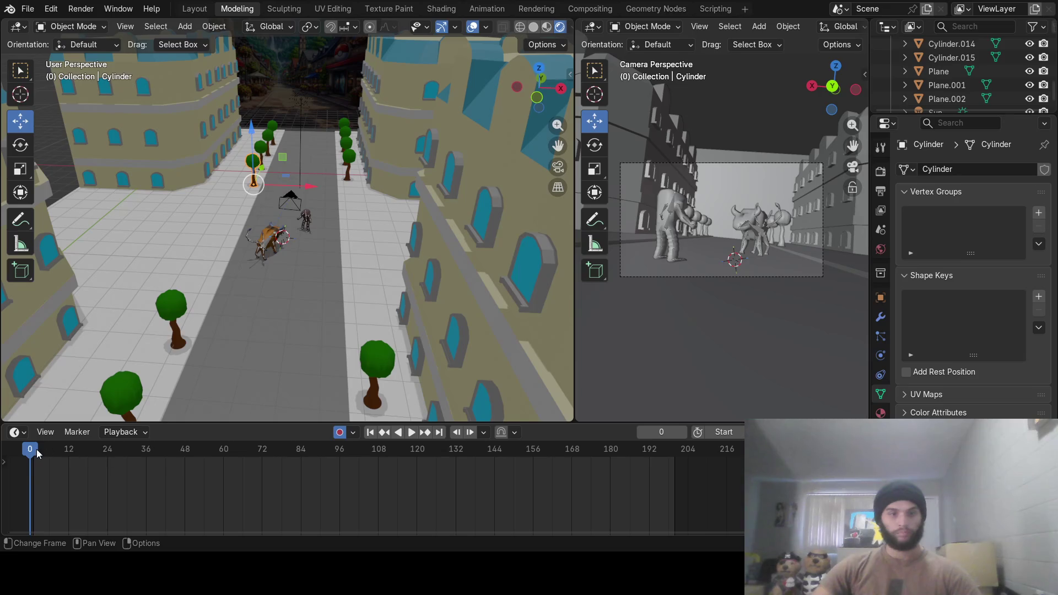
pyautogui.moveTo(37, 452)
pyautogui.mouseDown()
pyautogui.moveTo(652, 479)
pyautogui.moveTo(562, 492)
pyautogui.moveTo(513, 486)
pyautogui.moveTo(587, 481)
pyautogui.moveTo(523, 483)
pyautogui.mouseUp()
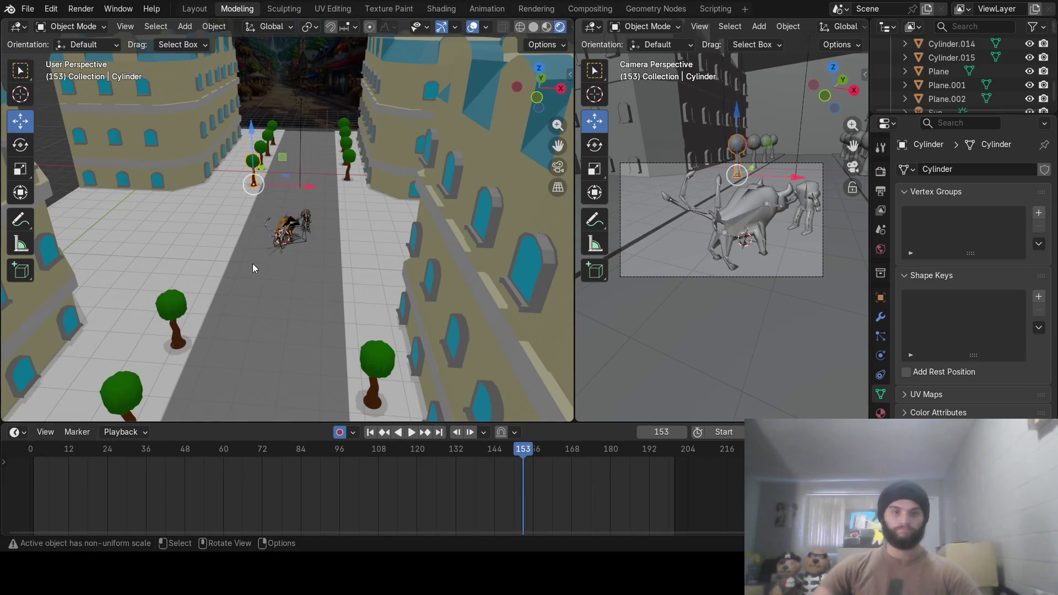
# Reselect the Tauros rig and return to frame 144
pyautogui.scroll(8, 281, 260)
pyautogui.click(318, 266)
pyautogui.moveTo(319, 266); pyautogui.dragTo(325, 263, button='middle')
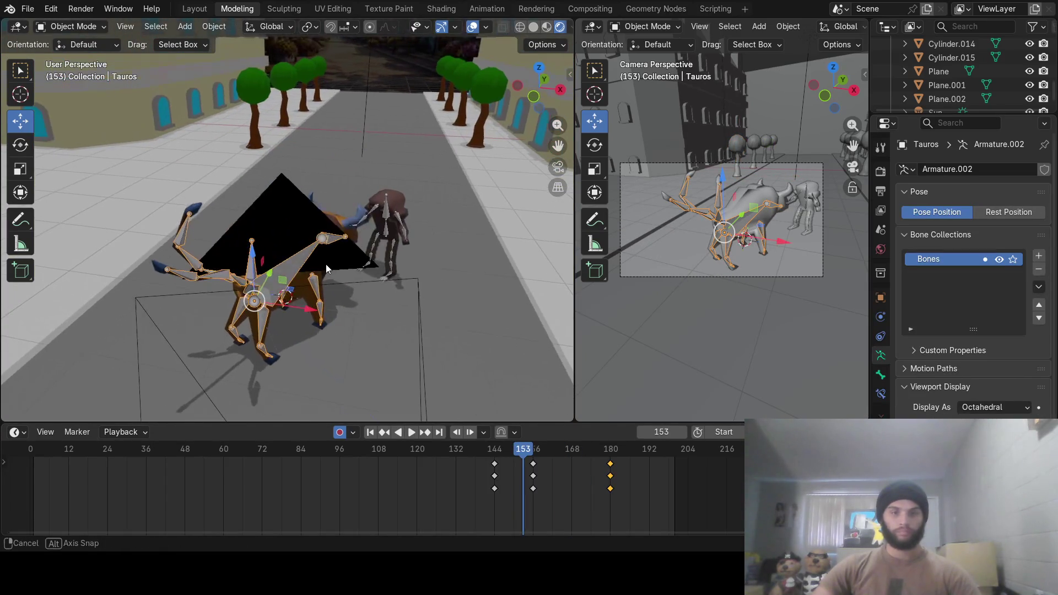
pyautogui.moveTo(523, 457)
pyautogui.mouseDown()
pyautogui.moveTo(608, 457)
pyautogui.moveTo(479, 450)
pyautogui.moveTo(494, 435)
pyautogui.mouseUp()
pyautogui.moveTo(352, 350)
pyautogui.mouseDown(button='middle')
pyautogui.moveTo(293, 311)
pyautogui.moveTo(259, 232)
pyautogui.mouseUp(button='middle')
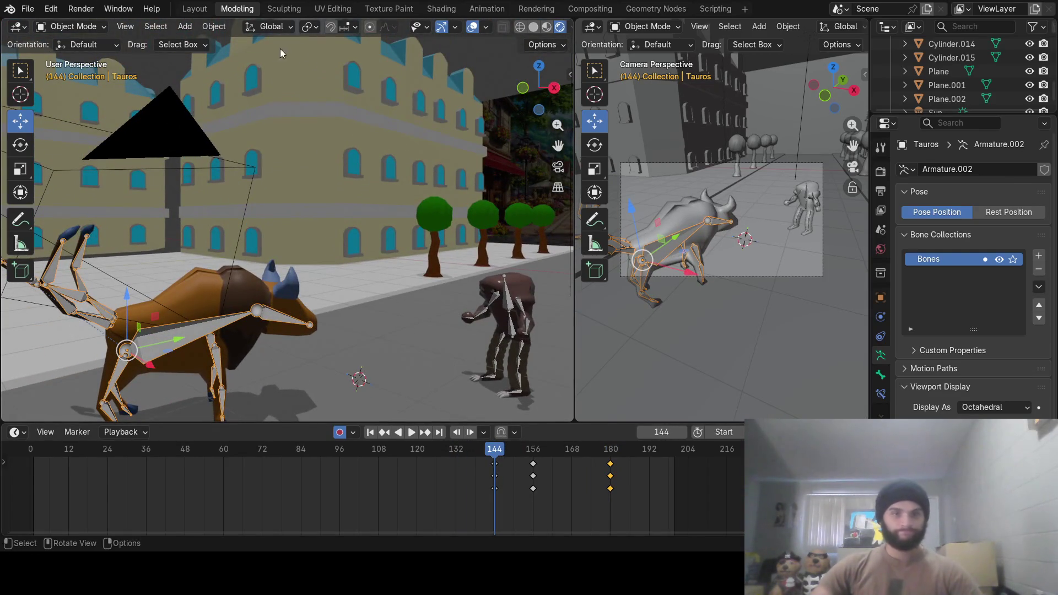
pyautogui.click(74, 29)
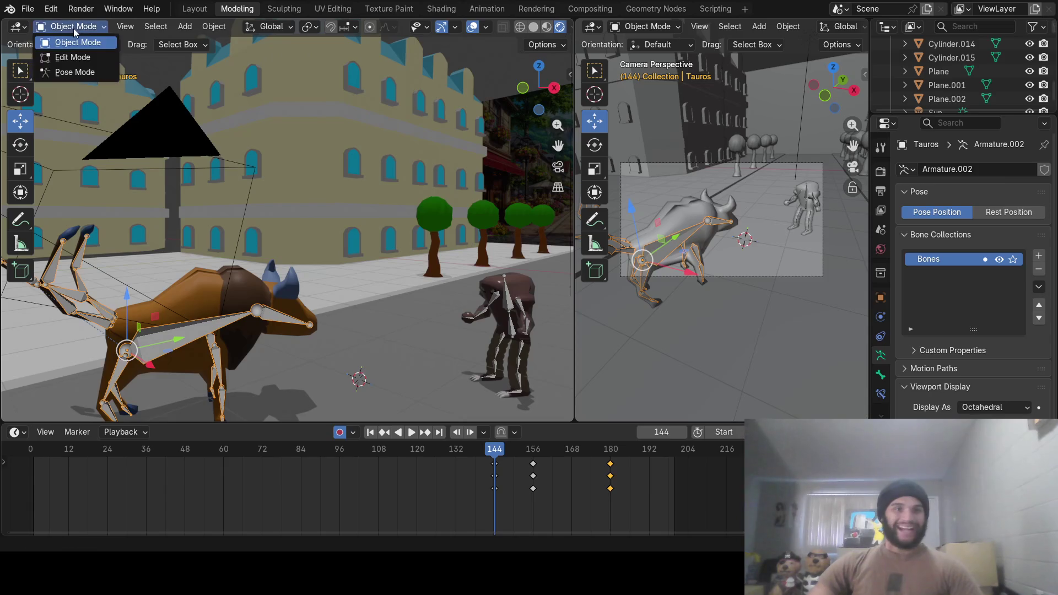
# Put the Tauros rig into Pose Mode and select its head bone at frame 144
pyautogui.click(89, 72)
pyautogui.moveTo(494, 449)
pyautogui.mouseDown()
pyautogui.moveTo(529, 453)
pyautogui.moveTo(472, 452)
pyautogui.moveTo(494, 452)
pyautogui.mouseUp()
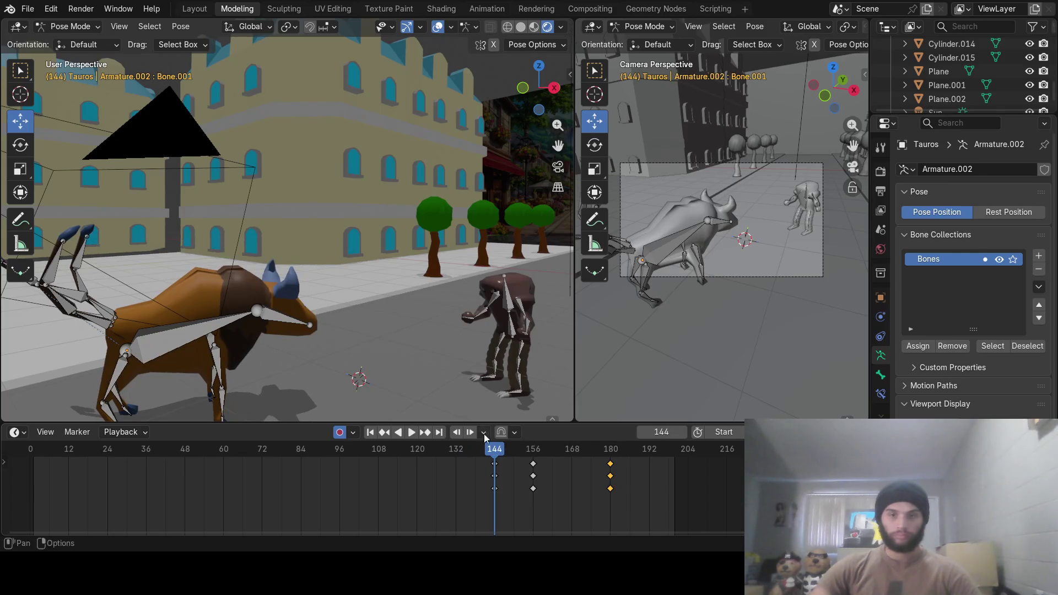
pyautogui.click(268, 316)
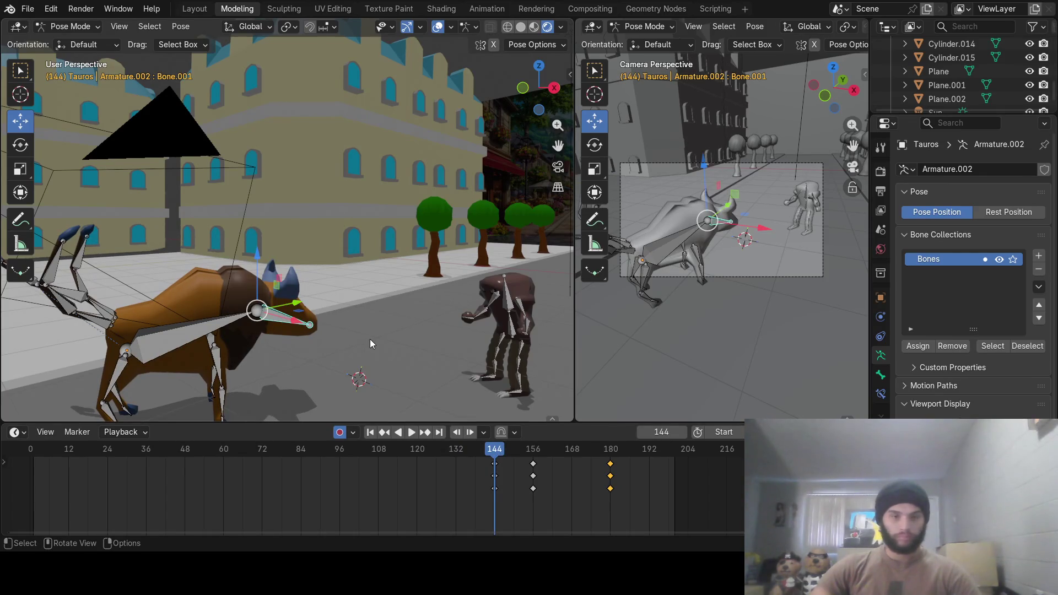
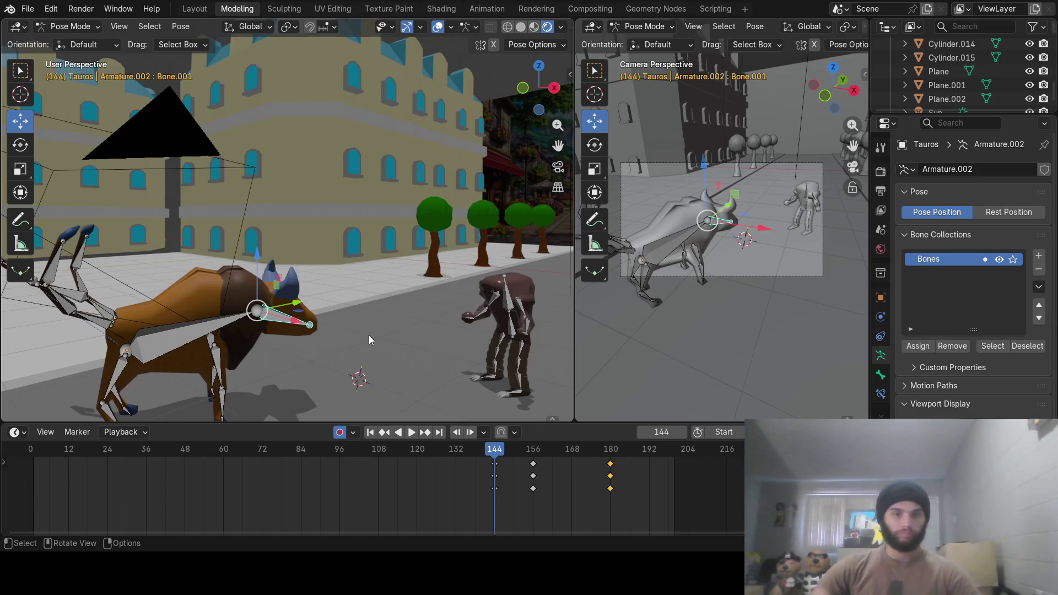
# Rotate the bull's head bone, then lower the head and keyframe it at frame 153
pyautogui.press('r')
pyautogui.click(368, 335)
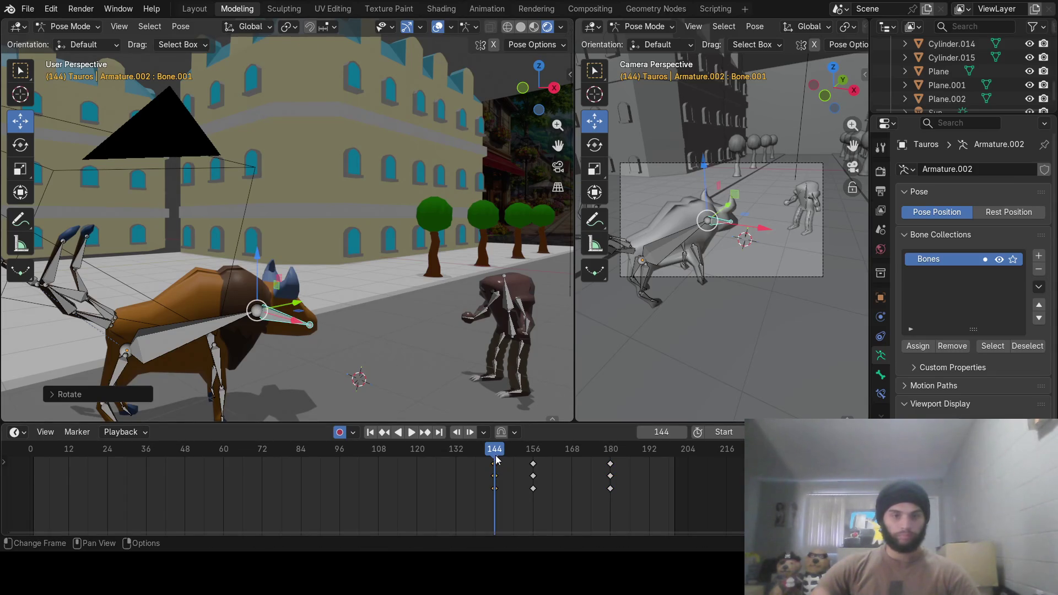
pyautogui.moveTo(493, 458)
pyautogui.mouseDown()
pyautogui.moveTo(537, 458)
pyautogui.moveTo(524, 454)
pyautogui.mouseUp()
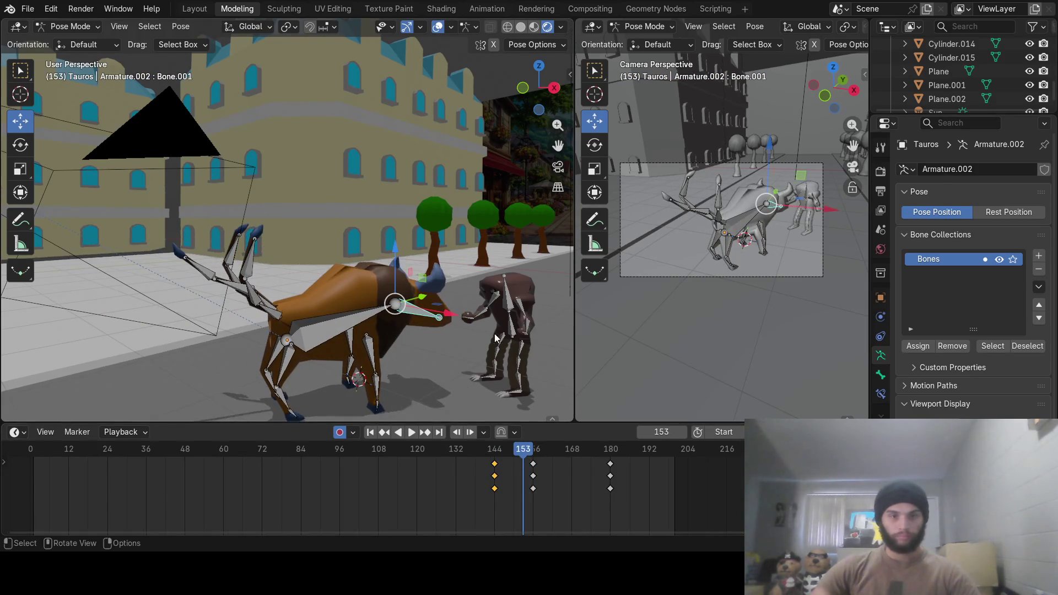
pyautogui.moveTo(480, 278); pyautogui.dragTo(444, 247, button='middle')
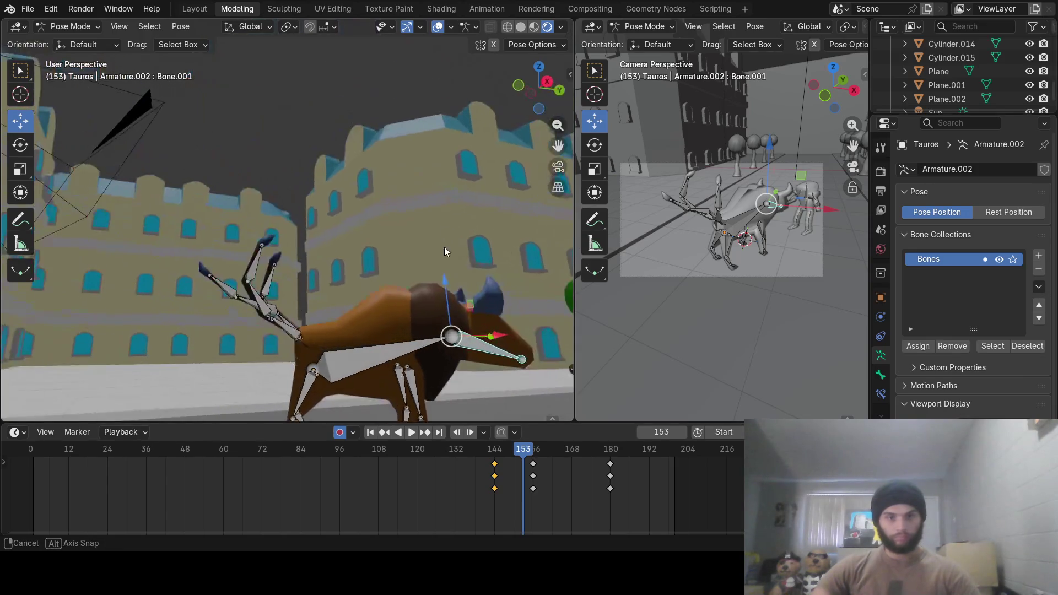
pyautogui.moveTo(474, 345); pyautogui.dragTo(309, 320, button='middle')
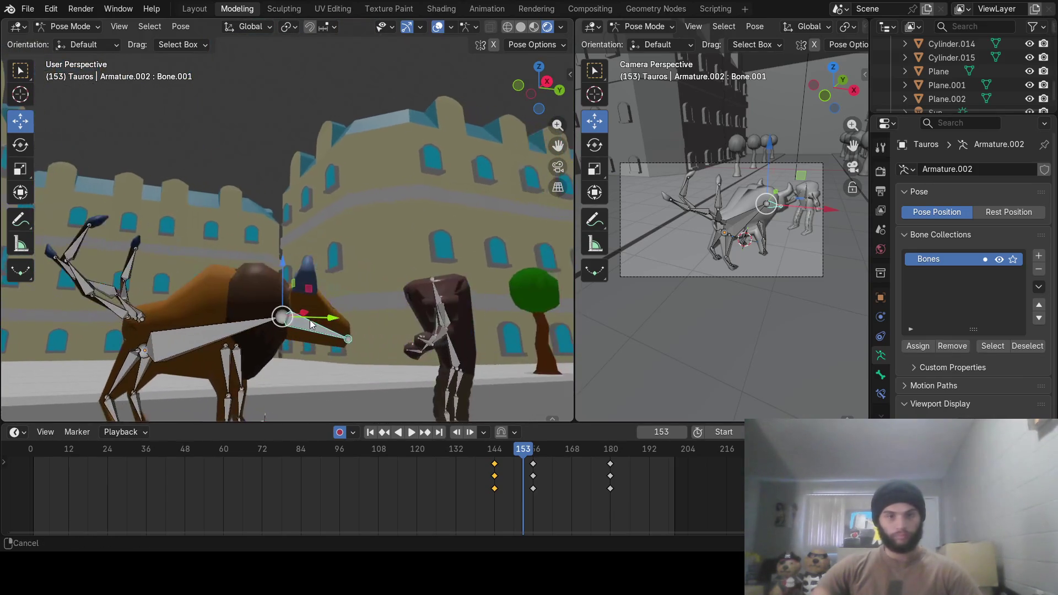
pyautogui.press('r')
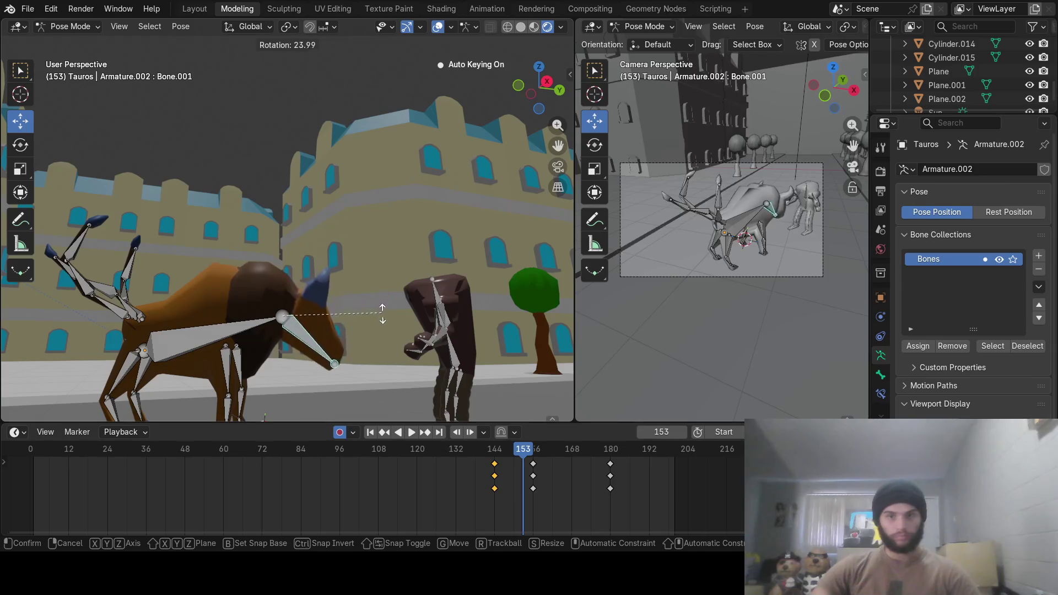
pyautogui.click(366, 351)
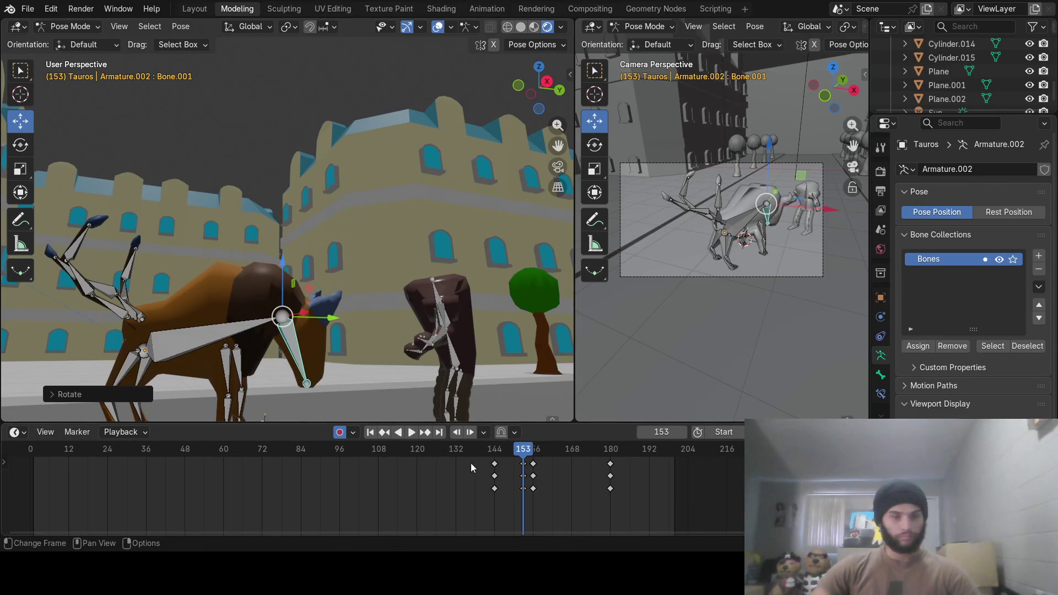
# Lift the head near horizontal at frame 156 and key a new head pose at frame 180
pyautogui.moveTo(519, 460); pyautogui.dragTo(533, 458)
pyautogui.press('r')
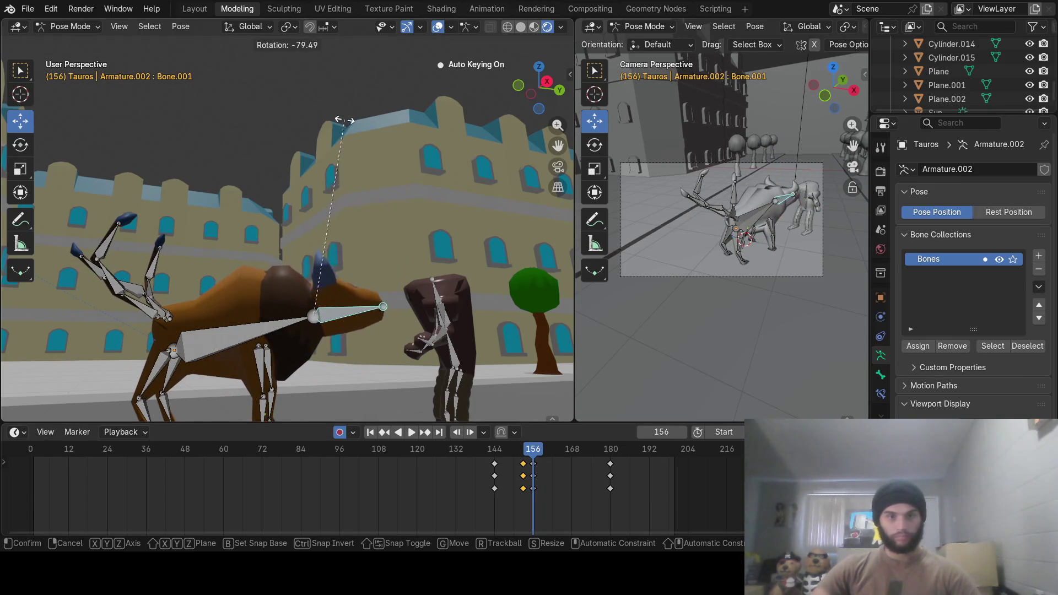
pyautogui.click(327, 130)
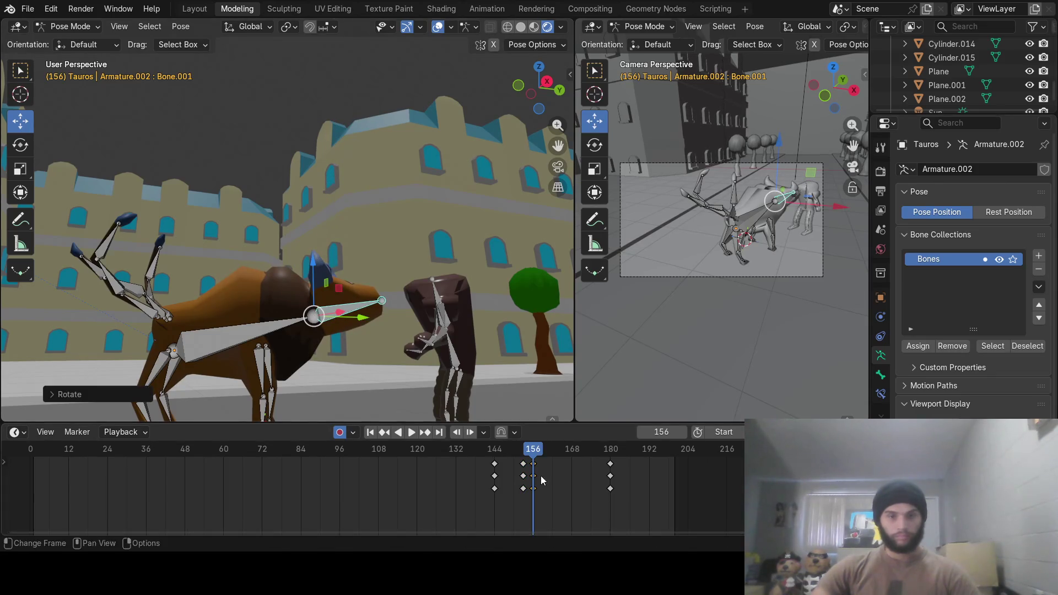
pyautogui.moveTo(540, 475)
pyautogui.mouseDown()
pyautogui.moveTo(486, 451)
pyautogui.moveTo(609, 461)
pyautogui.mouseUp()
pyautogui.moveTo(147, 323)
pyautogui.mouseDown(button='middle')
pyautogui.moveTo(296, 332)
pyautogui.moveTo(370, 285)
pyautogui.mouseUp(button='middle')
pyautogui.press('r')
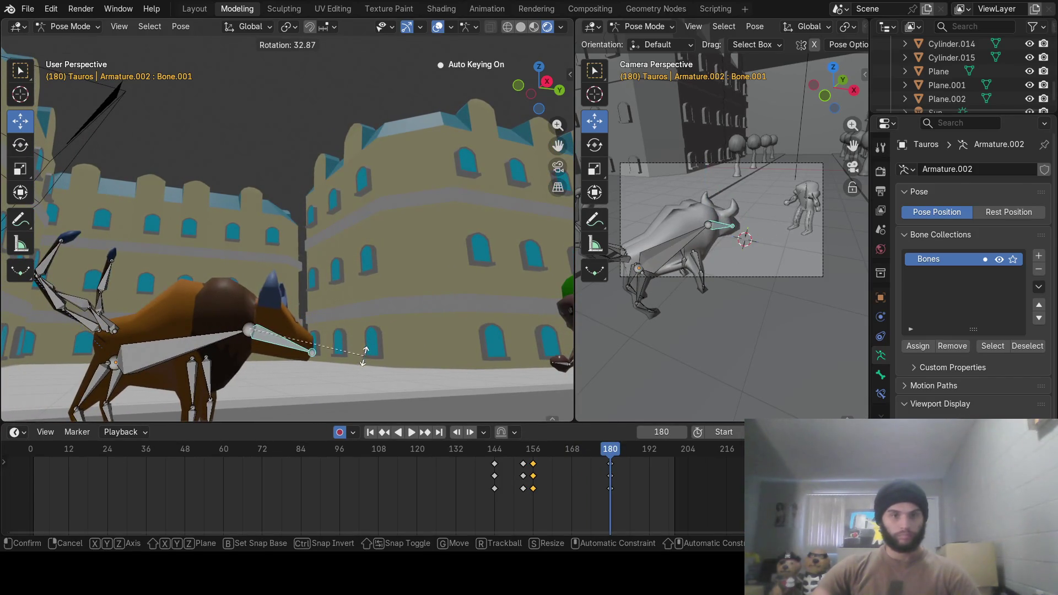
pyautogui.click(358, 358)
# Return to the frame 144 keyframe and orbit to view the bull's legs
pyautogui.moveTo(355, 357); pyautogui.dragTo(425, 401, button='middle')
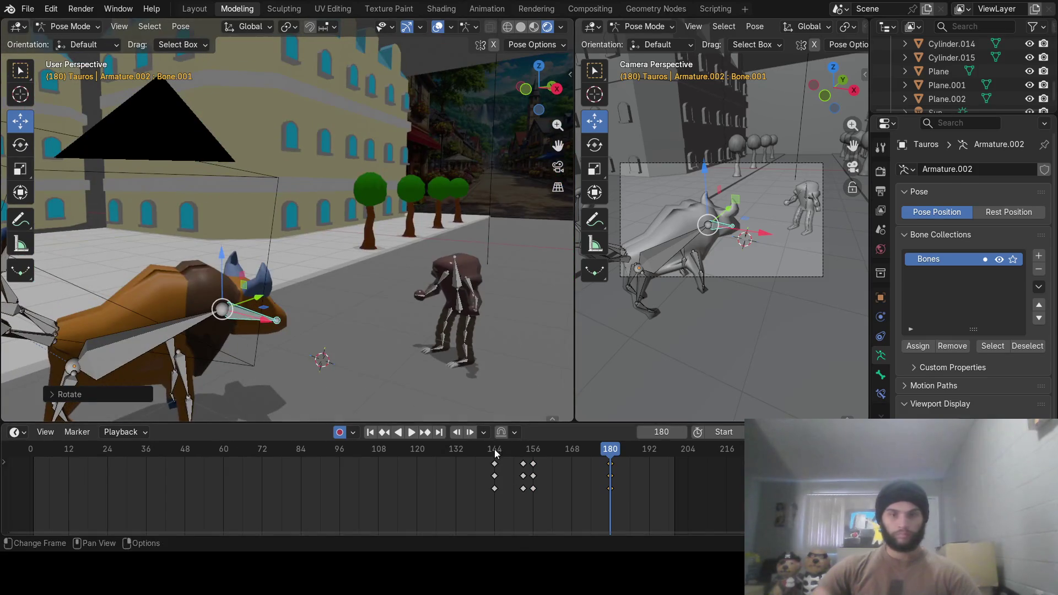
pyautogui.moveTo(496, 451)
pyautogui.mouseDown()
pyautogui.moveTo(480, 450)
pyautogui.moveTo(612, 459)
pyautogui.moveTo(497, 459)
pyautogui.mouseUp()
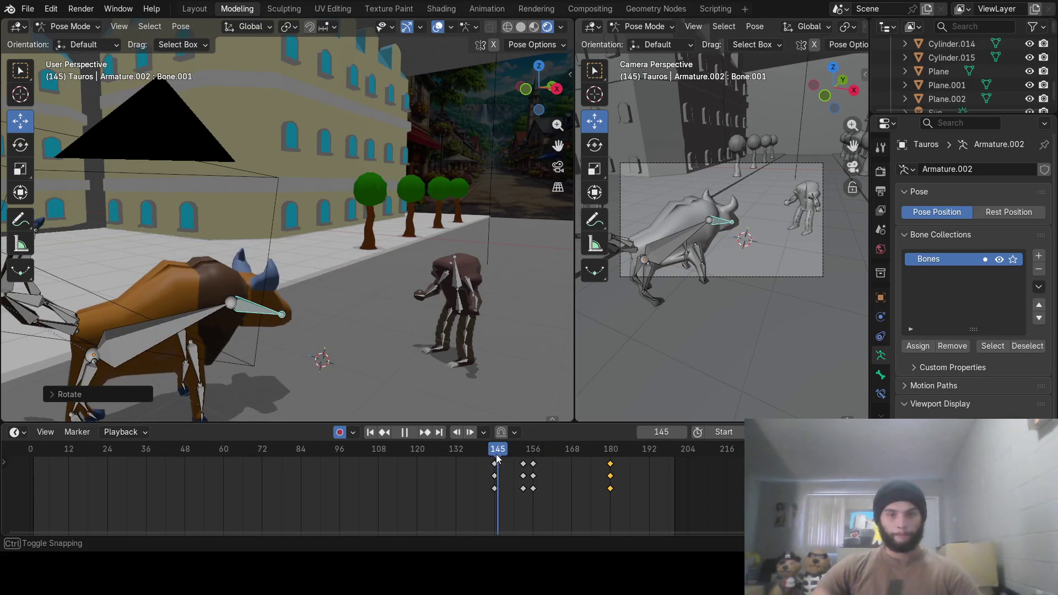
pyautogui.moveTo(497, 456); pyautogui.dragTo(494, 454)
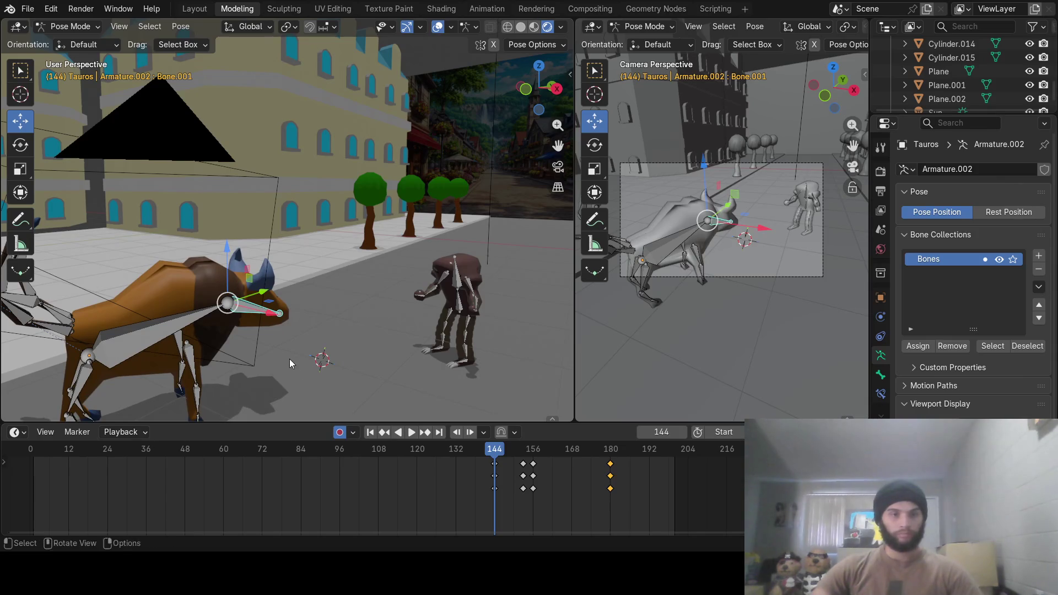
pyautogui.moveTo(290, 358)
pyautogui.mouseDown(button='middle')
pyautogui.moveTo(270, 321)
pyautogui.moveTo(340, 286)
pyautogui.mouseUp(button='middle')
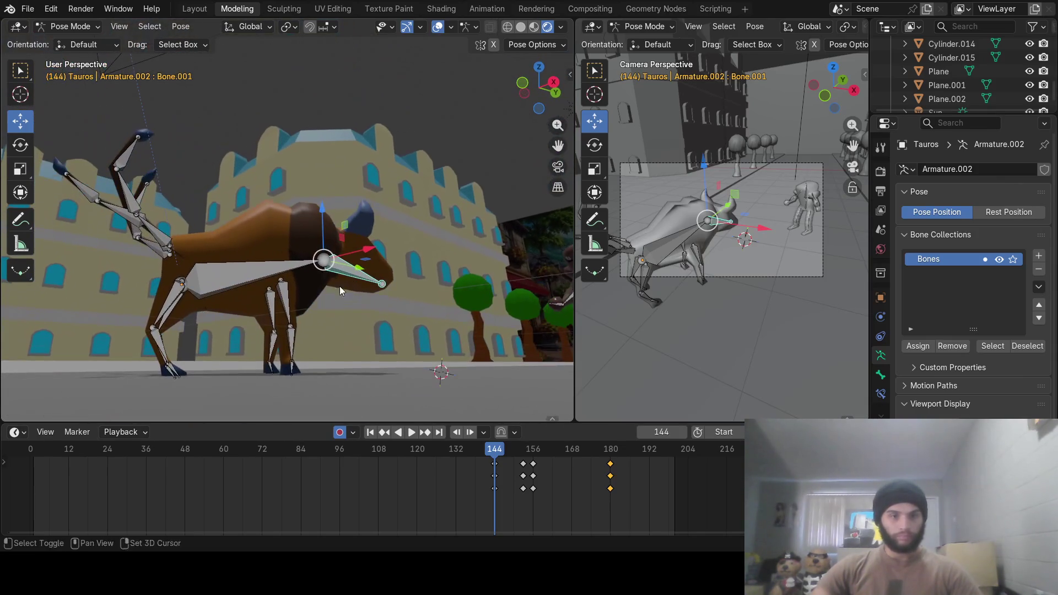
# Slightly rotate a front leg bone at frame 144, then pick through the leg bones to rear Bone.006
pyautogui.click(286, 298)
pyautogui.press('r')
pyautogui.click(287, 299)
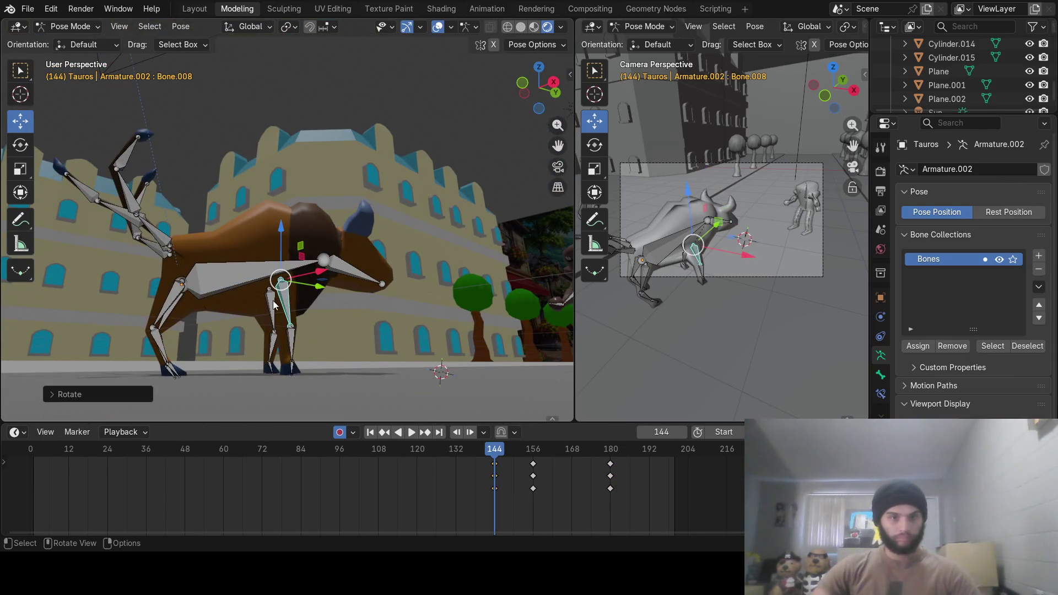
pyautogui.click(274, 305)
pyautogui.click(272, 346)
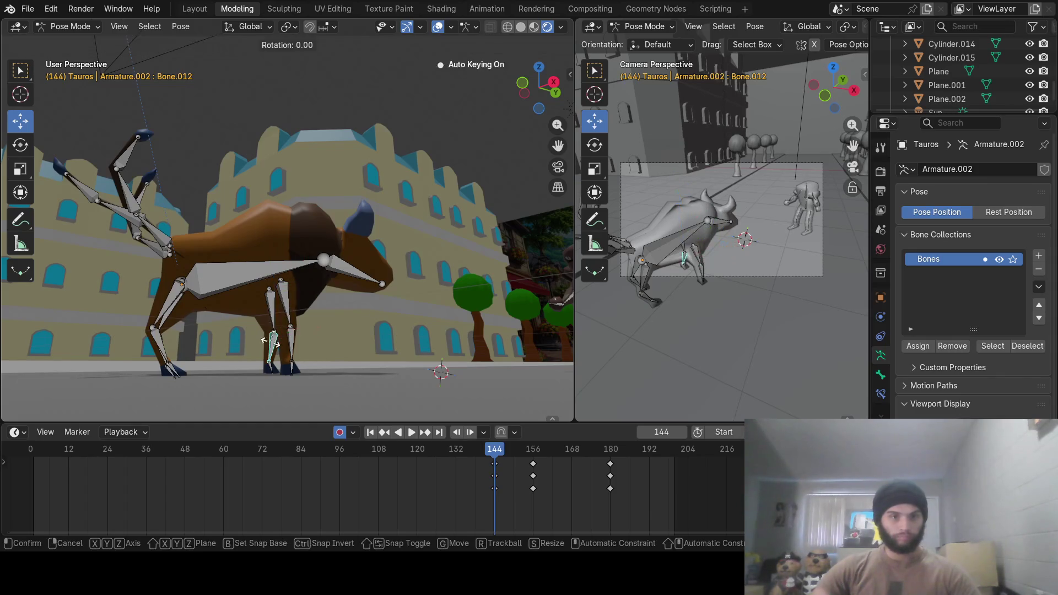
pyautogui.click(293, 340)
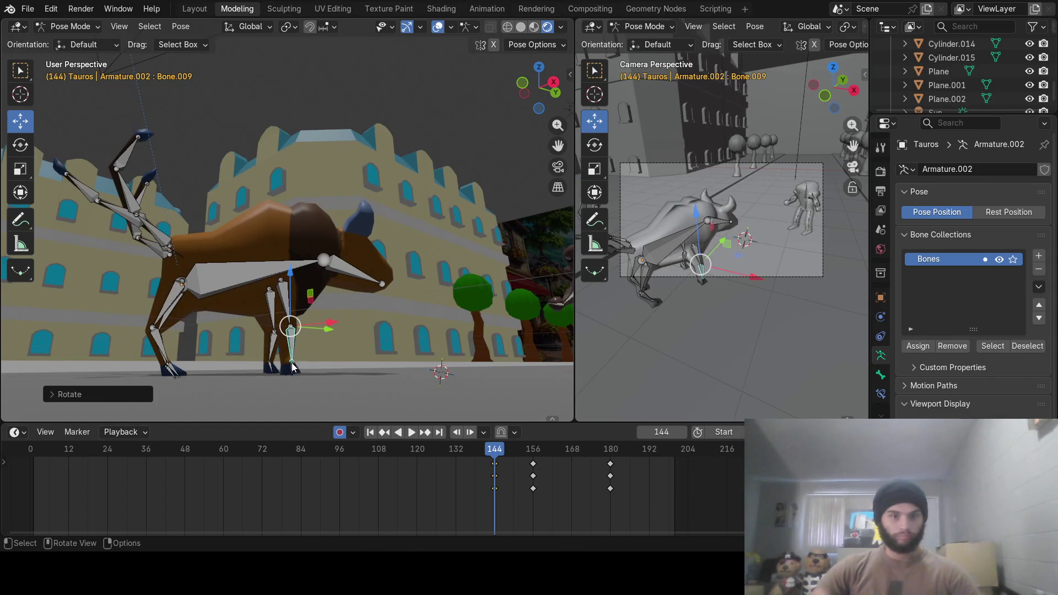
pyautogui.click(272, 368)
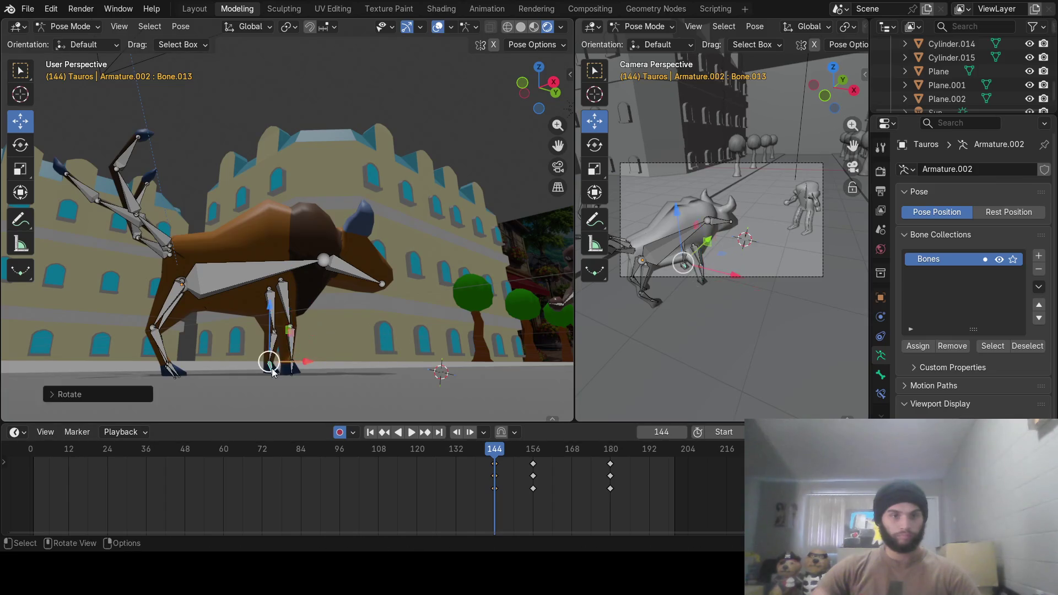
pyautogui.click(173, 315)
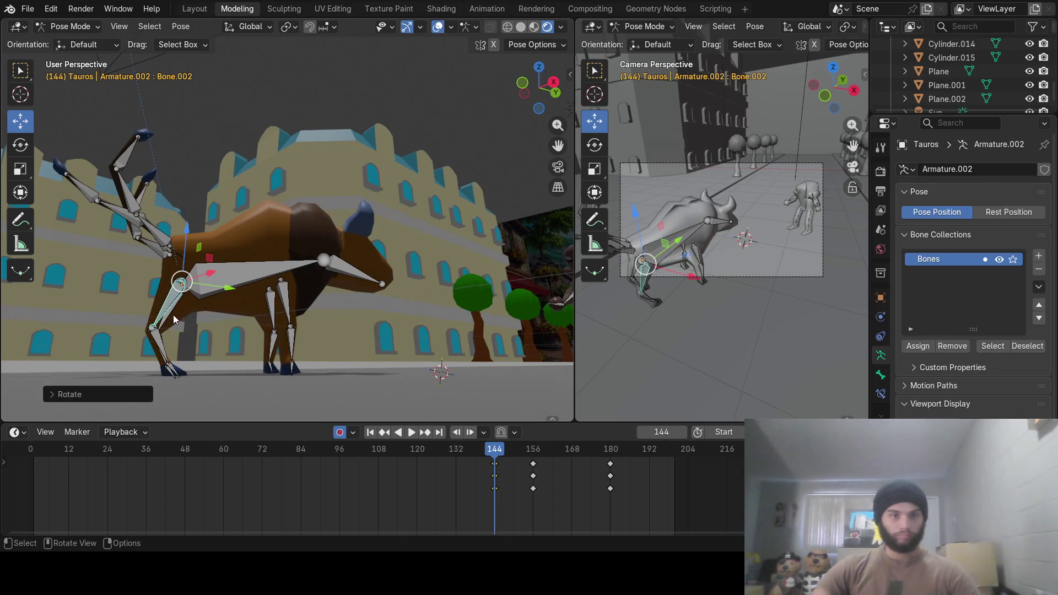
pyautogui.click(159, 342)
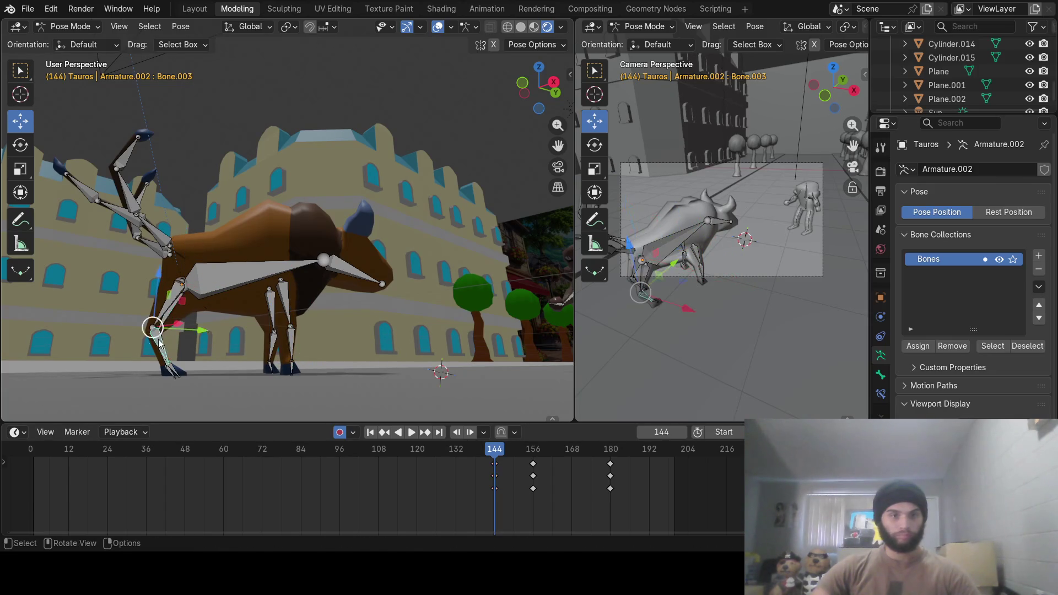
pyautogui.click(159, 342)
# Rotate rear leg bones Bone.006, Bone.004 and Bone.007 to repose the rear leg and hoof
pyautogui.moveTo(159, 342); pyautogui.dragTo(176, 344, button='middle')
pyautogui.press('r')
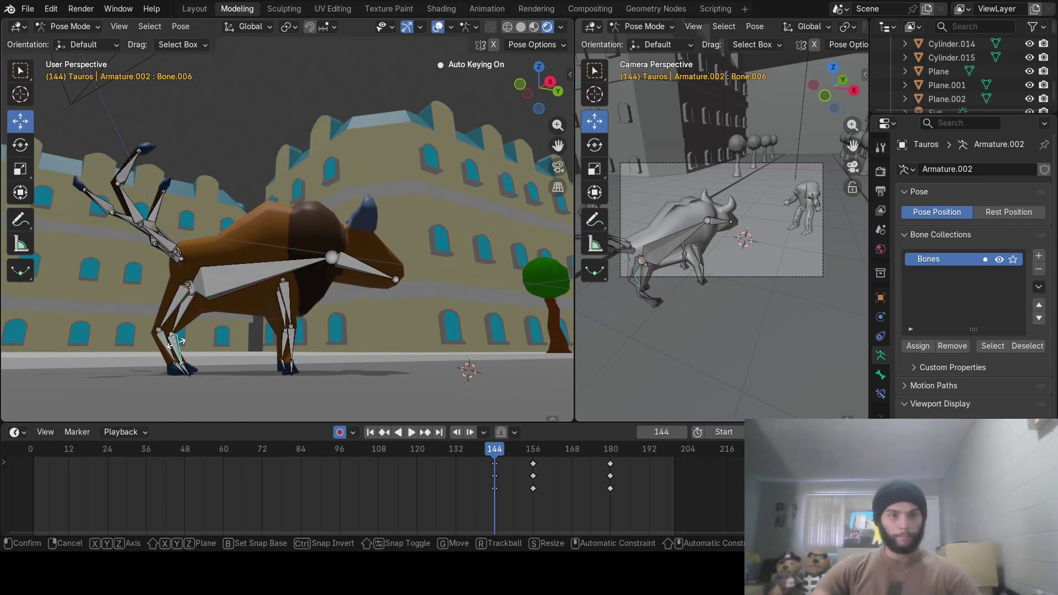
pyautogui.click(177, 343)
pyautogui.click(181, 366)
pyautogui.press('r')
pyautogui.click(183, 369)
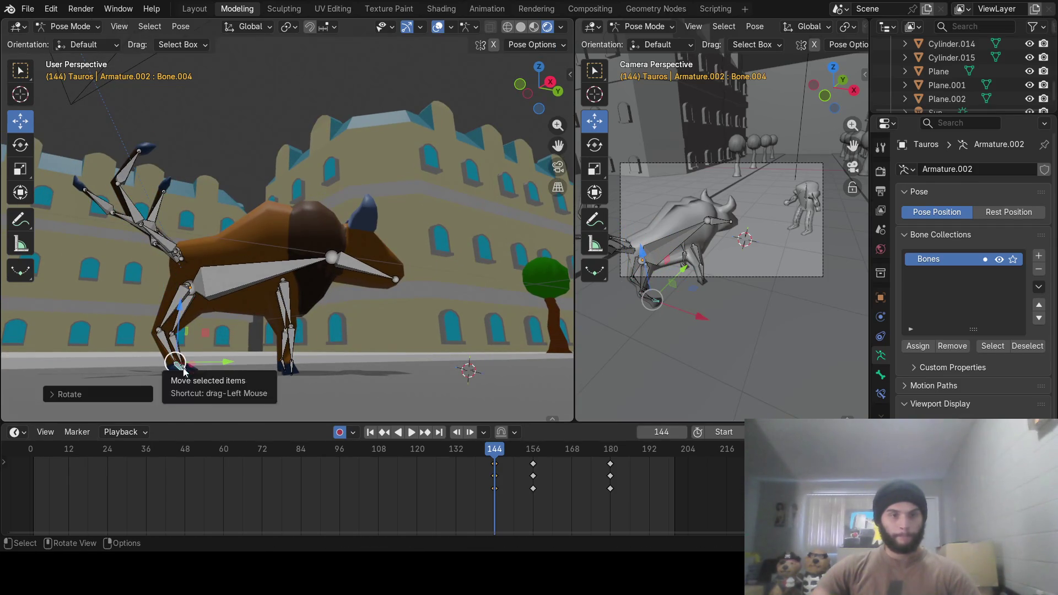
pyautogui.click(181, 366)
pyautogui.press('r')
pyautogui.click(182, 367)
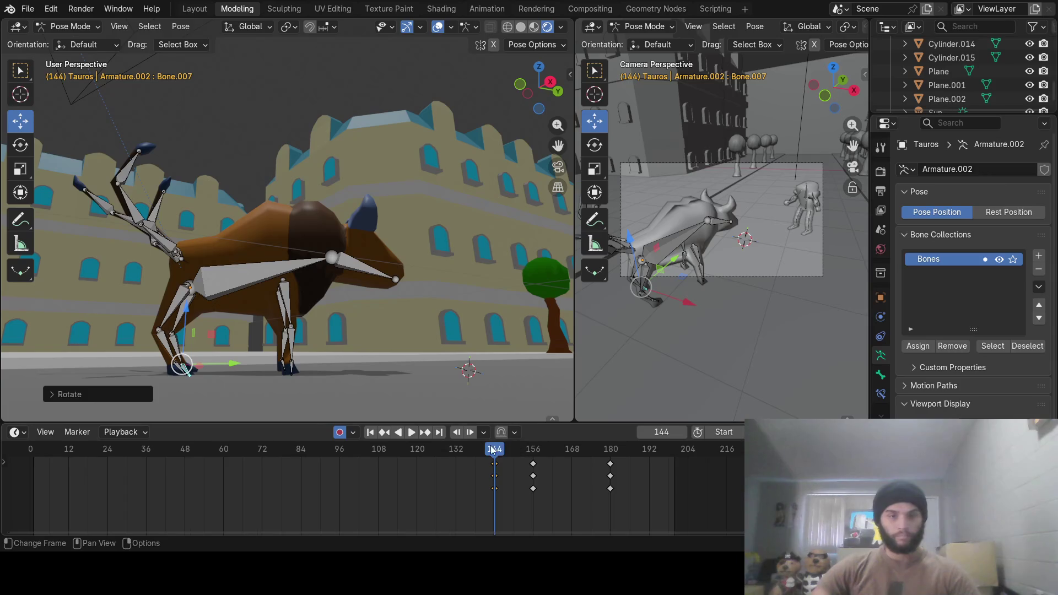
# Scrub the timeline past frame 156 and back to frame 153 to review the leg motion
pyautogui.moveTo(493, 449)
pyautogui.mouseDown()
pyautogui.moveTo(560, 452)
pyautogui.moveTo(495, 451)
pyautogui.moveTo(526, 449)
pyautogui.mouseUp()
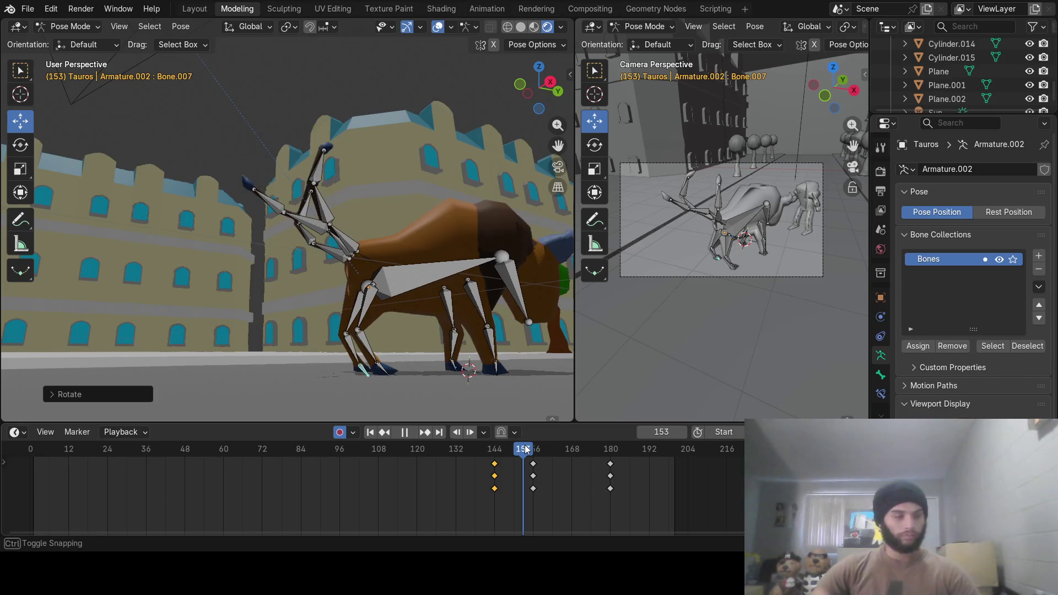
pyautogui.moveTo(525, 449)
pyautogui.mouseDown()
pyautogui.moveTo(498, 449)
pyautogui.moveTo(533, 449)
pyautogui.mouseUp()
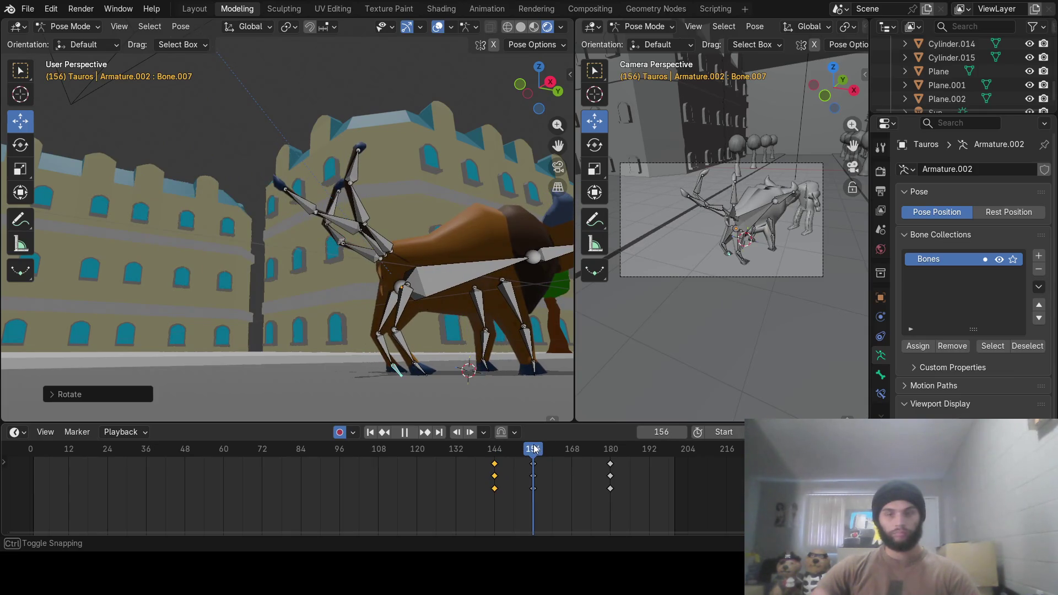
pyautogui.moveTo(535, 449)
pyautogui.mouseDown()
pyautogui.moveTo(544, 449)
pyautogui.moveTo(507, 444)
pyautogui.moveTo(521, 443)
pyautogui.mouseUp()
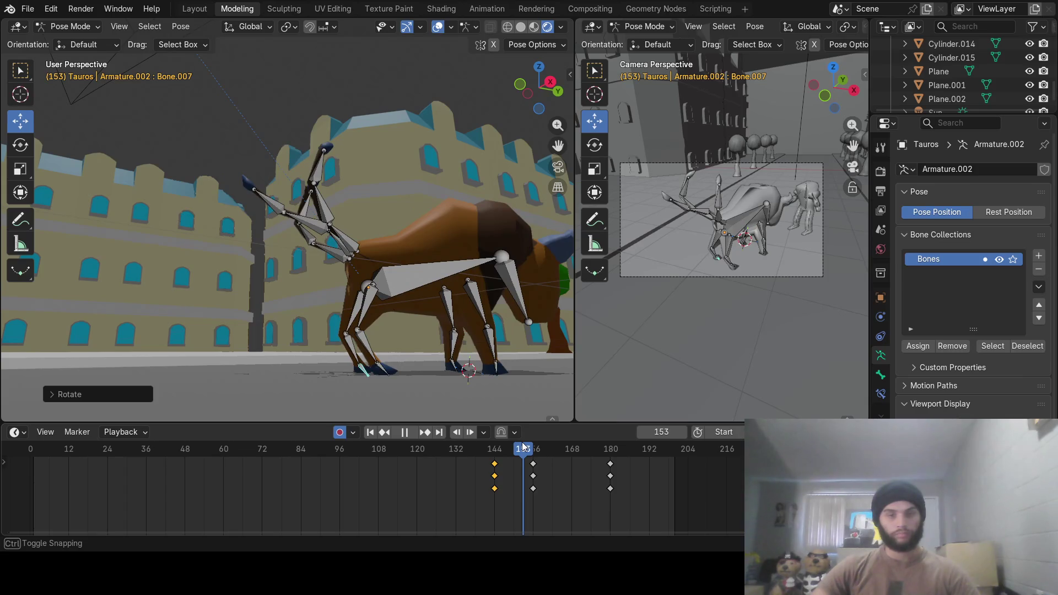
pyautogui.moveTo(524, 446); pyautogui.dragTo(522, 447)
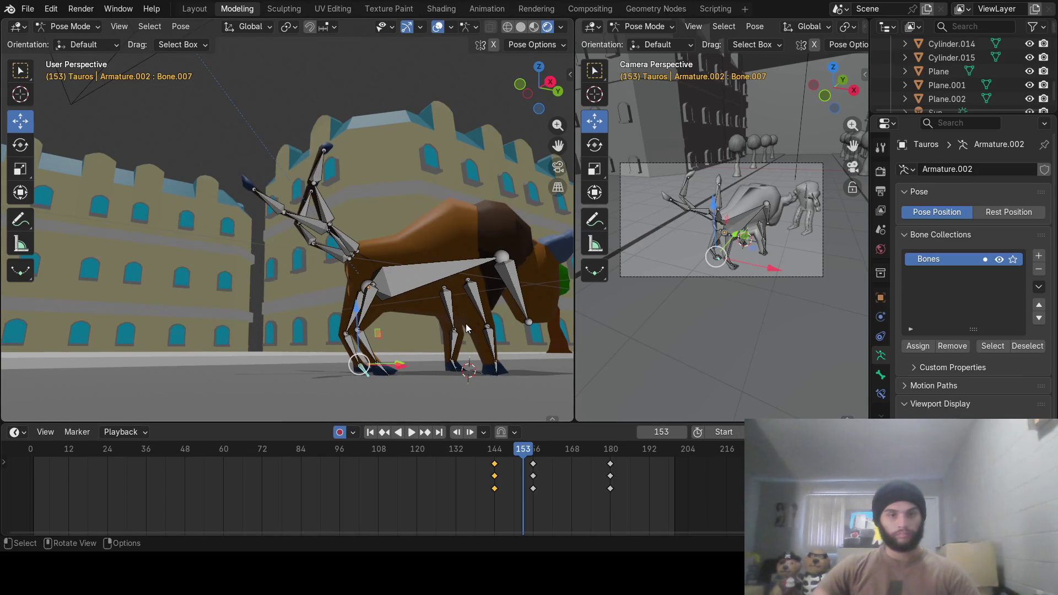
# Deselect the frame 144 keys and play back, stopping around frame 145
pyautogui.moveTo(410, 299); pyautogui.dragTo(386, 319, button='middle')
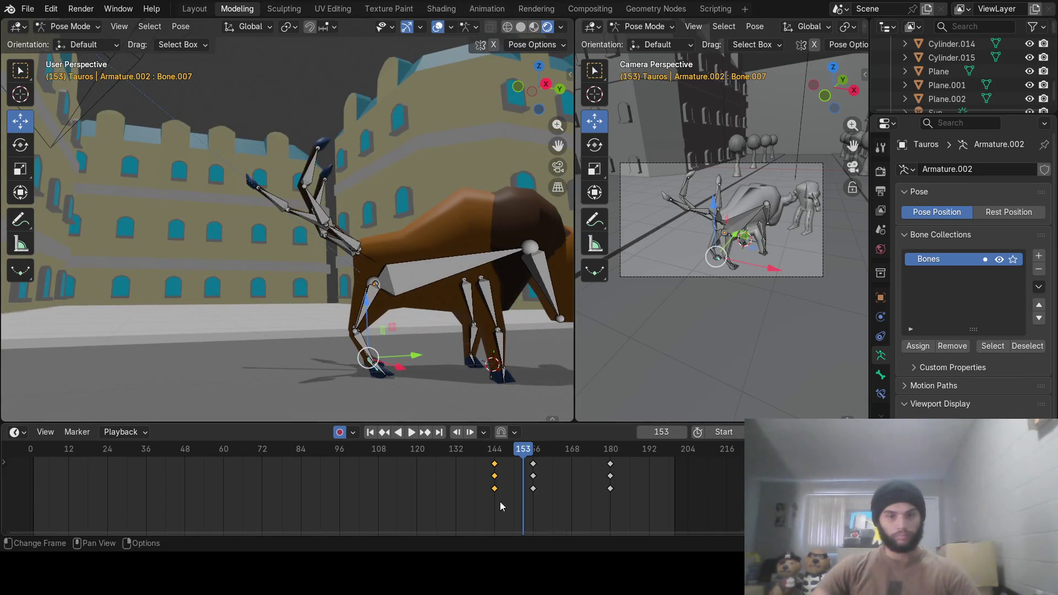
pyautogui.click(519, 457)
pyautogui.press('space')
pyautogui.moveTo(521, 449)
pyautogui.mouseDown()
pyautogui.moveTo(497, 452)
pyautogui.moveTo(521, 453)
pyautogui.mouseUp()
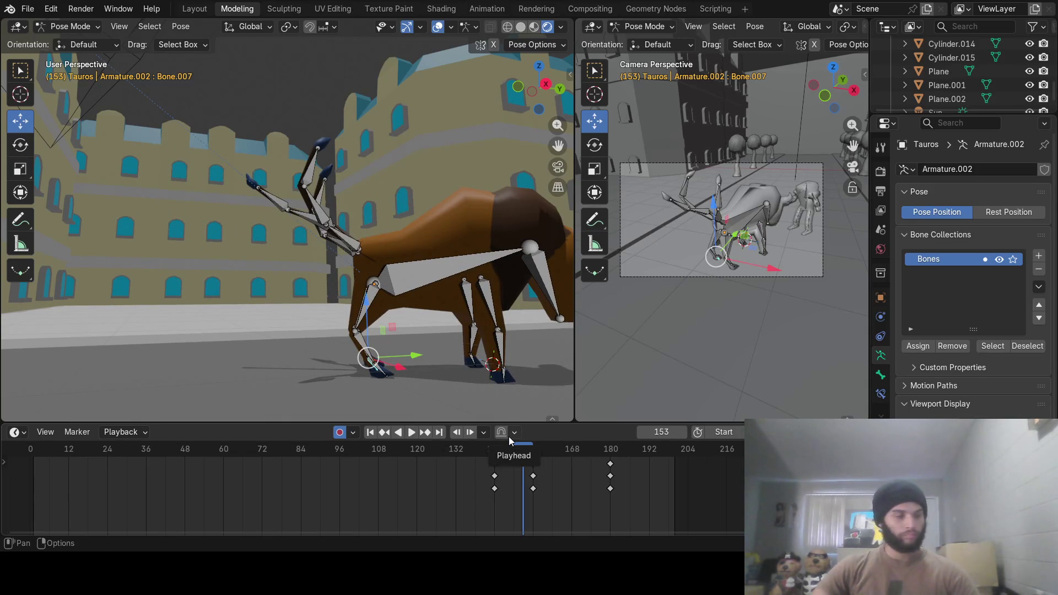
pyautogui.moveTo(381, 299); pyautogui.dragTo(416, 312, button='middle')
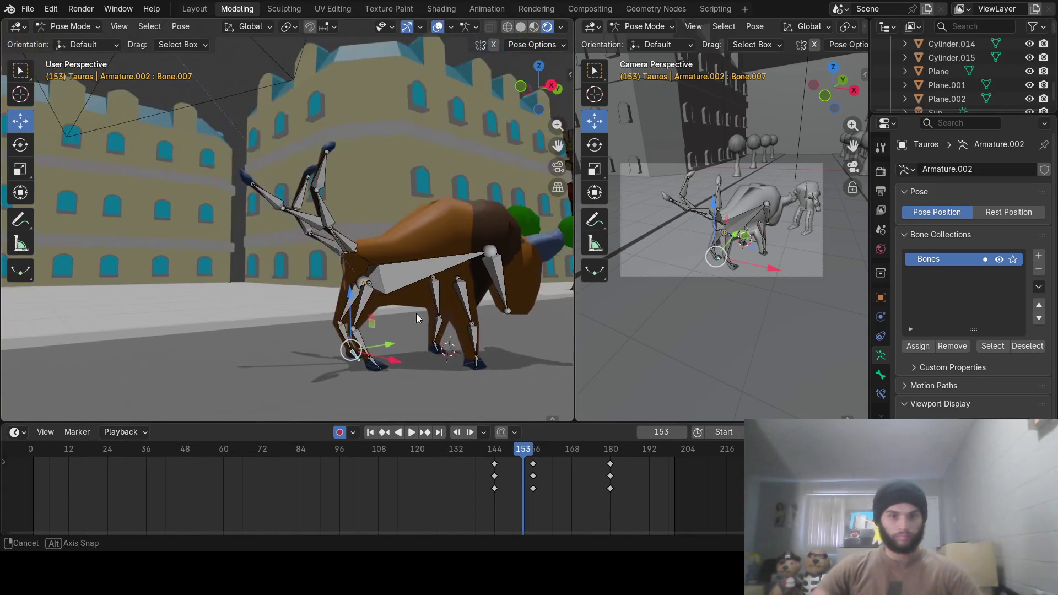
# Rotate the upper and lower front leg bones into a forward stride
pyautogui.click(355, 295)
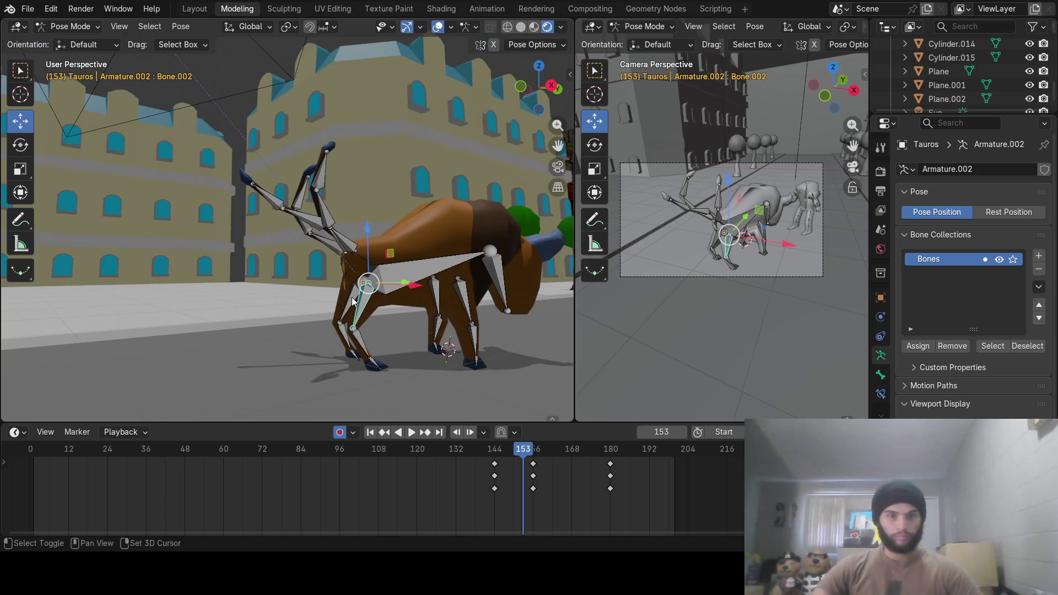
pyautogui.click(352, 296)
pyautogui.moveTo(385, 298); pyautogui.dragTo(357, 292, button='middle')
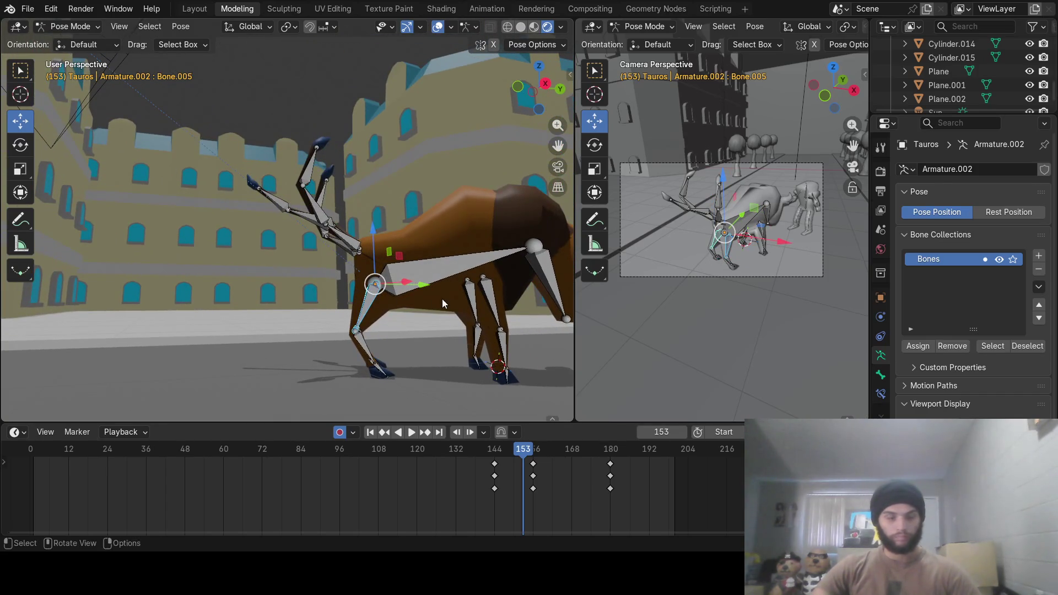
pyautogui.press('r')
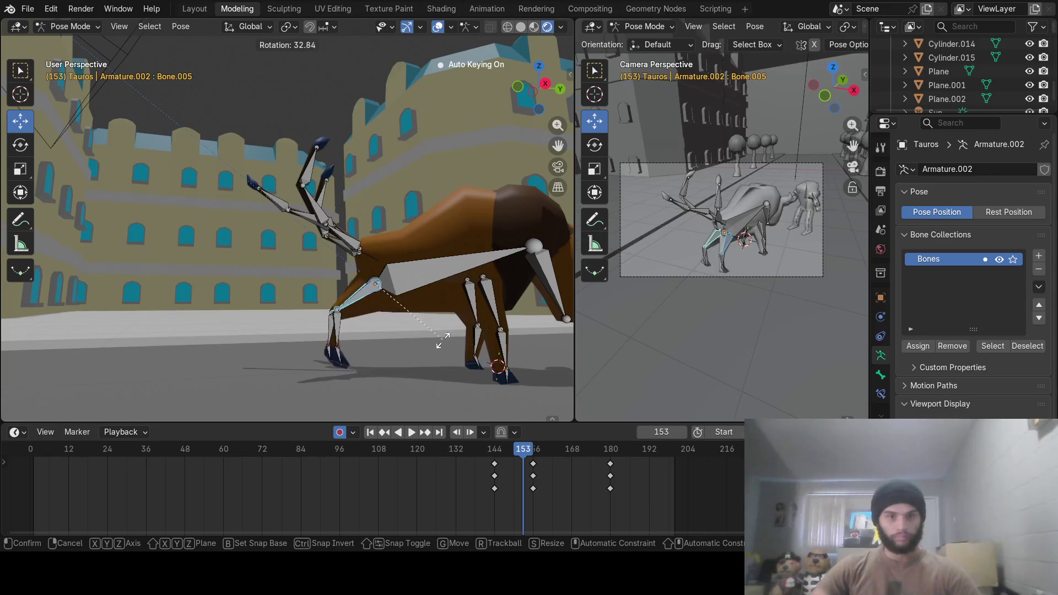
pyautogui.click(442, 344)
pyautogui.click(329, 324)
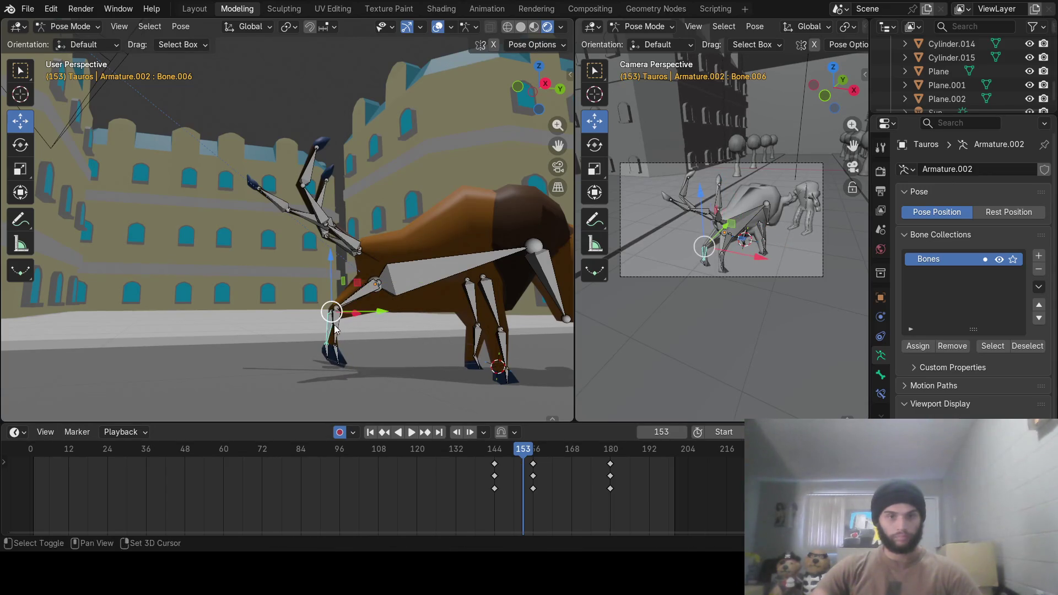
pyautogui.press('r')
pyautogui.click(375, 344)
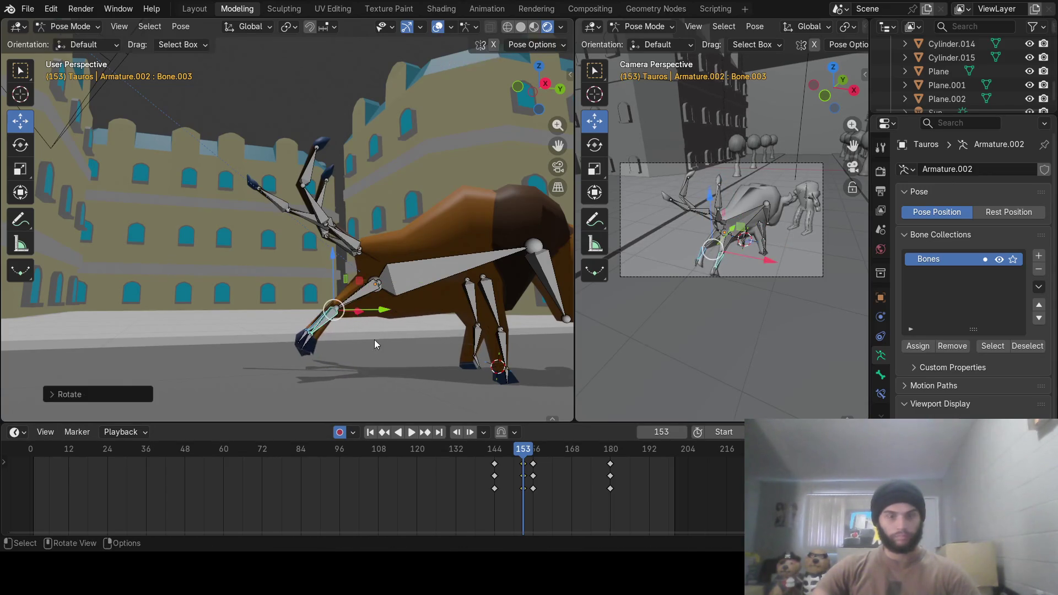
# Swing the back leg forward and plant its lower bone on the ground at frame 153
pyautogui.click(477, 299)
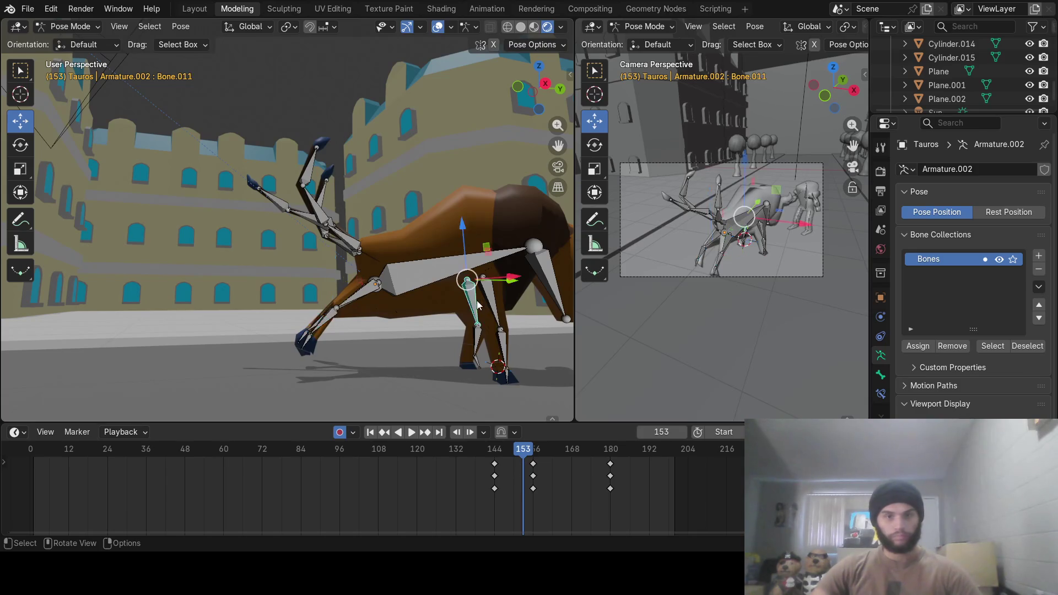
pyautogui.moveTo(514, 330)
pyautogui.mouseDown(button='middle')
pyautogui.moveTo(391, 345)
pyautogui.moveTo(375, 332)
pyautogui.moveTo(407, 325)
pyautogui.moveTo(374, 330)
pyautogui.mouseUp(button='middle')
pyautogui.press('r')
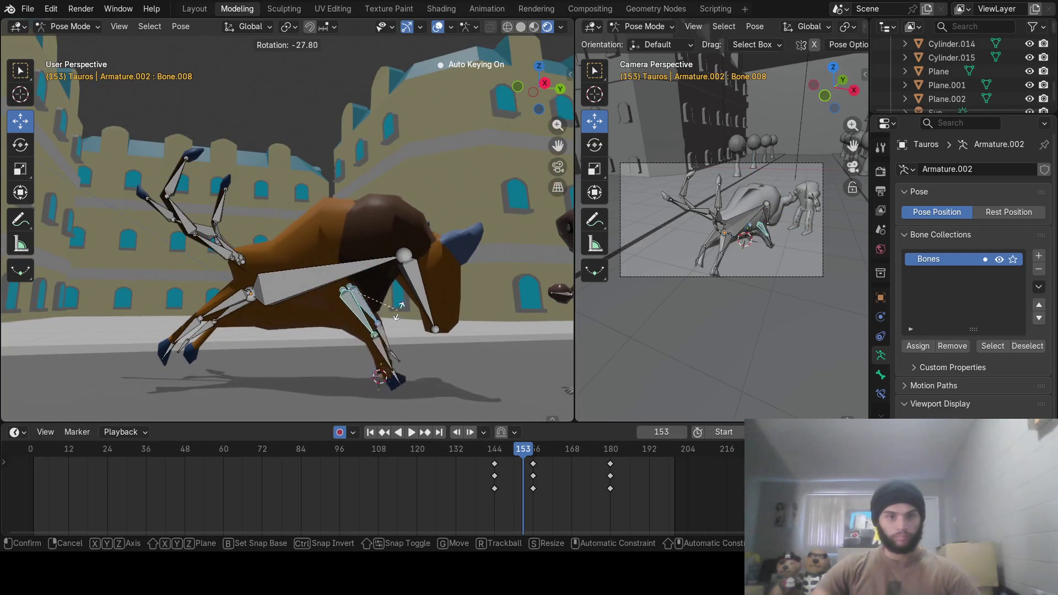
pyautogui.click(414, 293)
pyautogui.click(433, 331)
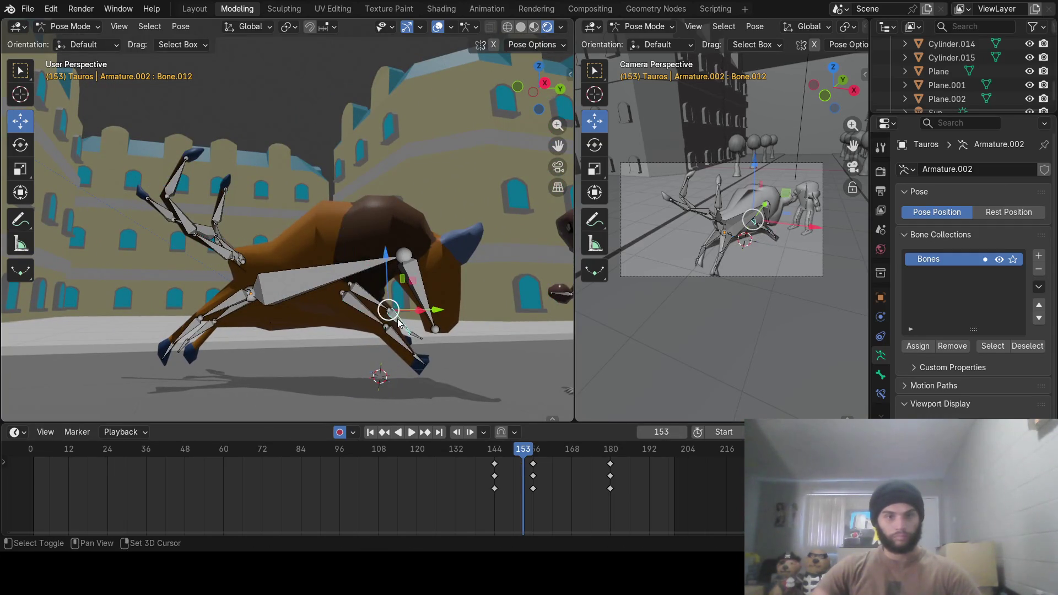
pyautogui.press('r')
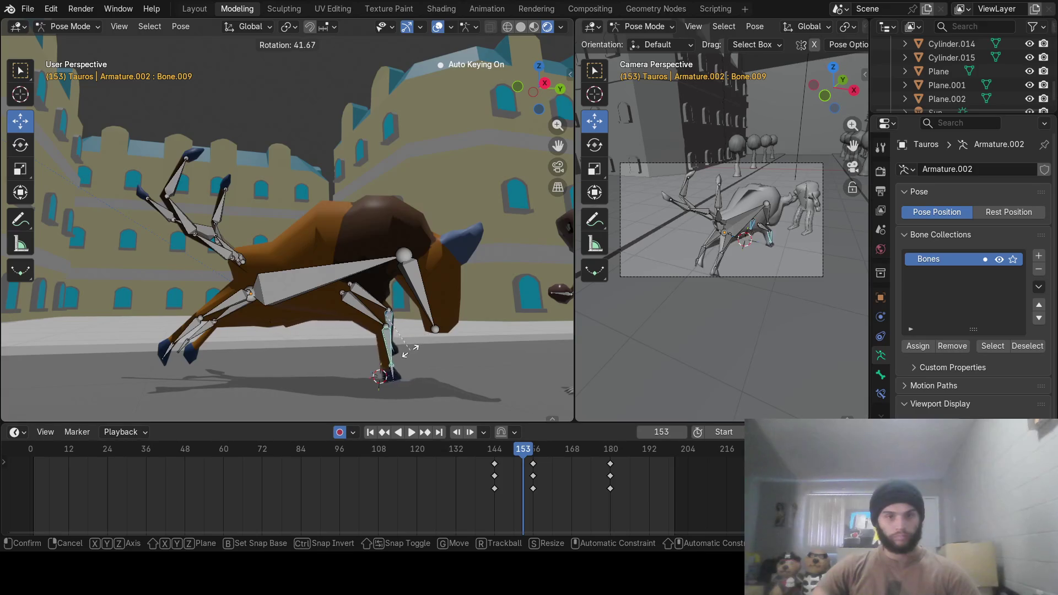
pyautogui.click(416, 403)
# At frame 159, rotate the front leg bones to plant the foreleg beneath the chest
pyautogui.moveTo(496, 451)
pyautogui.mouseDown()
pyautogui.moveTo(488, 454)
pyautogui.moveTo(533, 457)
pyautogui.mouseUp()
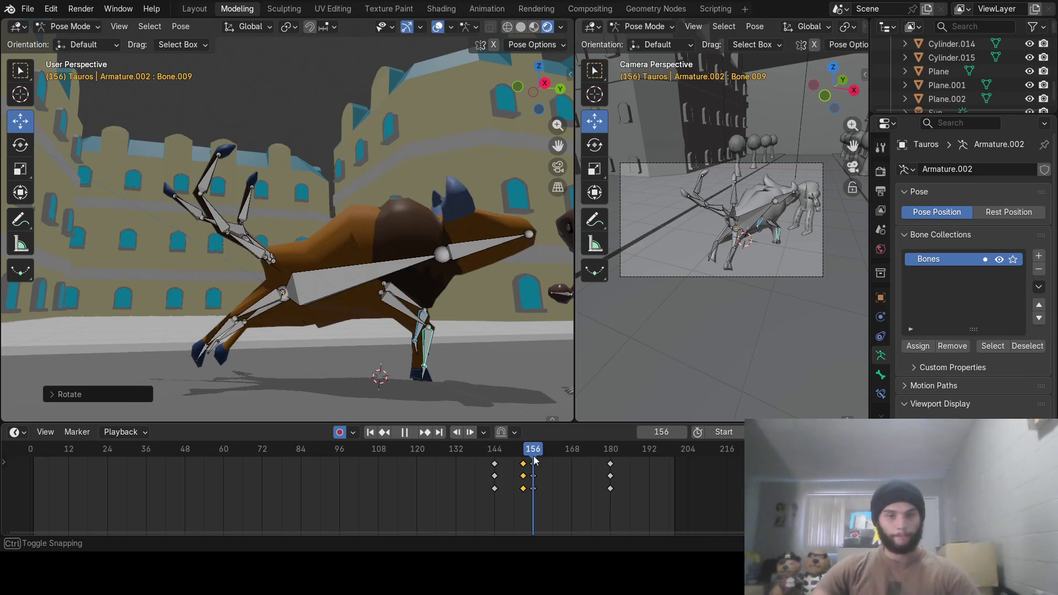
pyautogui.moveTo(534, 459); pyautogui.dragTo(540, 460)
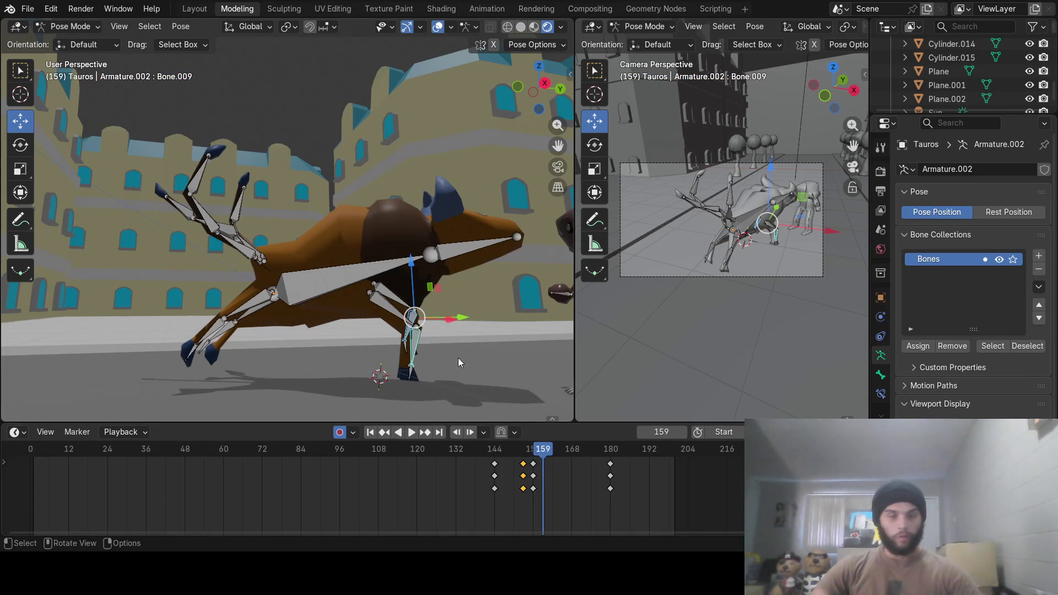
pyautogui.click(259, 299)
pyautogui.moveTo(267, 315); pyautogui.dragTo(382, 319, button='middle')
pyautogui.press('r')
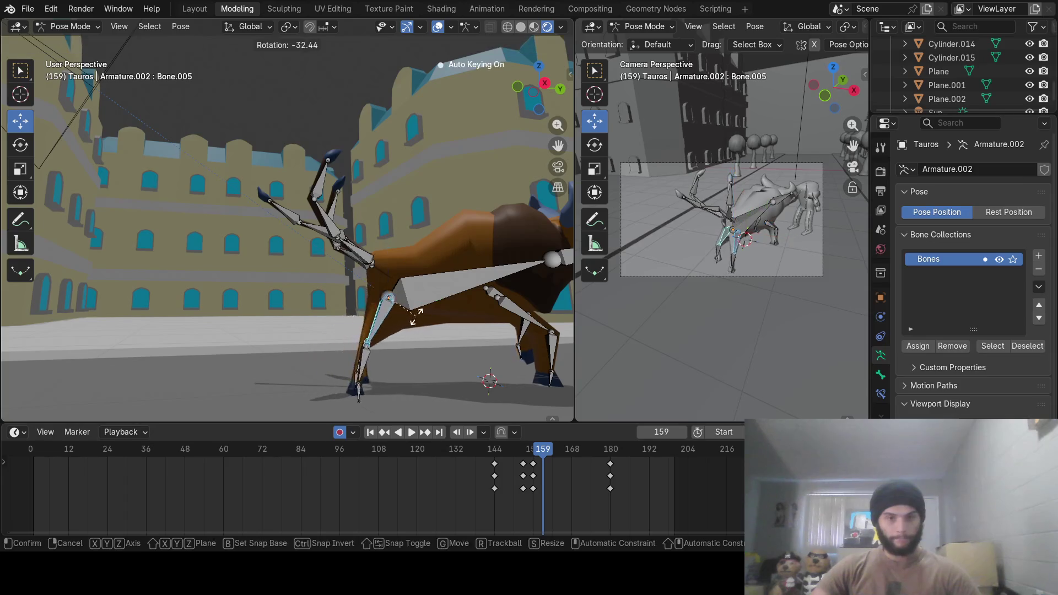
pyautogui.click(411, 321)
pyautogui.click(369, 357)
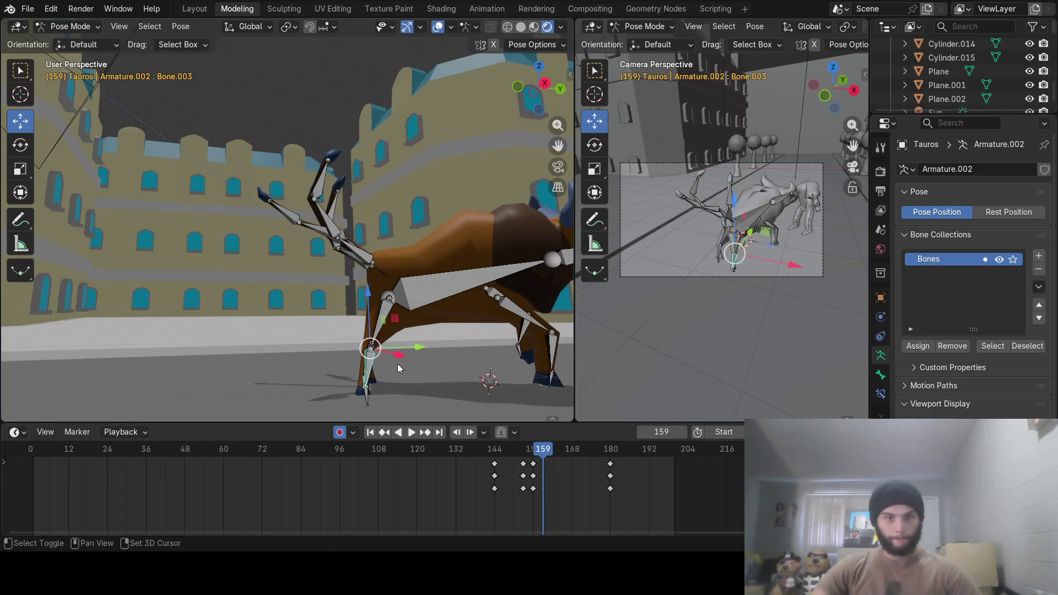
pyautogui.moveTo(398, 363)
pyautogui.mouseDown(button='middle')
pyautogui.moveTo(349, 337)
pyautogui.moveTo(385, 336)
pyautogui.mouseUp(button='middle')
pyautogui.click(350, 337)
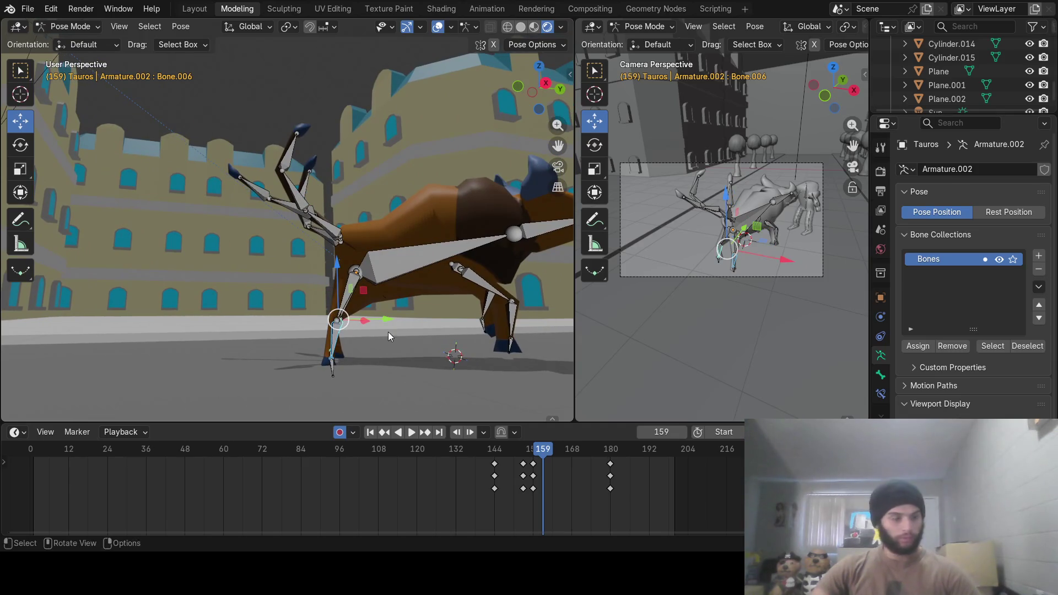
pyautogui.press('r')
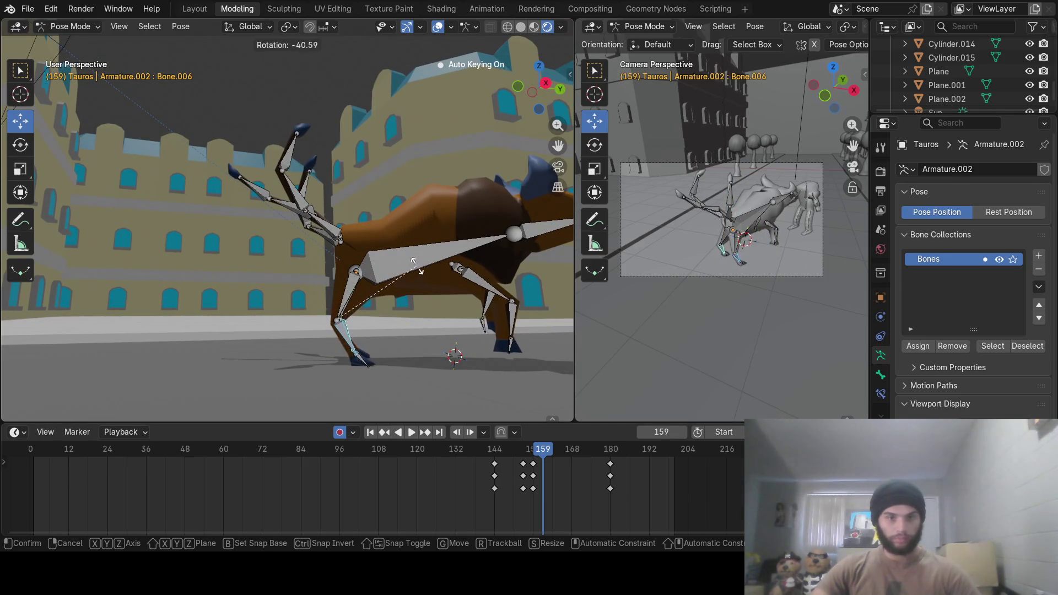
pyautogui.click(416, 266)
# Rotate one rear leg backward and the other straight down, then play through the stride
pyautogui.moveTo(461, 301)
pyautogui.mouseDown(button='middle')
pyautogui.moveTo(401, 312)
pyautogui.moveTo(402, 284)
pyautogui.moveTo(412, 279)
pyautogui.mouseUp(button='middle')
pyautogui.click(414, 320)
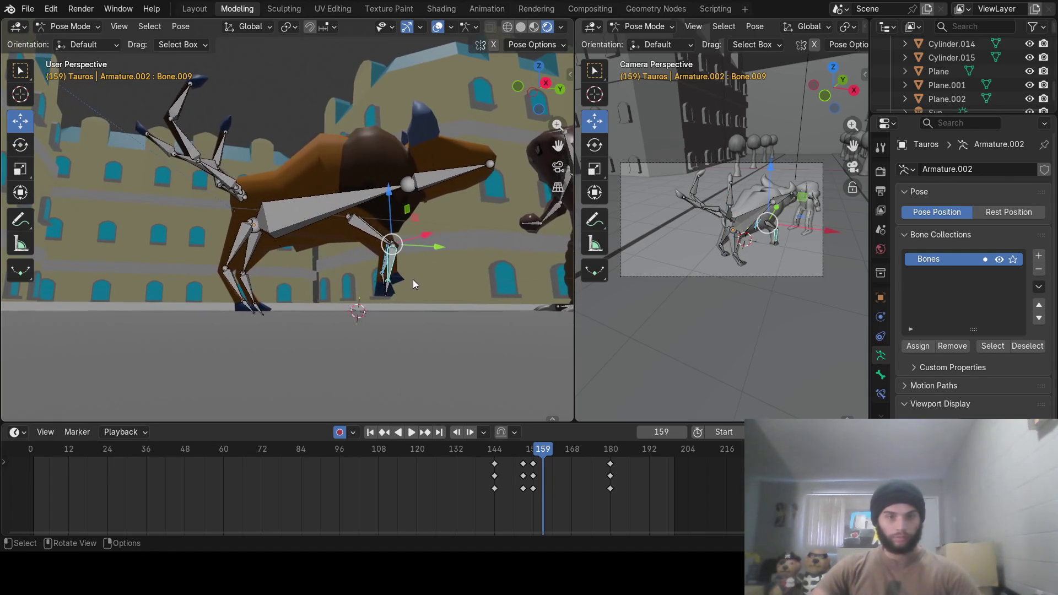
pyautogui.press('r')
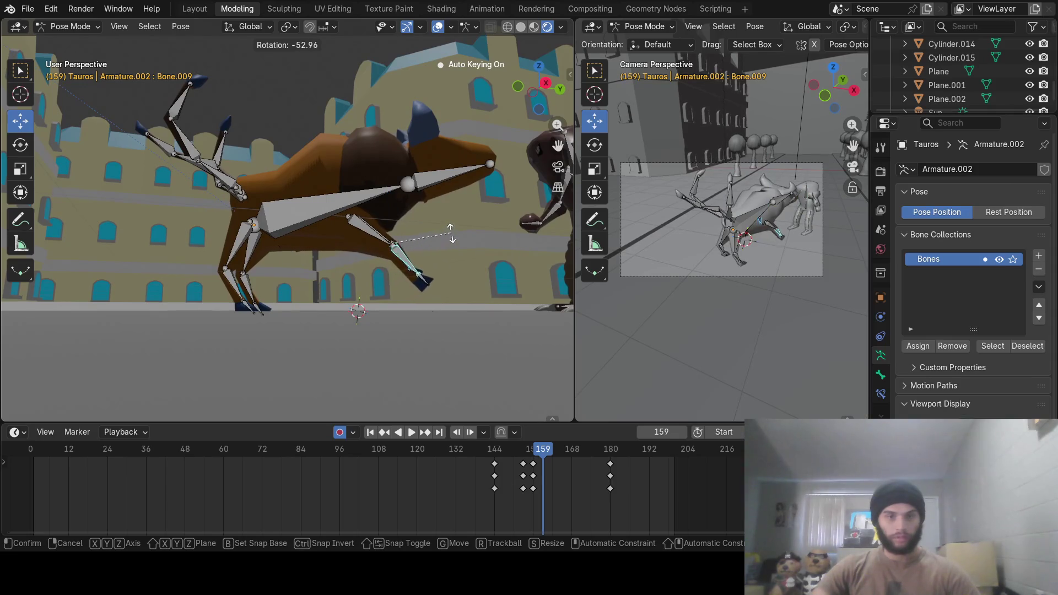
pyautogui.click(379, 247)
pyautogui.click(374, 241)
pyautogui.moveTo(375, 240); pyautogui.dragTo(402, 219, button='middle')
pyautogui.click(386, 238)
pyautogui.press('r')
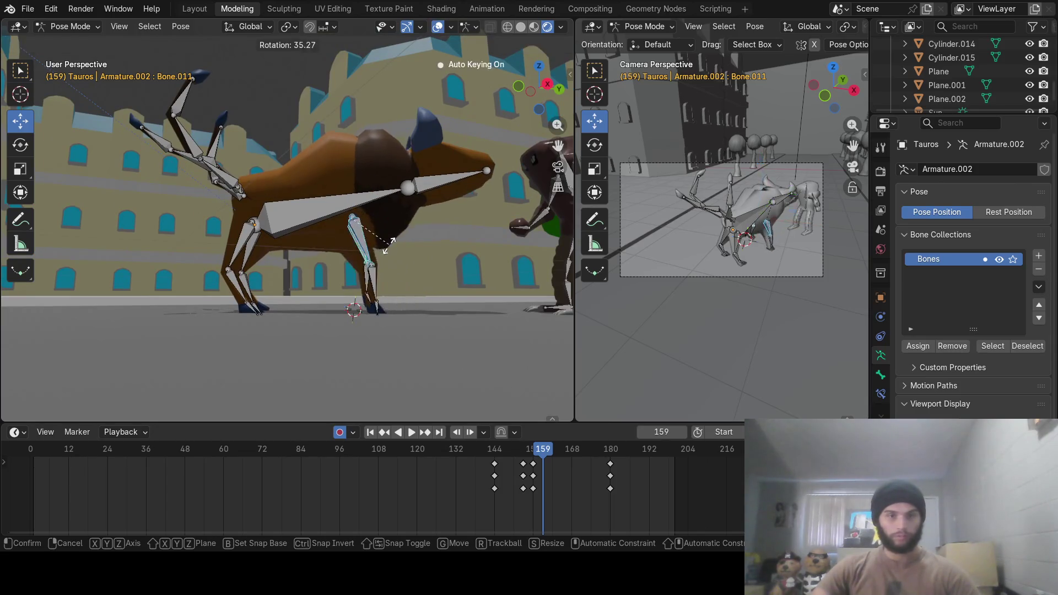
pyautogui.click(385, 250)
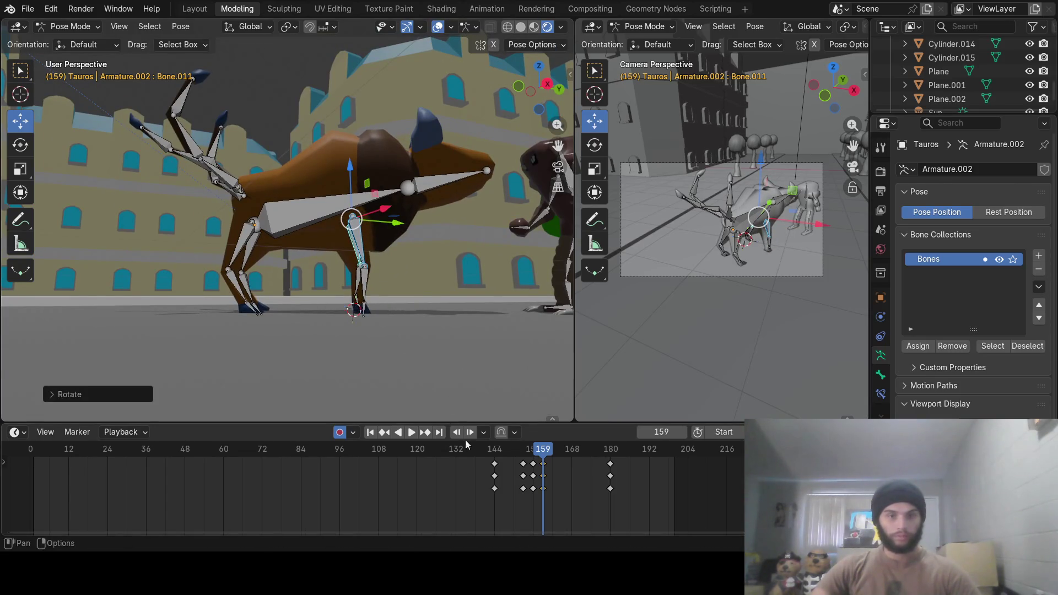
pyautogui.moveTo(461, 452)
pyautogui.mouseDown()
pyautogui.moveTo(543, 453)
pyautogui.moveTo(498, 464)
pyautogui.moveTo(616, 457)
pyautogui.moveTo(649, 471)
pyautogui.mouseUp()
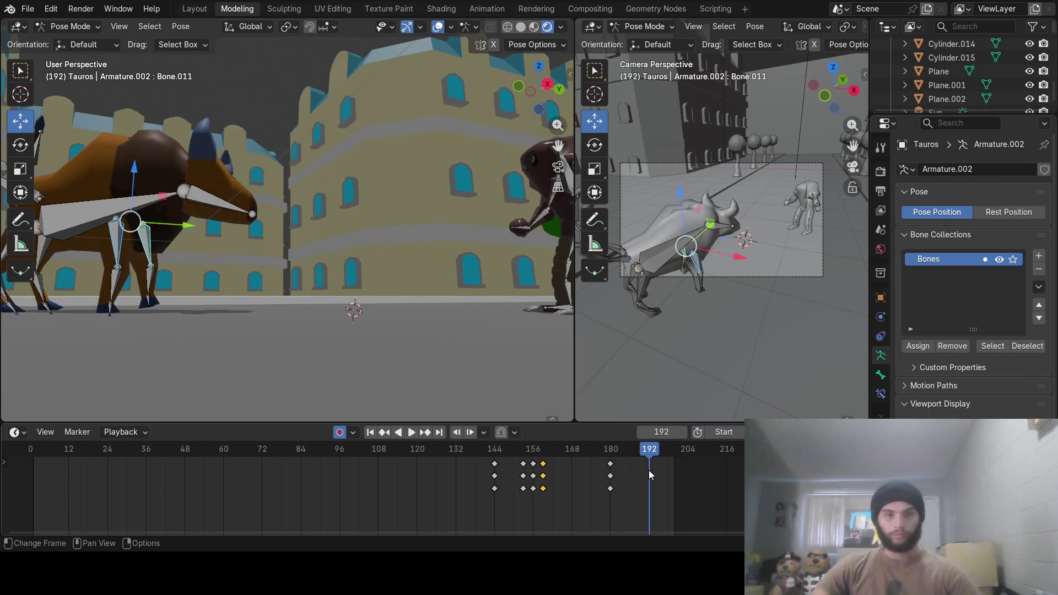
# Switch back to Object Mode and select the second creature's armature down the street
pyautogui.moveTo(489, 289)
pyautogui.mouseDown(button='middle')
pyautogui.moveTo(334, 308)
pyautogui.moveTo(431, 323)
pyautogui.mouseUp(button='middle')
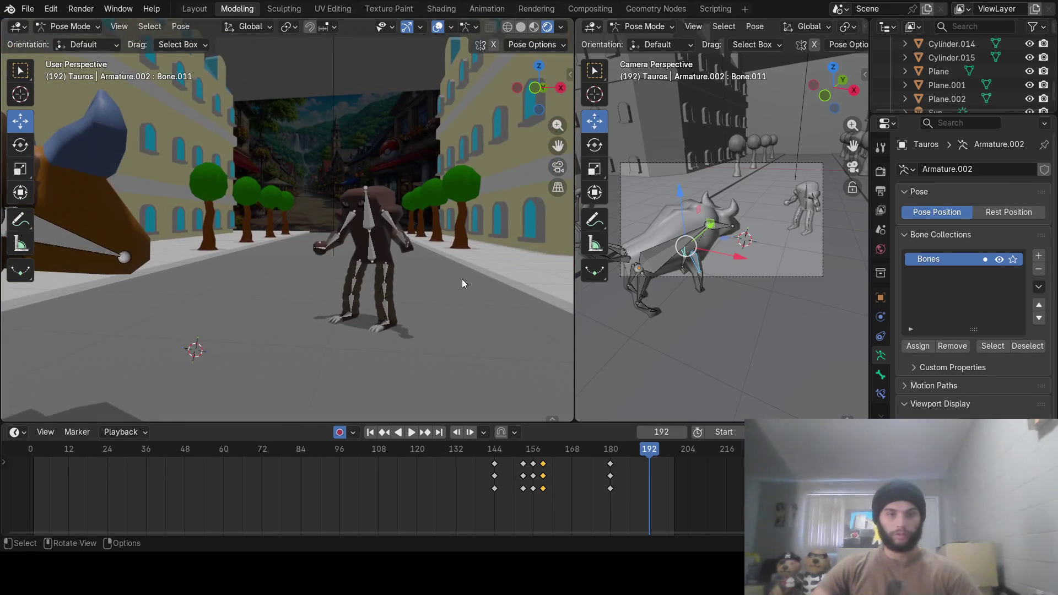
pyautogui.scroll(3, 461, 278)
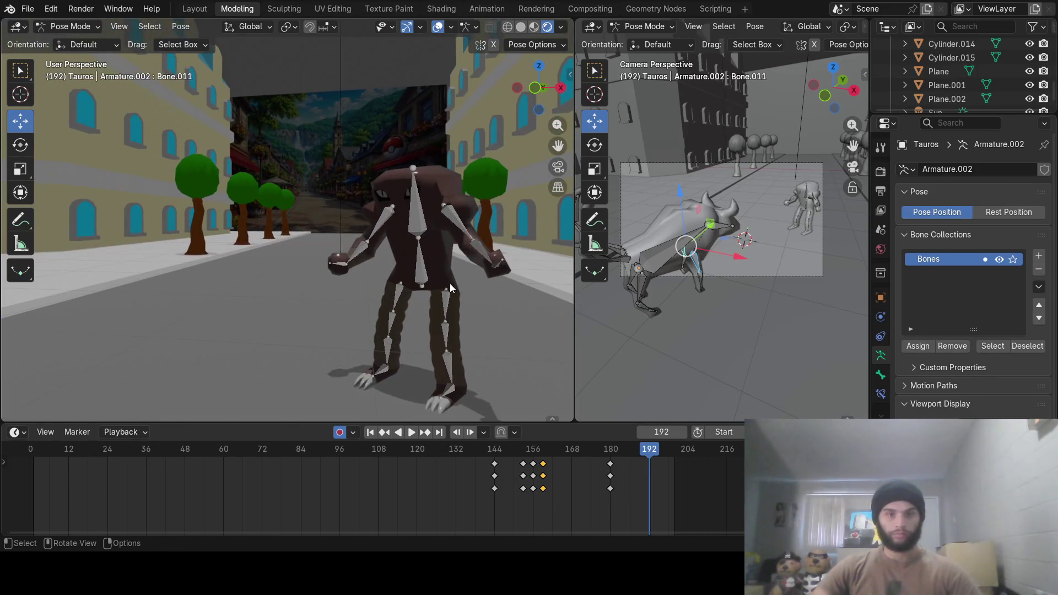
pyautogui.click(421, 272)
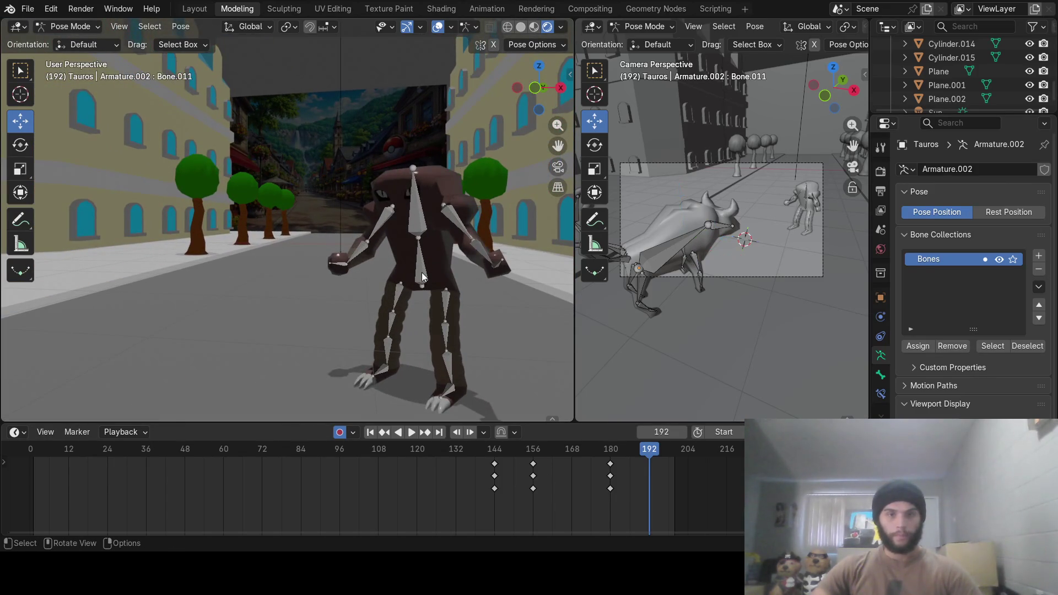
pyautogui.click(83, 25)
pyautogui.click(94, 43)
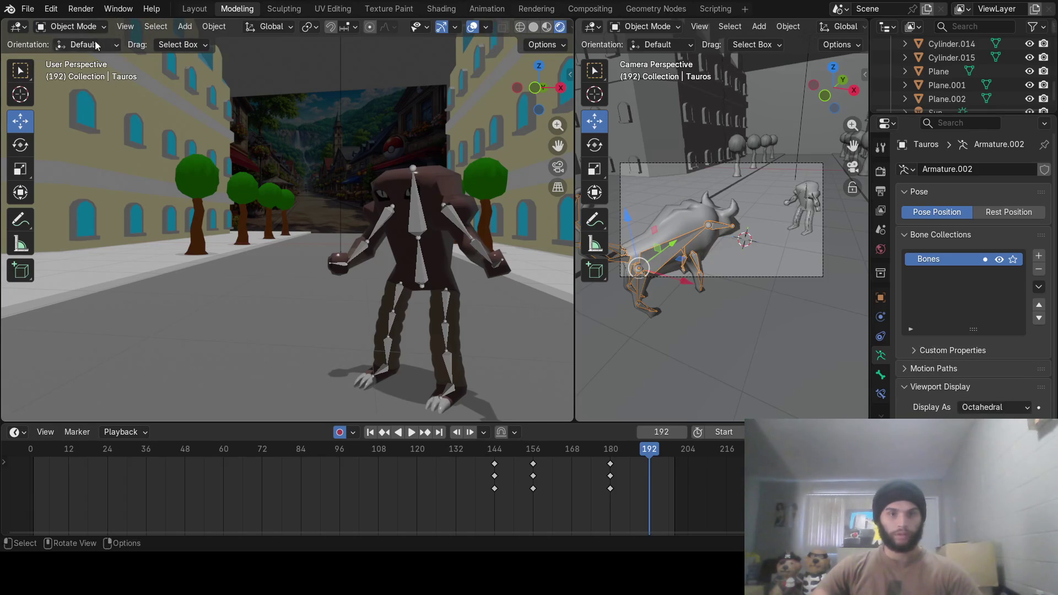
pyautogui.click(419, 272)
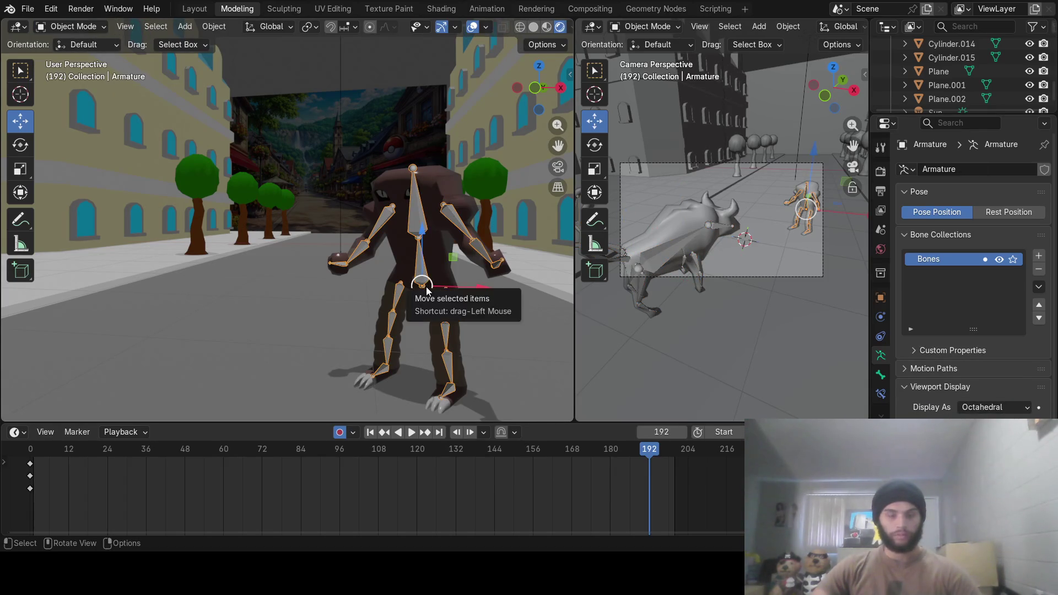
pyautogui.click(421, 285)
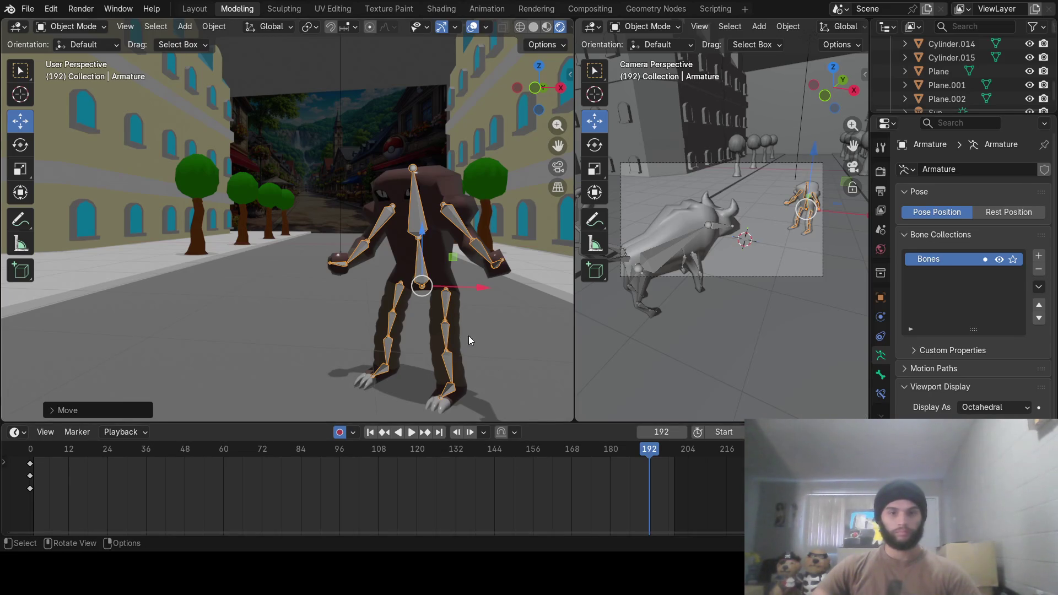
# Nudge the creature's armature up slightly to key its position at frame 192
pyautogui.hotkey('ctrl', 'Tab')
pyautogui.hotkey('ctrl', 'Tab')
pyautogui.moveTo(633, 448)
pyautogui.mouseDown()
pyautogui.moveTo(584, 441)
pyautogui.moveTo(649, 438)
pyautogui.mouseUp()
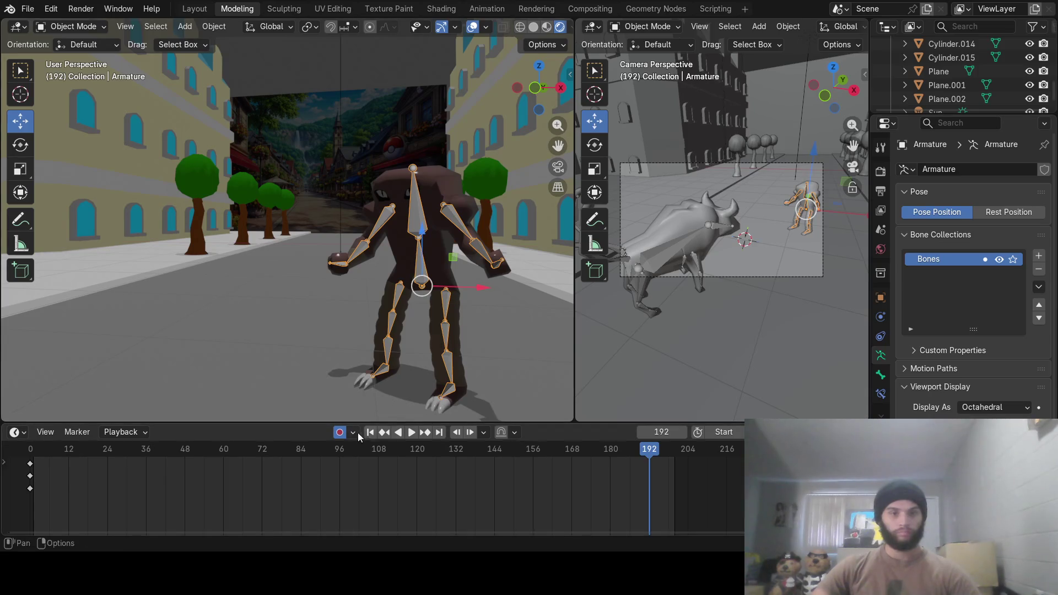
pyautogui.moveTo(335, 354)
pyautogui.mouseDown(button='middle')
pyautogui.moveTo(385, 310)
pyautogui.moveTo(447, 320)
pyautogui.mouseUp(button='middle')
pyautogui.moveTo(368, 308); pyautogui.dragTo(408, 308, button='middle')
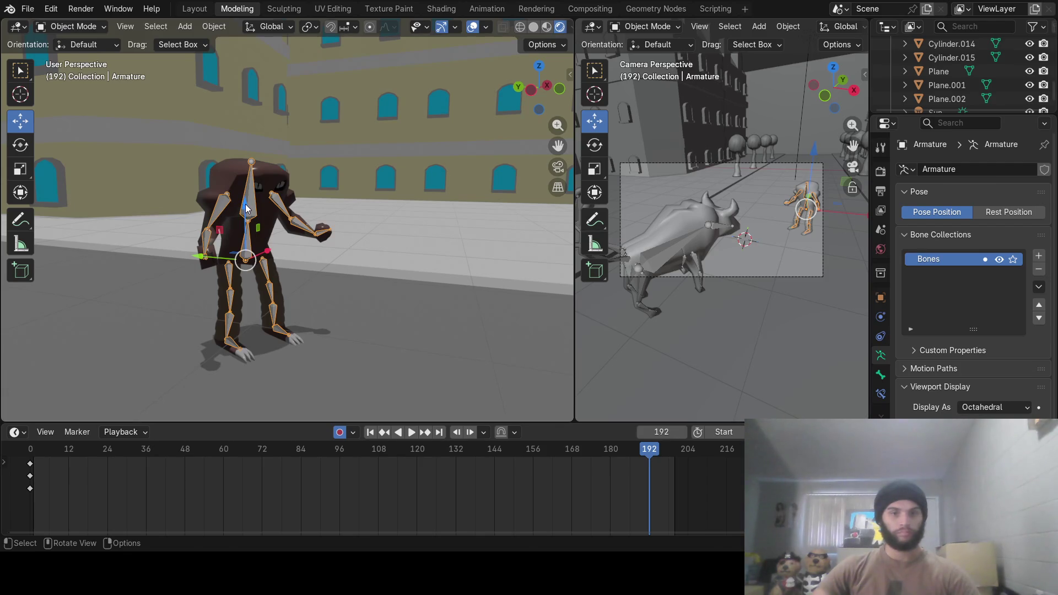
pyautogui.moveTo(246, 208); pyautogui.dragTo(247, 206)
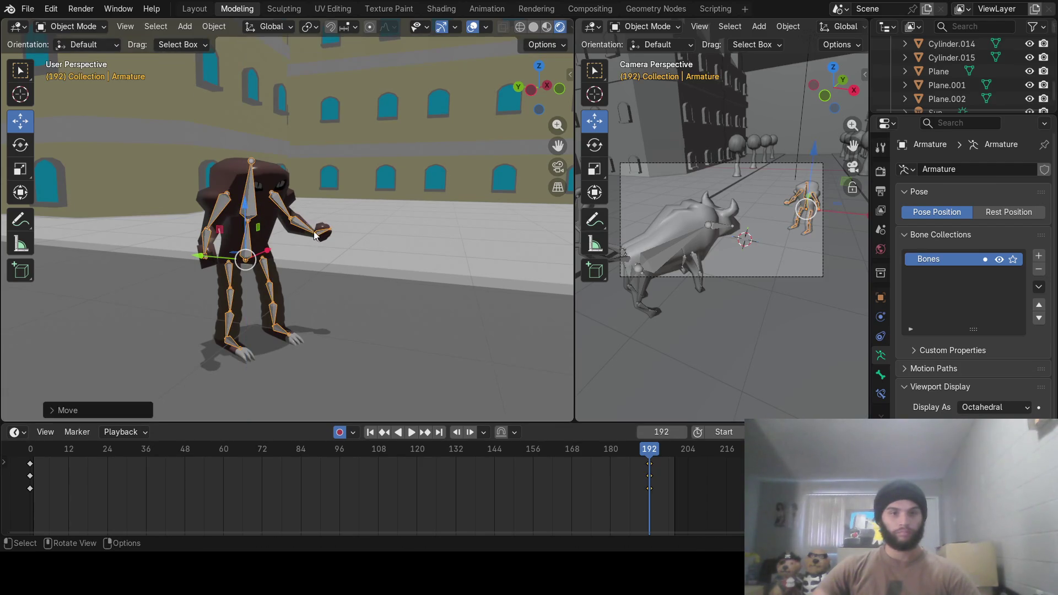
pyautogui.moveTo(337, 242); pyautogui.dragTo(182, 254, button='middle')
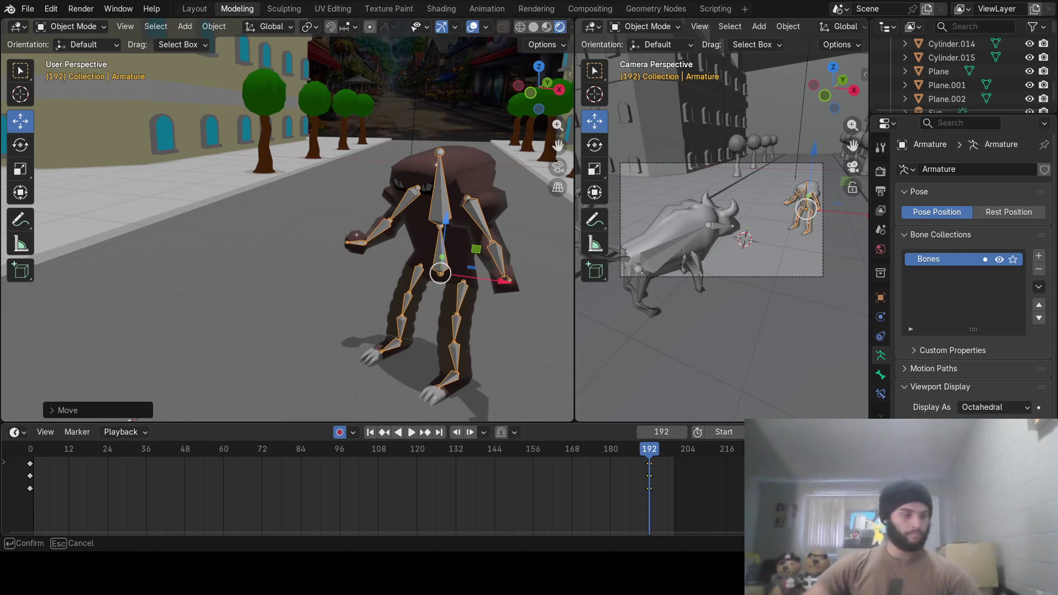
pyautogui.press('Escape')
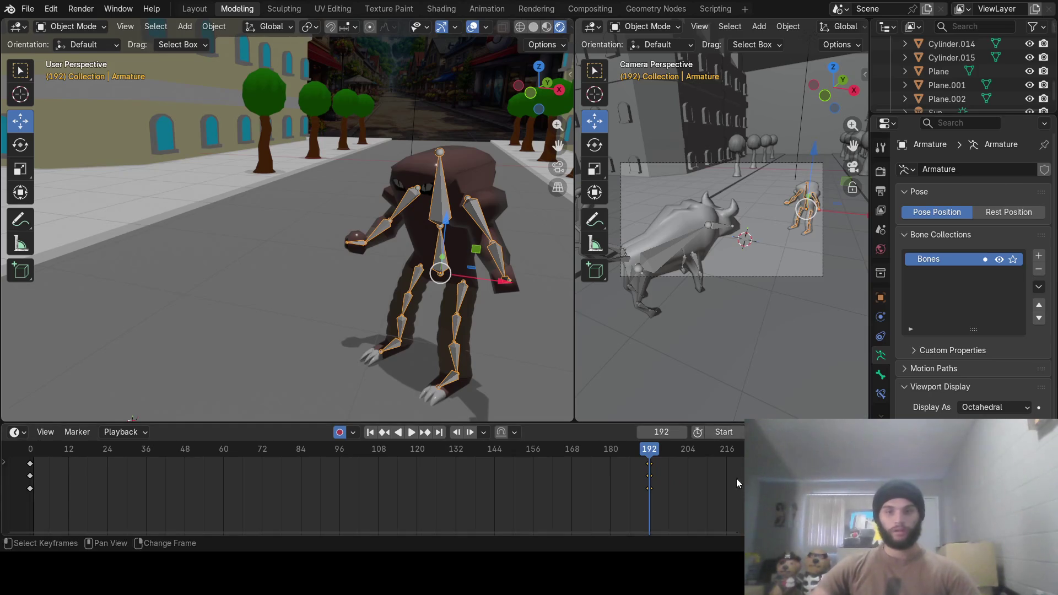
# Pull the view back to show both creatures and go to frame 204
pyautogui.keyDown('ctrl'); pyautogui.hscroll(4, 688, 528); pyautogui.keyUp('ctrl')
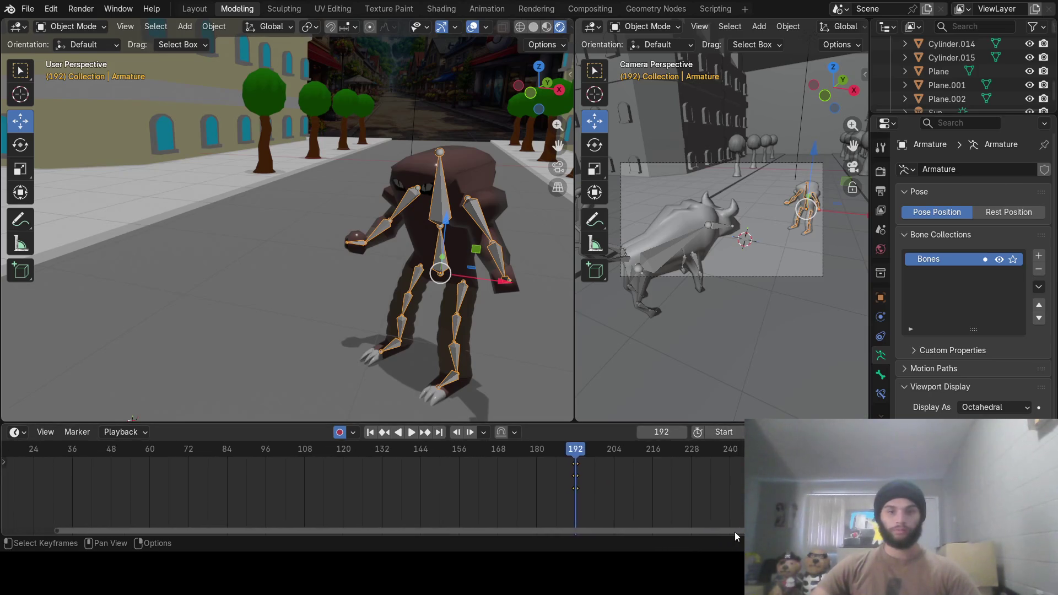
pyautogui.moveTo(350, 217); pyautogui.dragTo(374, 260, button='middle')
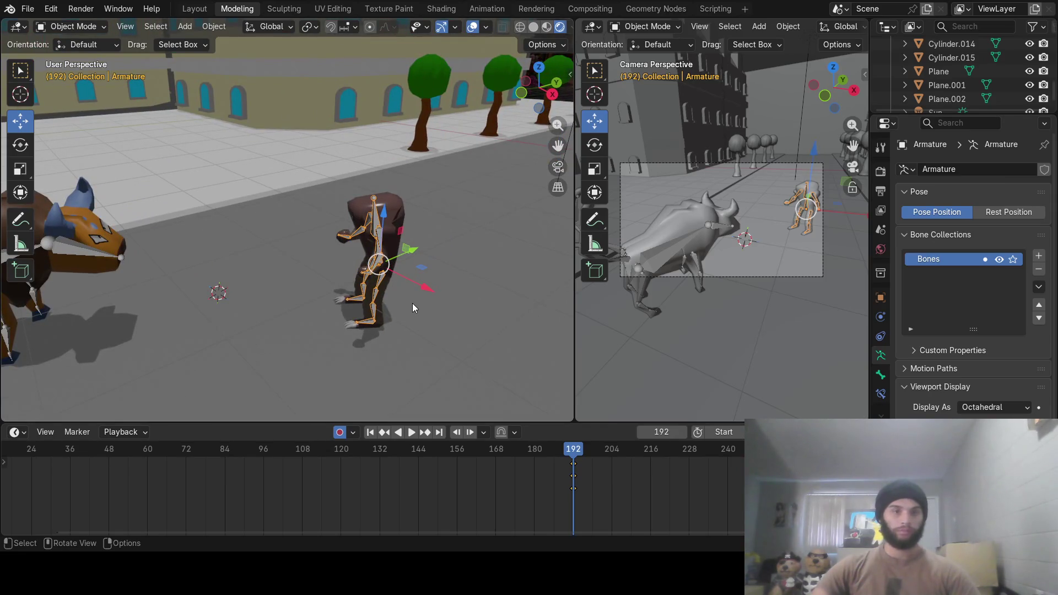
pyautogui.click(612, 451)
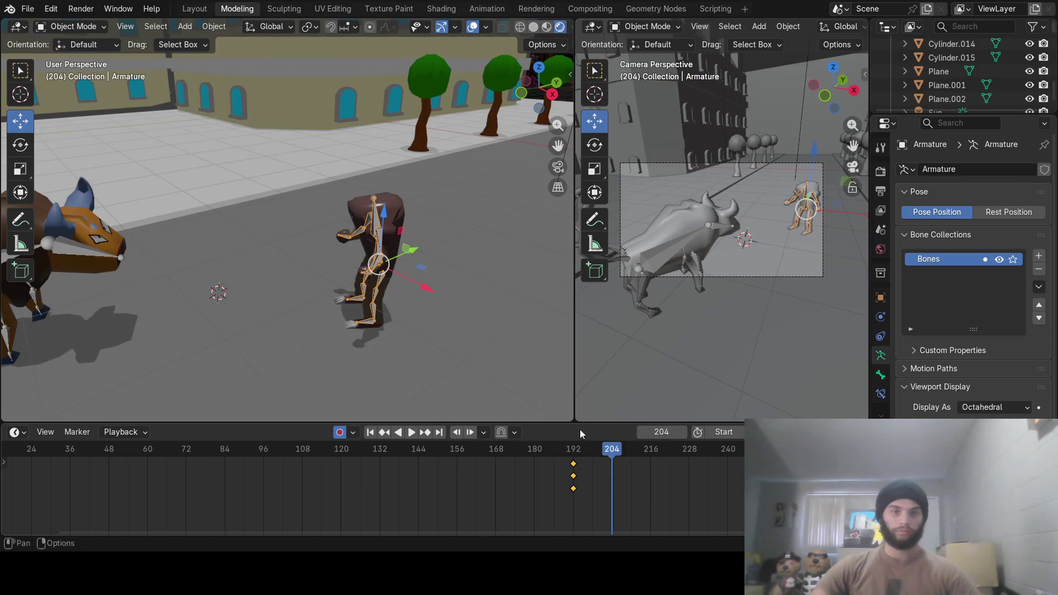
# From top view, place the creature at the bull's head, then move it away up-right at frame 240
pyautogui.press('KP_7')
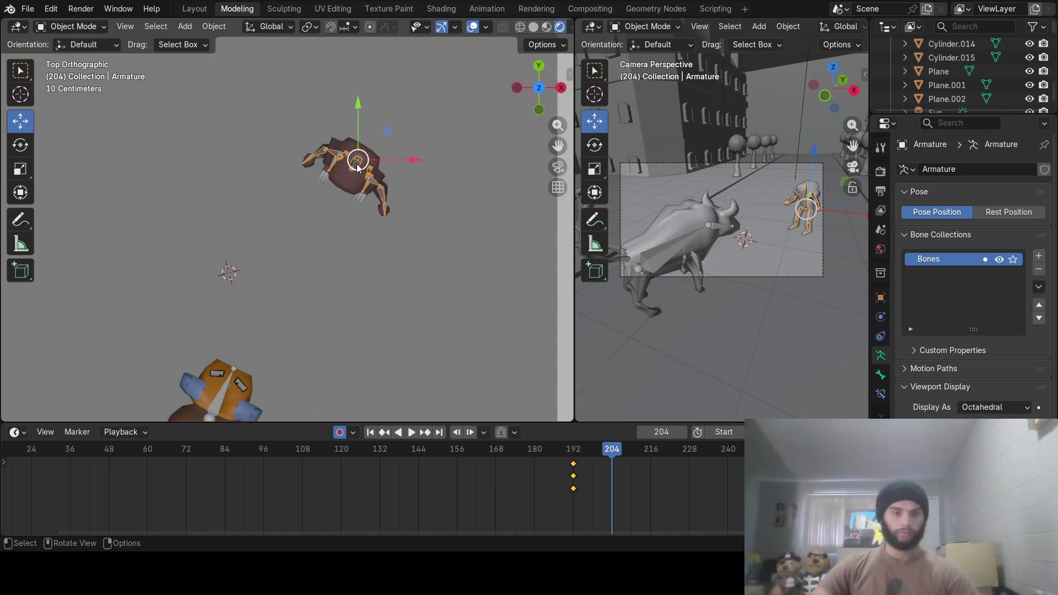
pyautogui.moveTo(357, 167)
pyautogui.mouseDown()
pyautogui.moveTo(300, 234)
pyautogui.moveTo(267, 302)
pyautogui.moveTo(272, 323)
pyautogui.mouseUp()
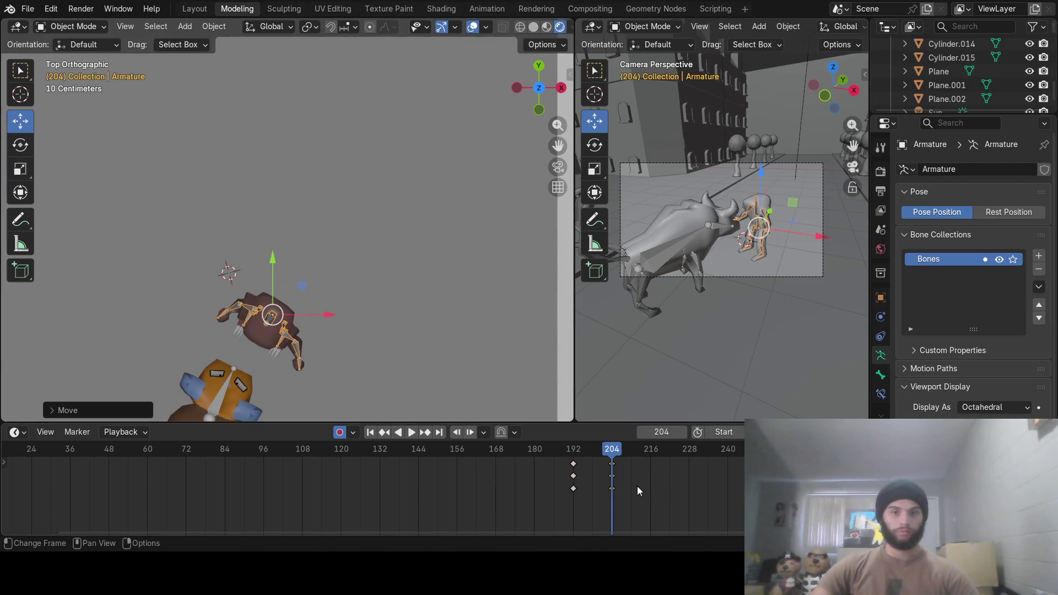
pyautogui.click(728, 450)
pyautogui.moveTo(284, 314)
pyautogui.mouseDown()
pyautogui.moveTo(282, 297)
pyautogui.moveTo(353, 203)
pyautogui.mouseUp()
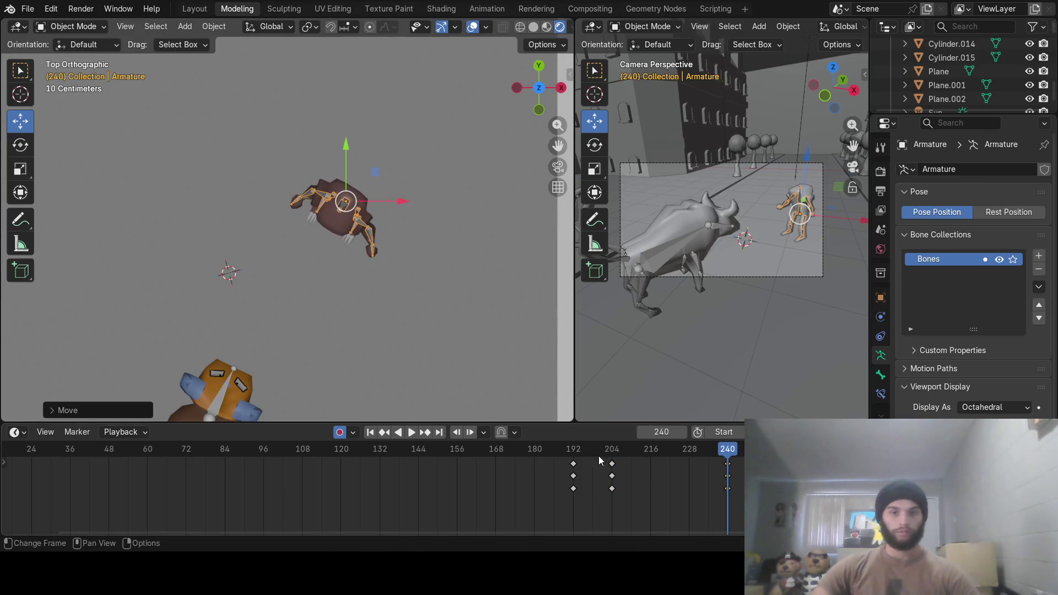
# Play back the approach and reposition the creature at frame 192
pyautogui.click(540, 449)
pyautogui.click(412, 433)
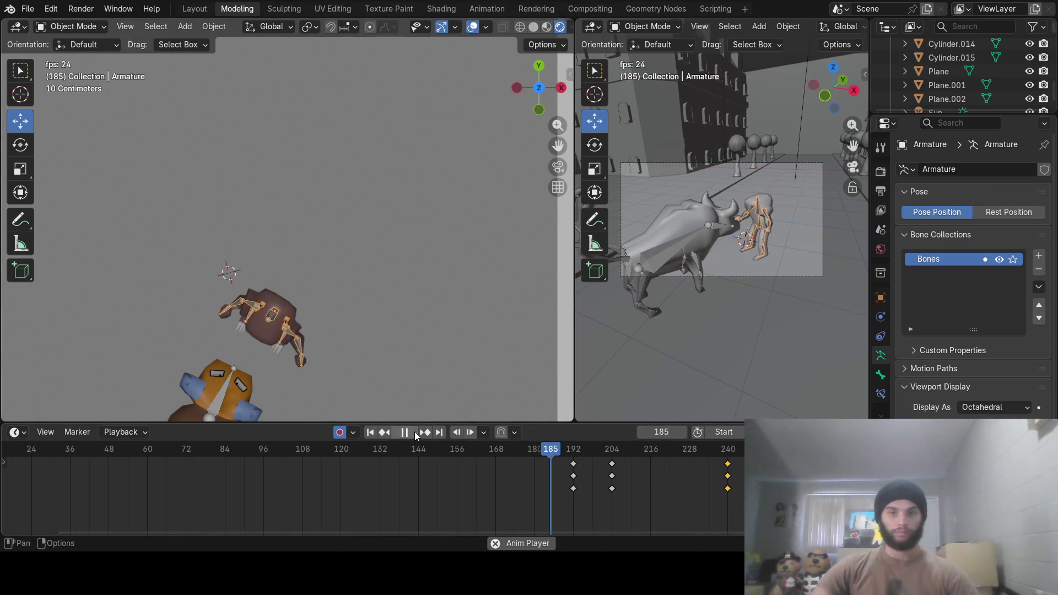
pyautogui.press('space')
pyautogui.moveTo(646, 468)
pyautogui.mouseDown()
pyautogui.moveTo(567, 457)
pyautogui.moveTo(590, 452)
pyautogui.moveTo(273, 438)
pyautogui.moveTo(613, 466)
pyautogui.moveTo(573, 462)
pyautogui.mouseUp()
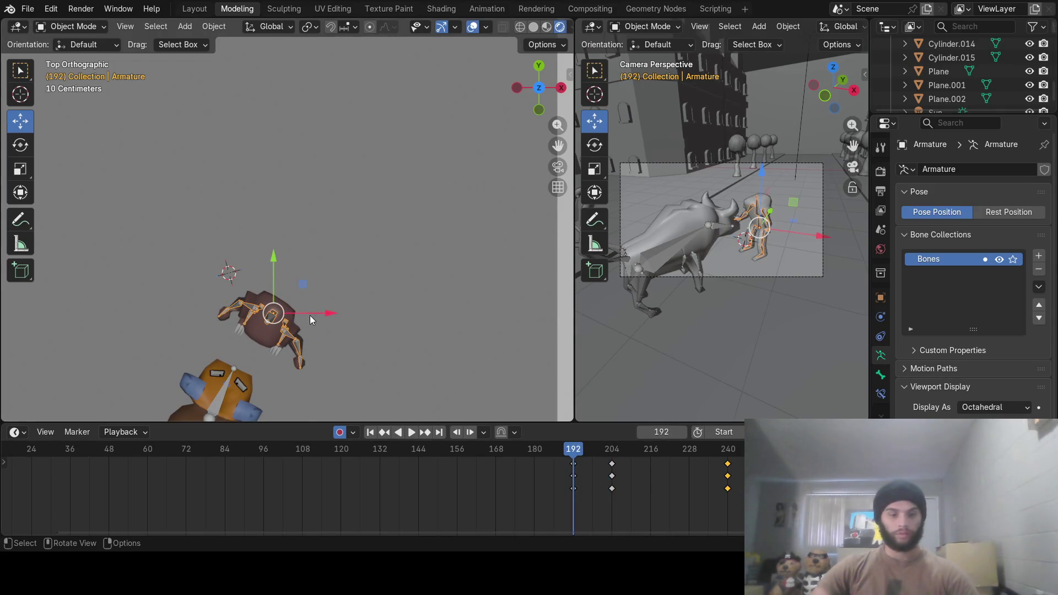
pyautogui.press('g')
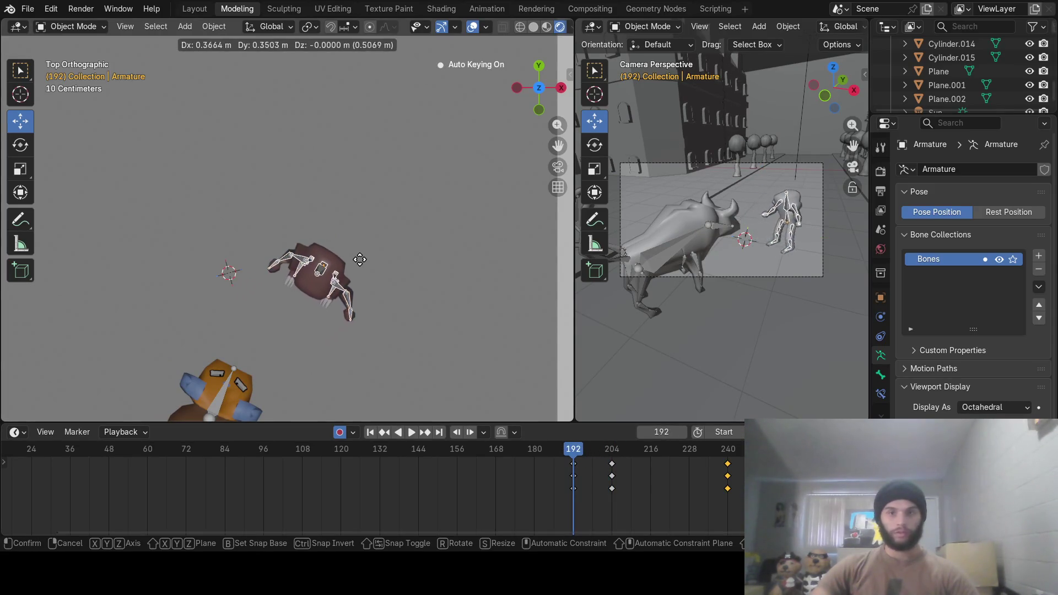
pyautogui.click(394, 203)
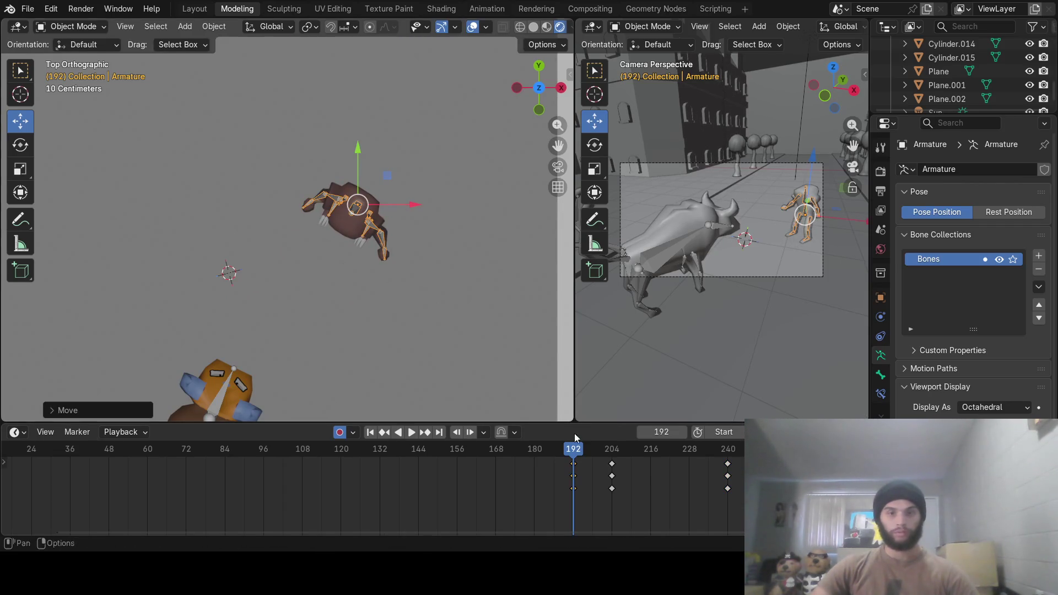
pyautogui.moveTo(573, 448)
pyautogui.mouseDown()
pyautogui.moveTo(536, 447)
pyautogui.moveTo(620, 446)
pyautogui.moveTo(133, 462)
pyautogui.moveTo(266, 472)
pyautogui.moveTo(376, 498)
pyautogui.mouseUp()
pyautogui.moveTo(445, 502); pyautogui.dragTo(573, 502)
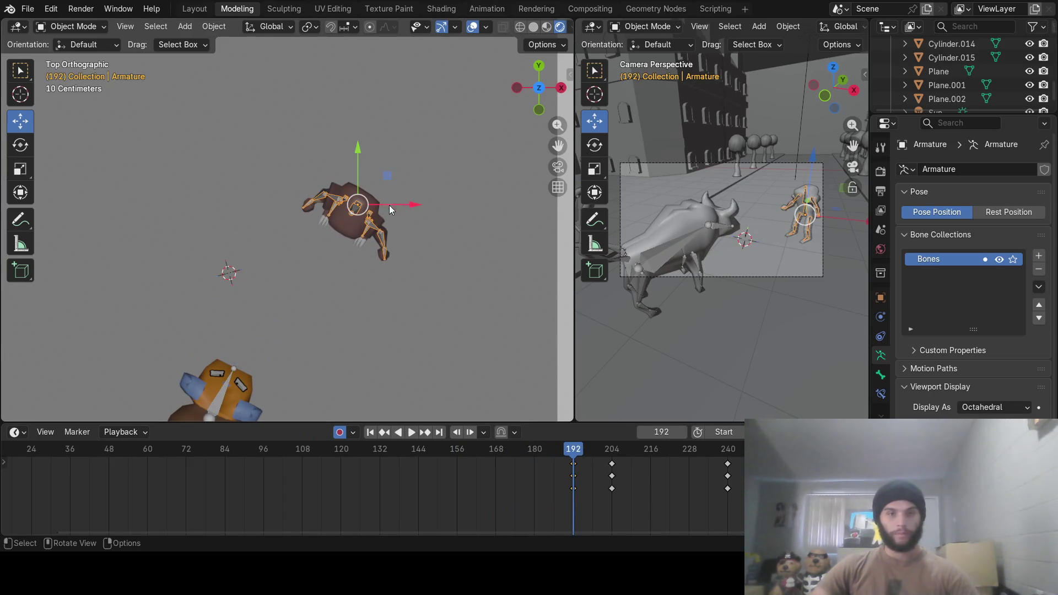
# Shift the creature along Y, then return to frame 204 and orbit to a low street view
pyautogui.press('g')
pyautogui.press('y')
pyautogui.click(384, 187)
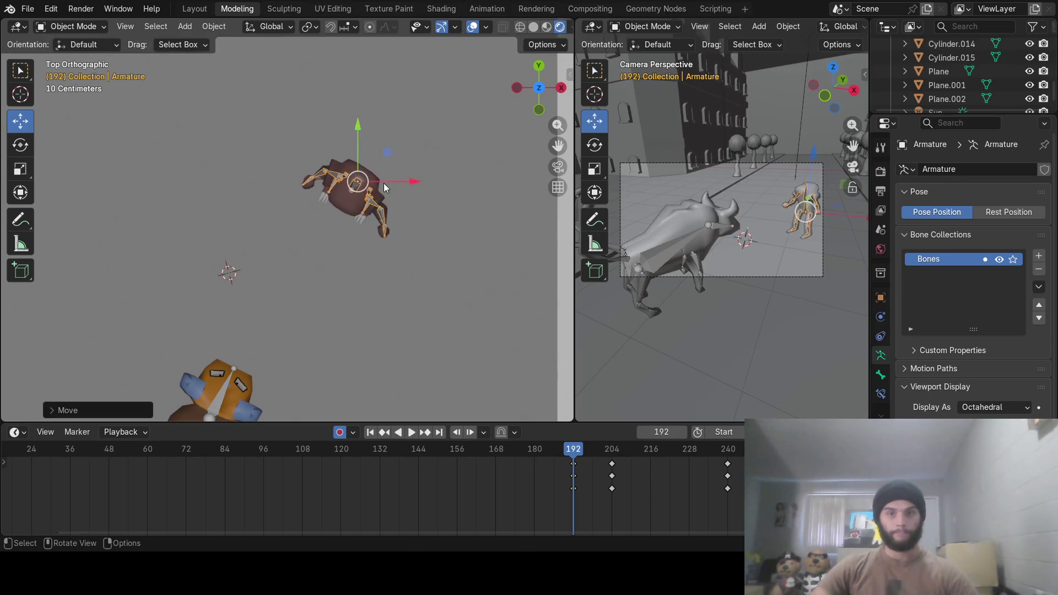
pyautogui.moveTo(573, 474)
pyautogui.mouseDown()
pyautogui.moveTo(268, 468)
pyautogui.moveTo(719, 476)
pyautogui.moveTo(612, 477)
pyautogui.mouseUp()
pyautogui.click(264, 313)
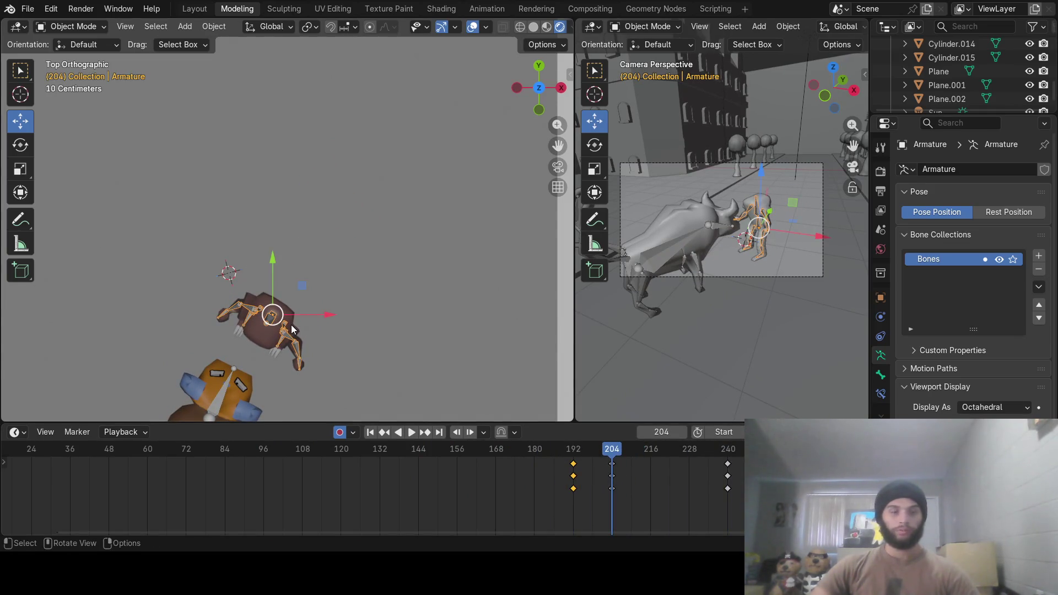
pyautogui.moveTo(336, 359); pyautogui.dragTo(308, 226, button='middle')
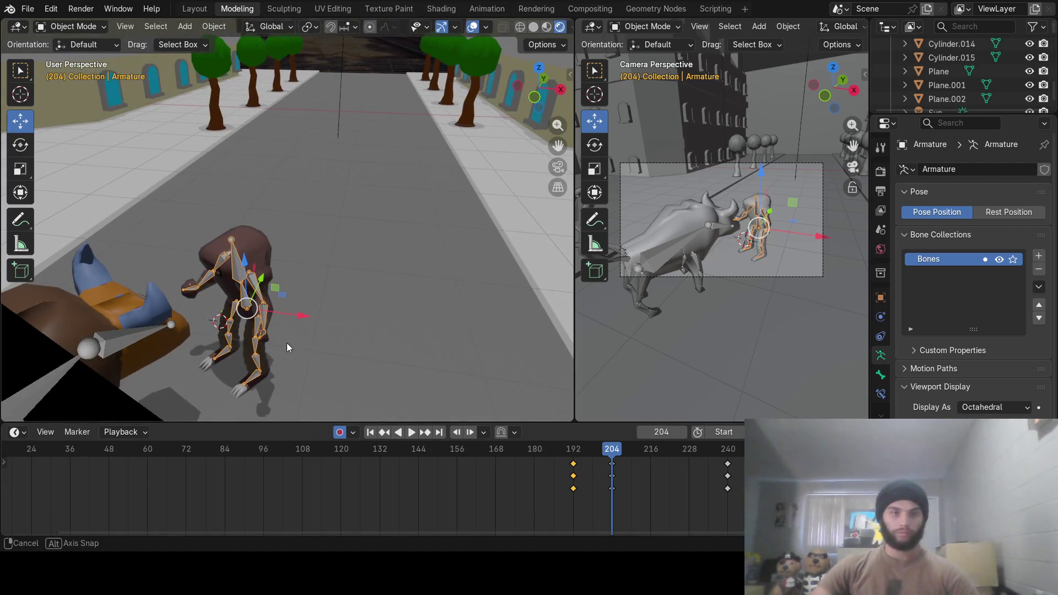
pyautogui.moveTo(286, 342)
pyautogui.mouseDown(button='middle')
pyautogui.moveTo(278, 303)
pyautogui.moveTo(292, 293)
pyautogui.mouseUp(button='middle')
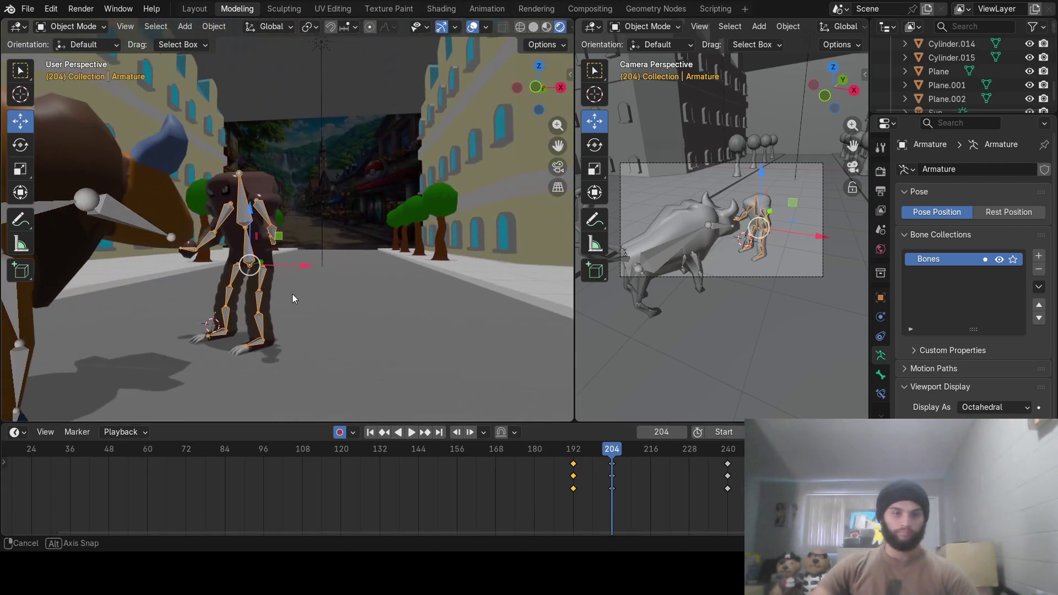
# Switch the creature to Pose Mode and stop the playhead at frame 192
pyautogui.click(94, 29)
pyautogui.click(81, 72)
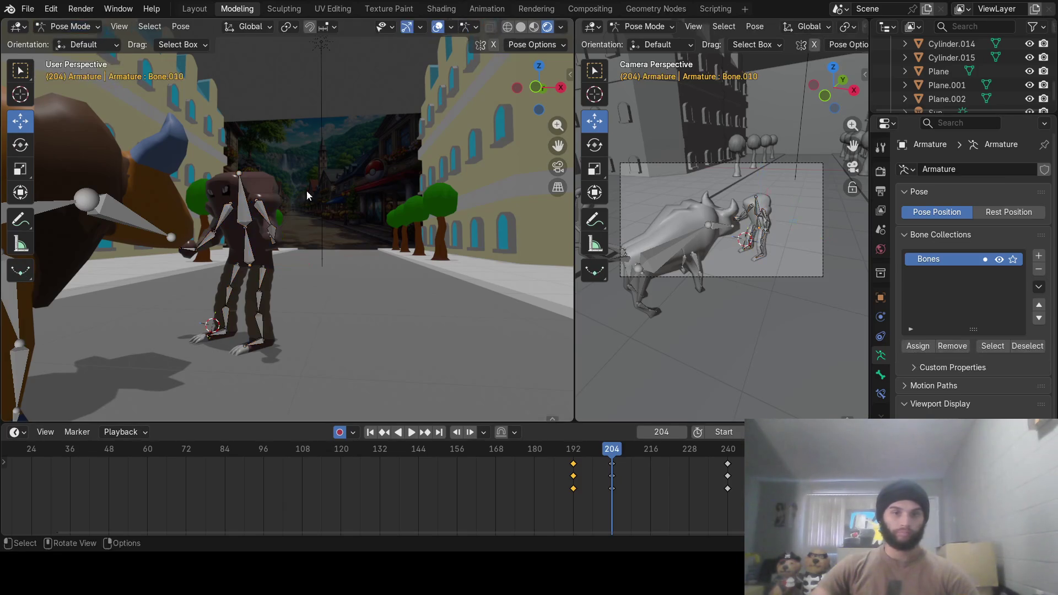
pyautogui.press('space')
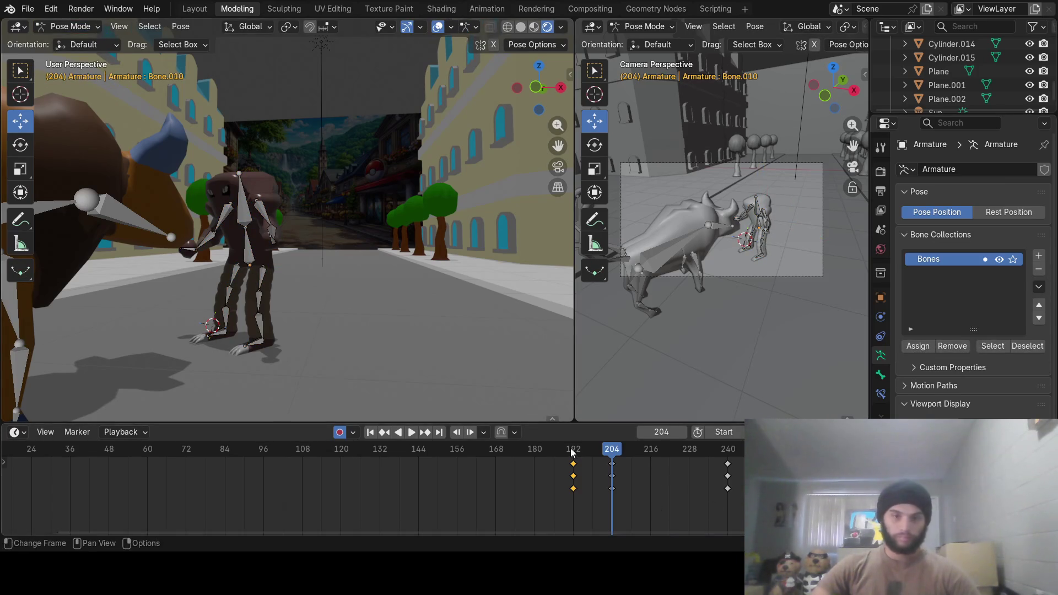
pyautogui.click(576, 450)
pyautogui.moveTo(576, 450); pyautogui.dragTo(572, 450)
pyautogui.press('space')
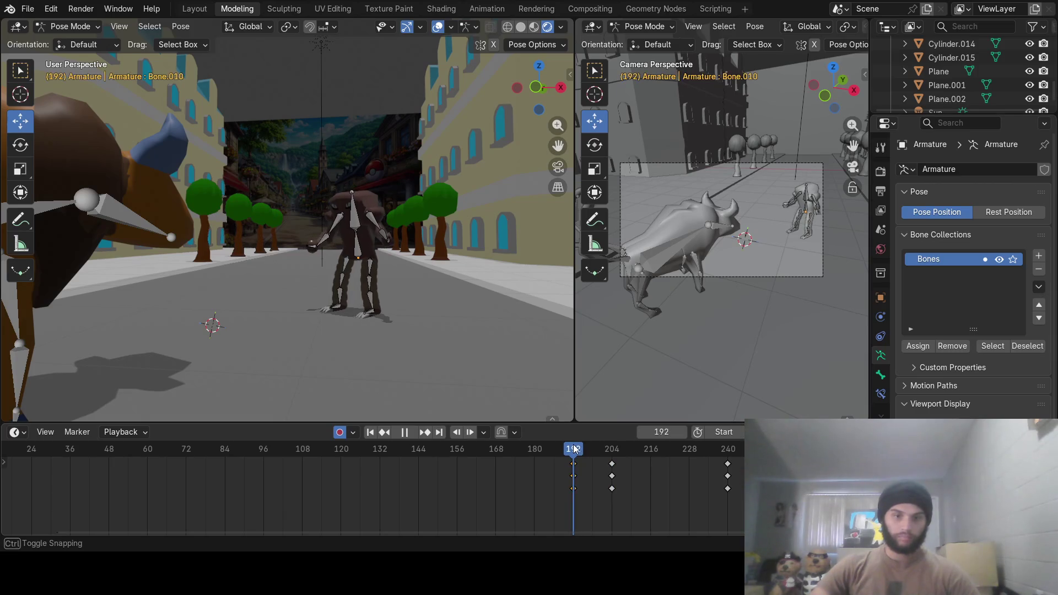
# Key a small rotation on the creature's upper left leg bone at frame 192
pyautogui.moveTo(448, 326)
pyautogui.mouseDown(button='middle')
pyautogui.moveTo(390, 293)
pyautogui.moveTo(330, 310)
pyautogui.mouseUp(button='middle')
pyautogui.scroll(5, 330, 309)
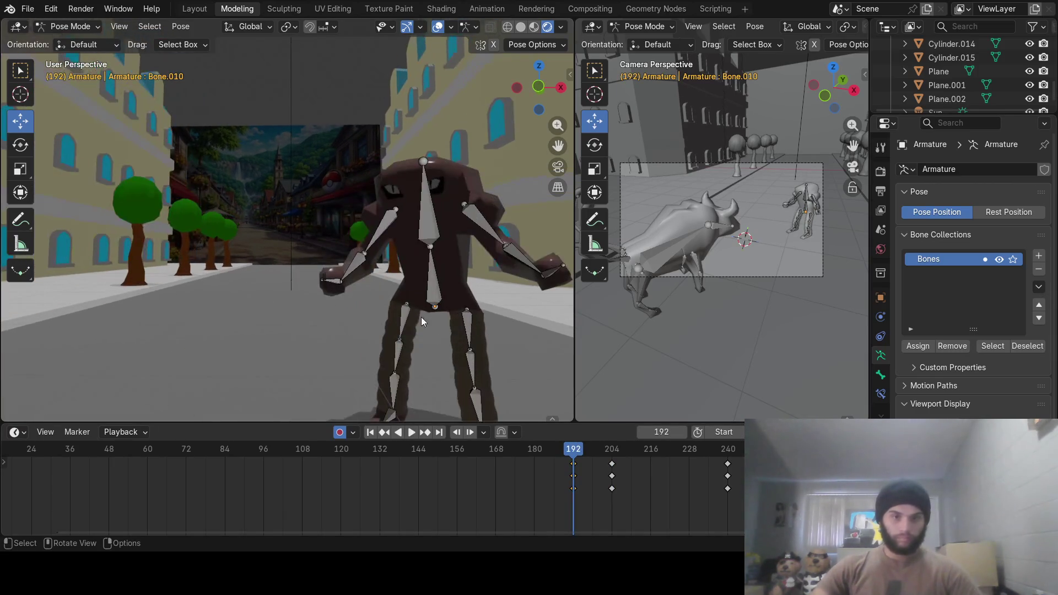
pyautogui.moveTo(421, 316); pyautogui.dragTo(345, 272, button='middle')
pyautogui.click(346, 273)
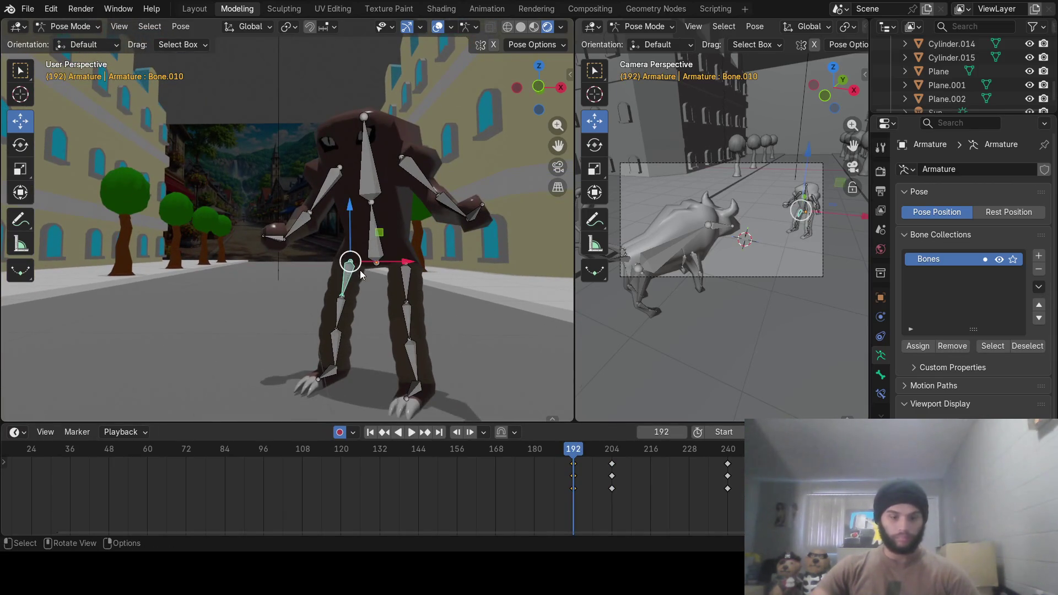
pyautogui.press('r')
pyautogui.click(357, 283)
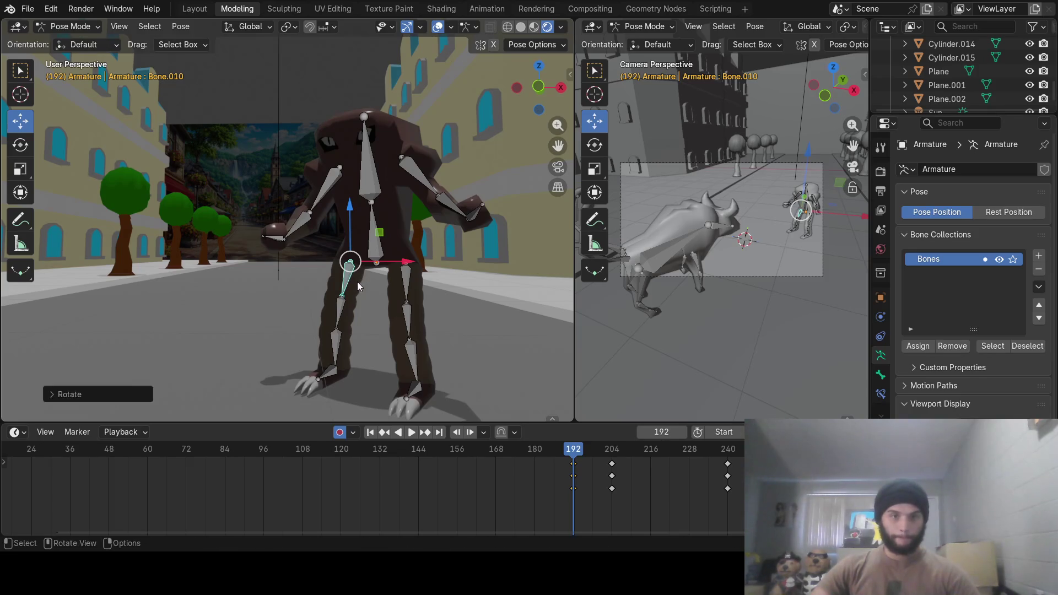
# Go over the shin and foot bones, then key the right thigh unchanged at frame 192
pyautogui.click(343, 318)
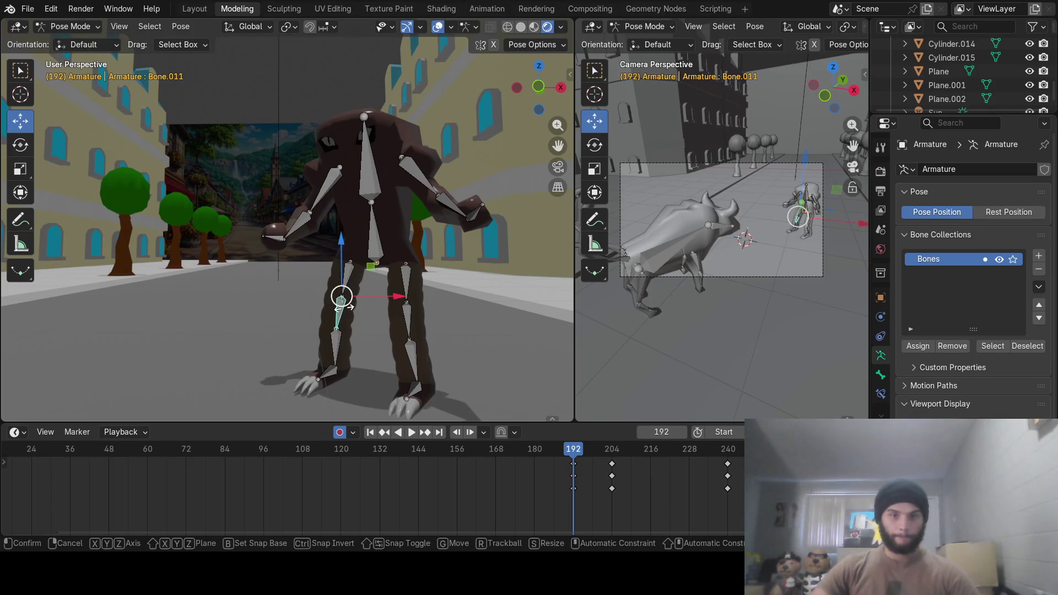
pyautogui.click(338, 345)
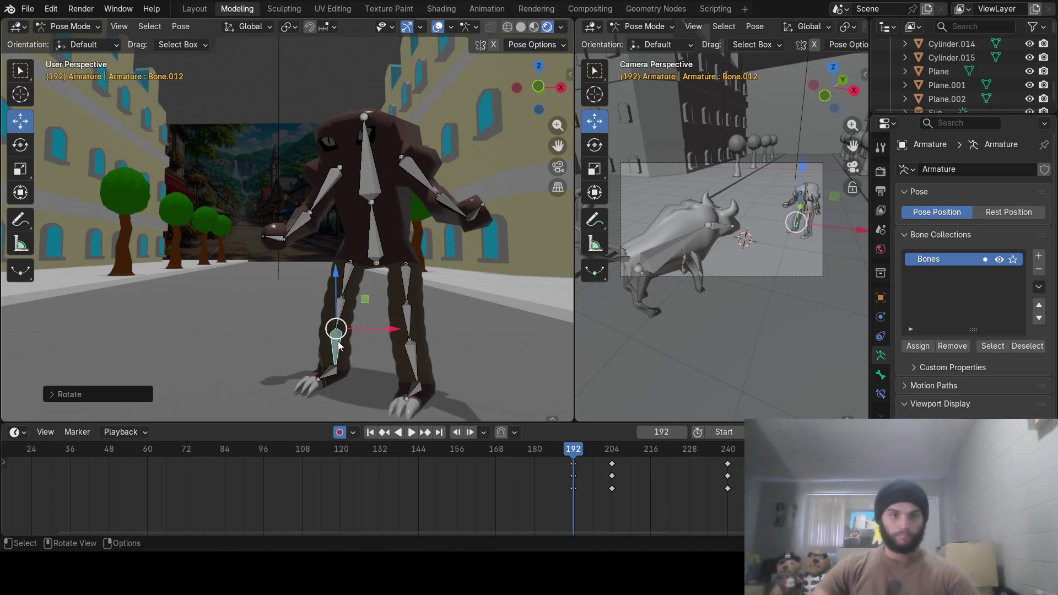
pyautogui.click(414, 380)
pyautogui.click(412, 357)
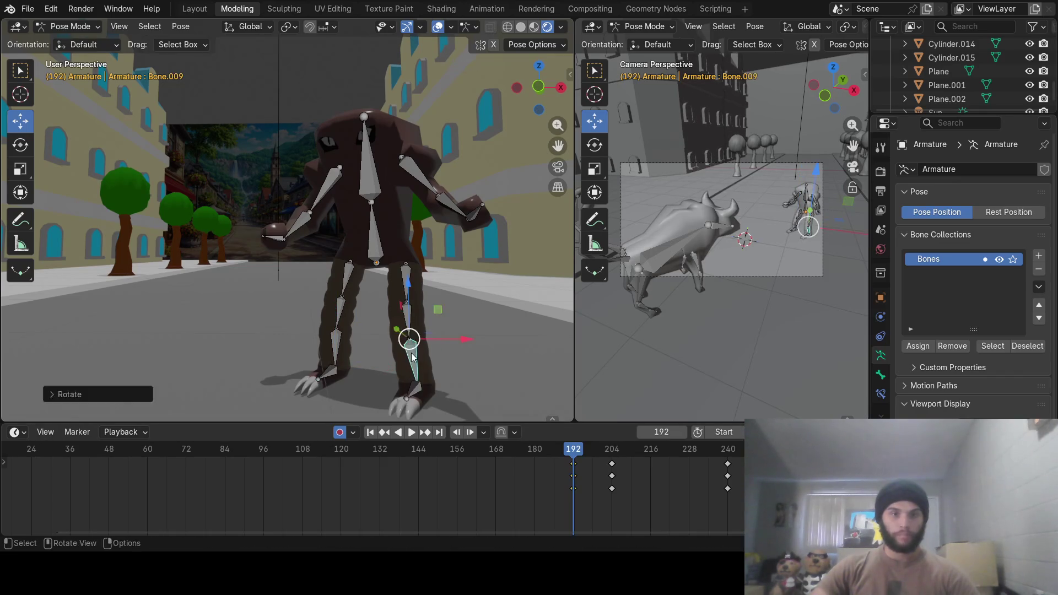
pyautogui.click(406, 284)
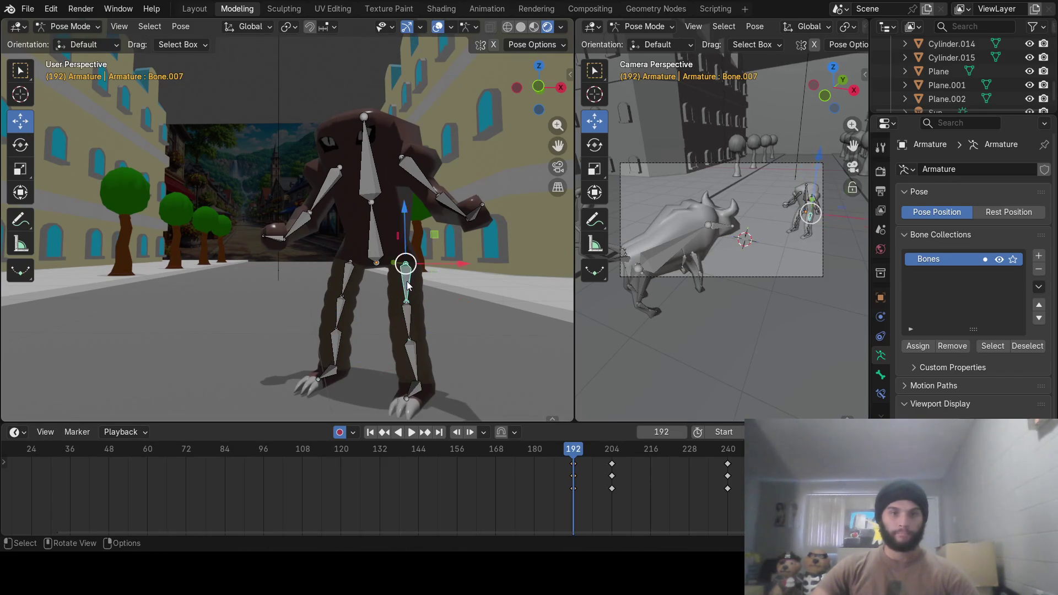
pyautogui.press('r')
pyautogui.click(406, 281)
# Select the root bone and each arm's upper arm, forearm and hand bones
pyautogui.click(375, 243)
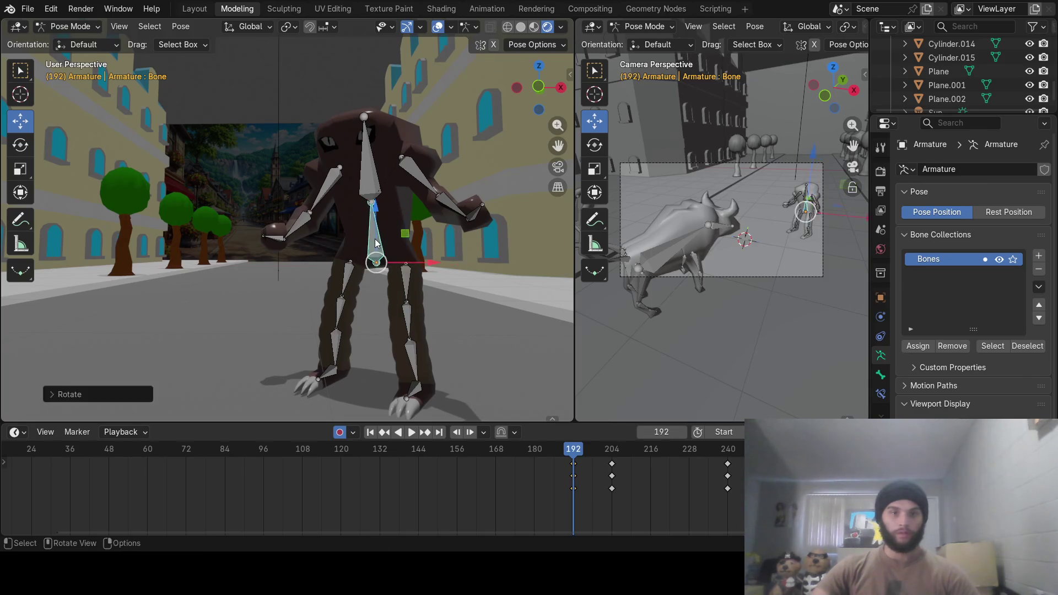
pyautogui.click(335, 180)
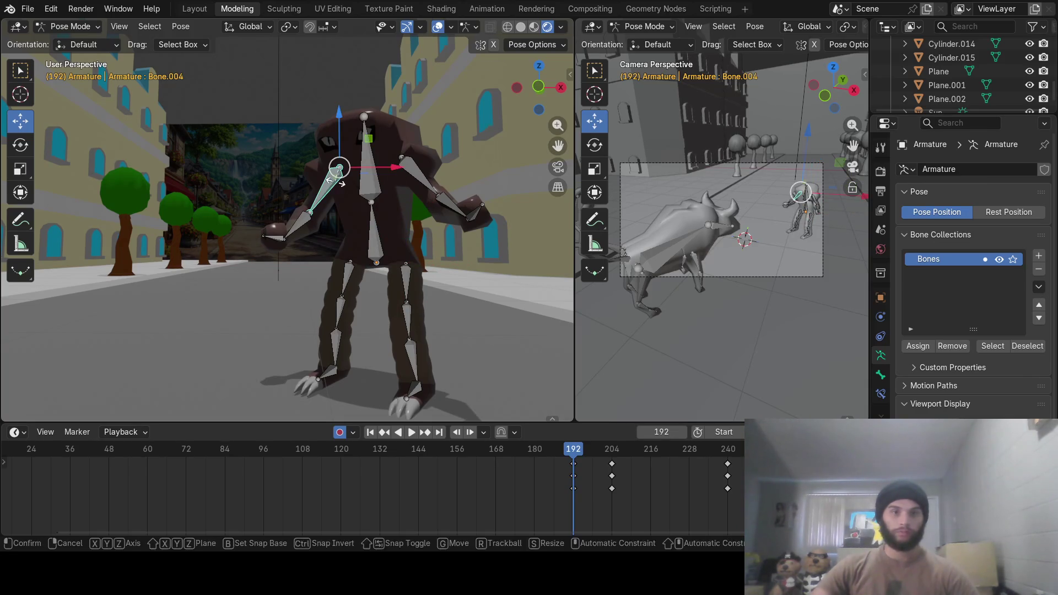
pyautogui.click(307, 224)
pyautogui.click(281, 243)
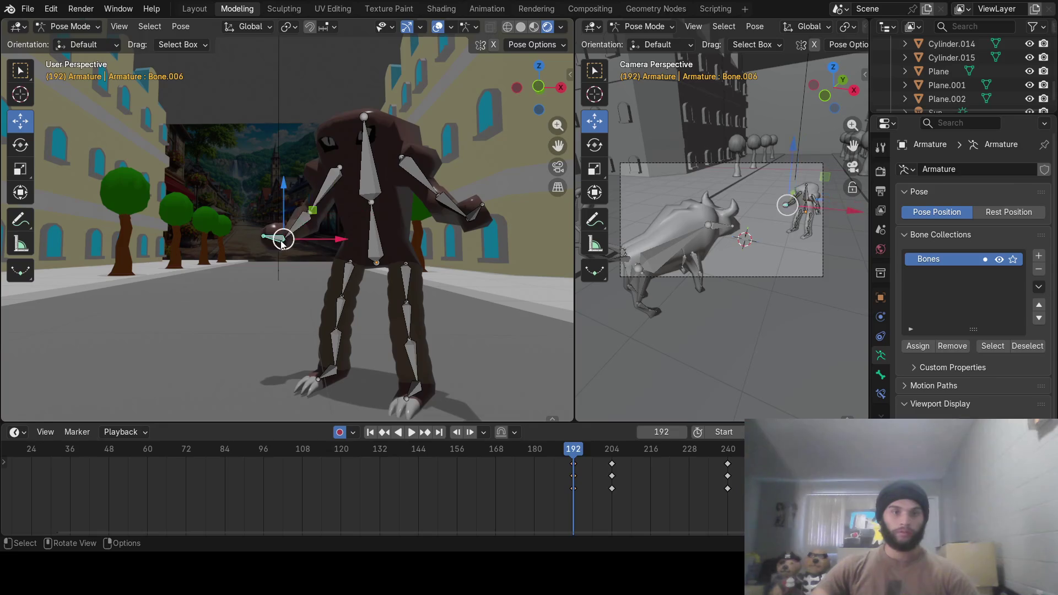
pyautogui.click(418, 175)
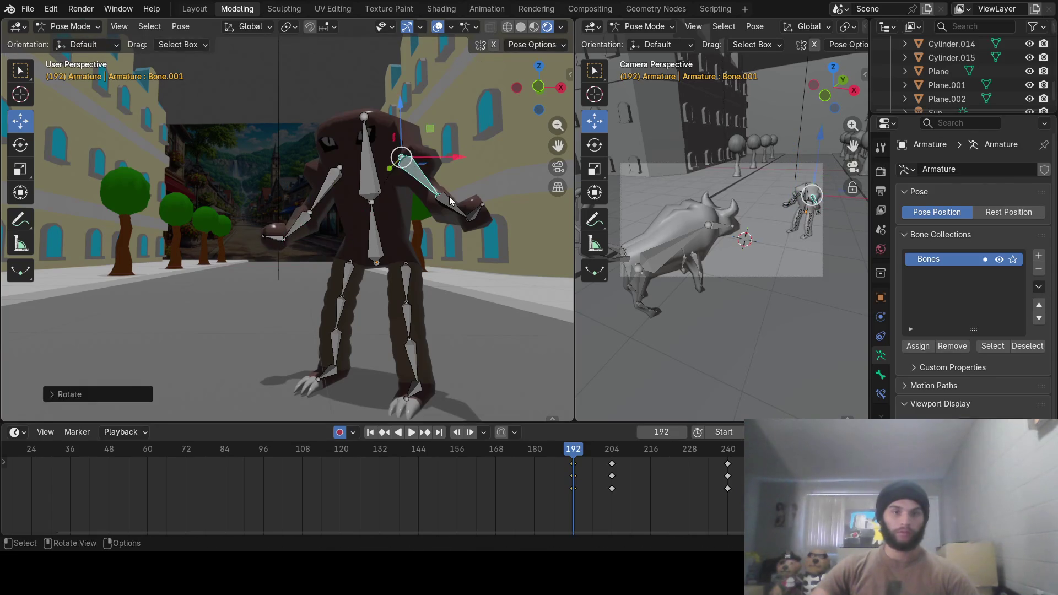
pyautogui.click(460, 211)
pyautogui.click(477, 216)
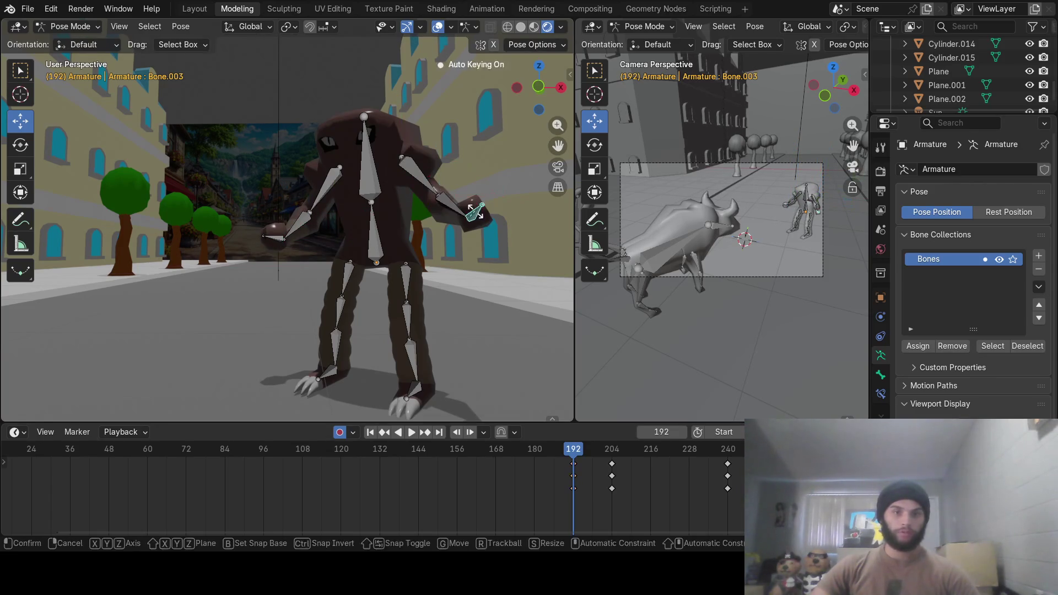
# Zoom out to show the bull and street, then scrub toward frame 204
pyautogui.moveTo(502, 293)
pyautogui.mouseDown(button='middle')
pyautogui.moveTo(355, 275)
pyautogui.moveTo(350, 293)
pyautogui.moveTo(352, 283)
pyautogui.mouseUp(button='middle')
pyautogui.scroll(-5, 456, 296)
pyautogui.moveTo(558, 445); pyautogui.dragTo(612, 451)
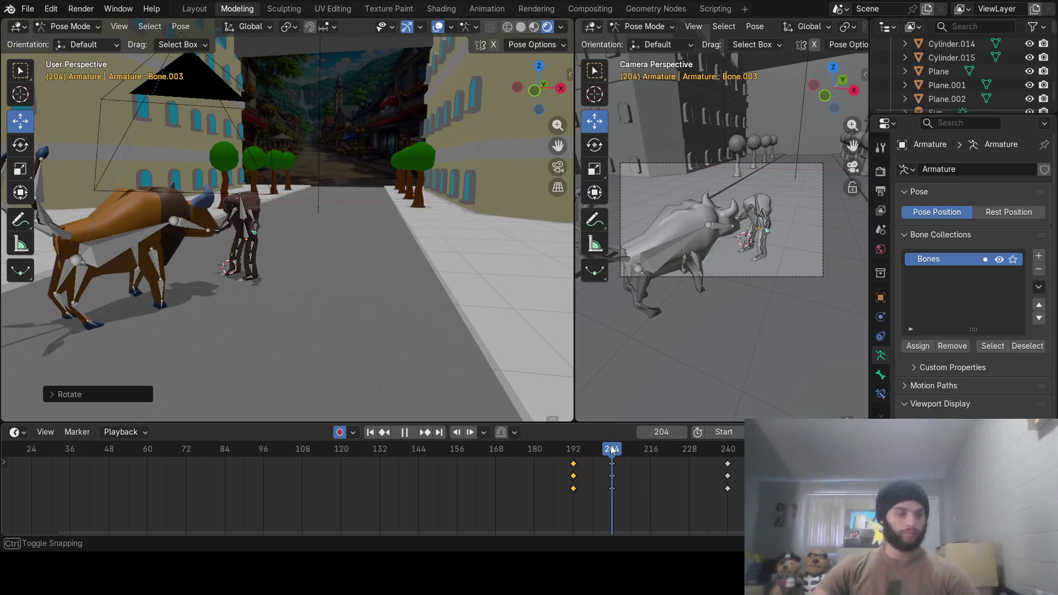
# Scrub frames 195–204 to review the approach, then select the creature's right thigh bone at frame 204
pyautogui.moveTo(612, 450)
pyautogui.mouseDown()
pyautogui.moveTo(554, 451)
pyautogui.moveTo(612, 449)
pyautogui.mouseUp()
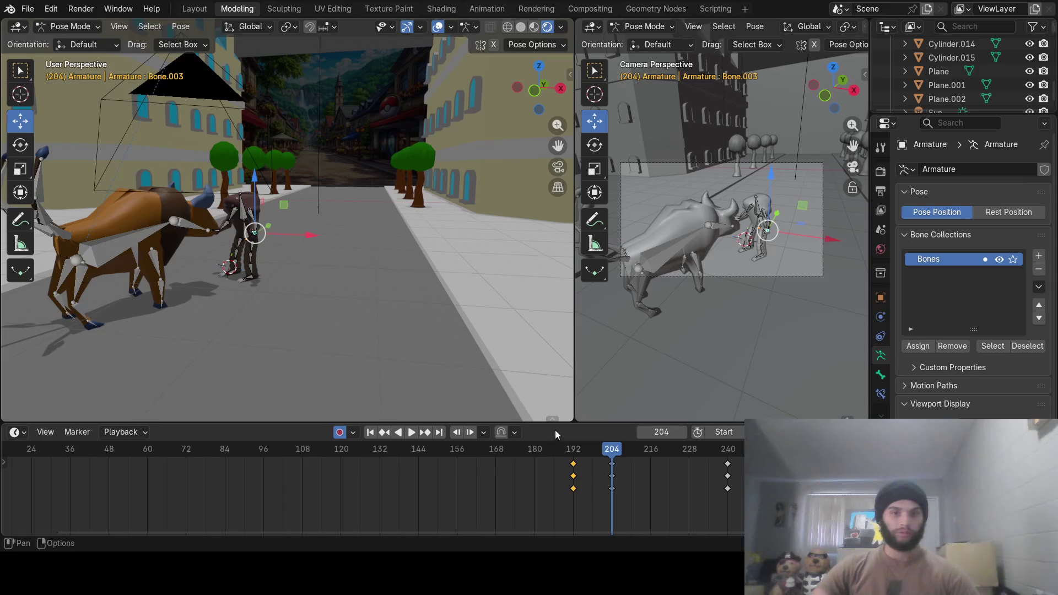
pyautogui.moveTo(596, 458)
pyautogui.mouseDown()
pyautogui.moveTo(567, 458)
pyautogui.moveTo(594, 462)
pyautogui.mouseUp()
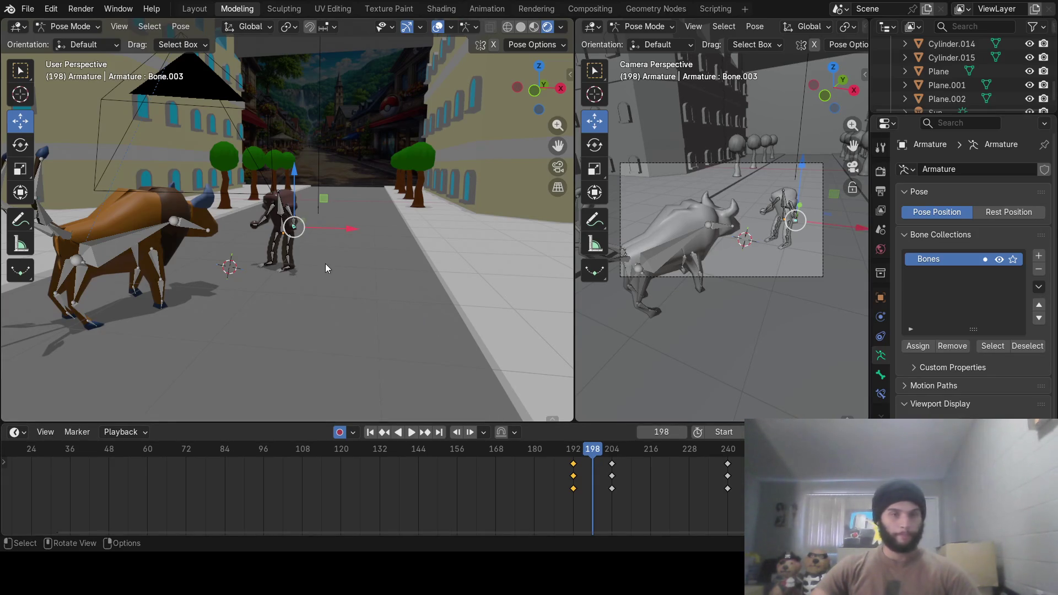
pyautogui.moveTo(325, 263)
pyautogui.mouseDown(button='middle')
pyautogui.moveTo(260, 234)
pyautogui.moveTo(257, 255)
pyautogui.moveTo(274, 251)
pyautogui.moveTo(267, 244)
pyautogui.moveTo(247, 256)
pyautogui.moveTo(379, 245)
pyautogui.moveTo(358, 252)
pyautogui.mouseUp(button='middle')
pyautogui.scroll(4, 258, 256)
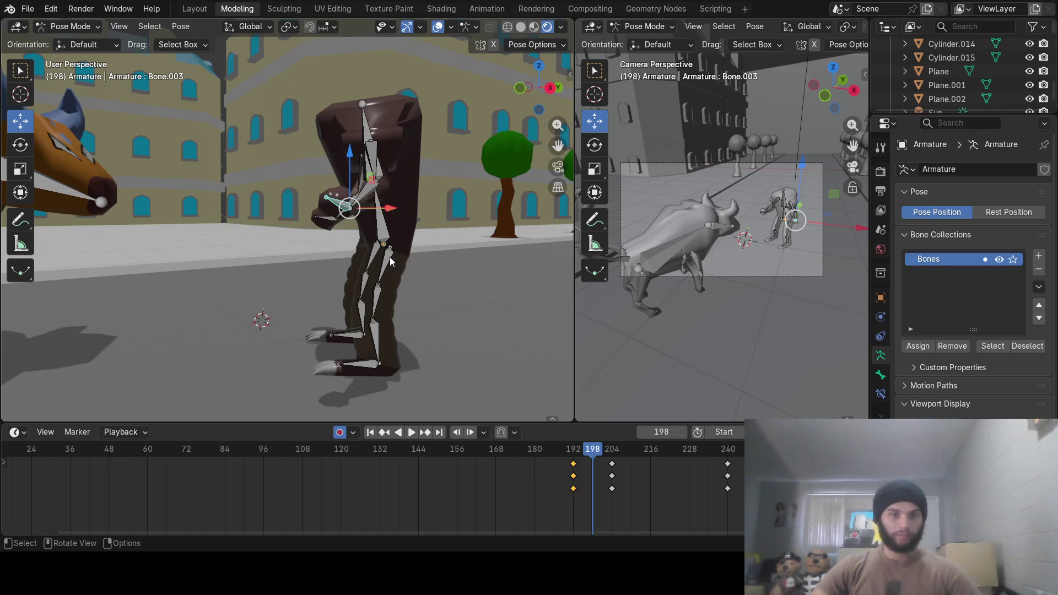
pyautogui.moveTo(594, 463); pyautogui.dragTo(612, 462)
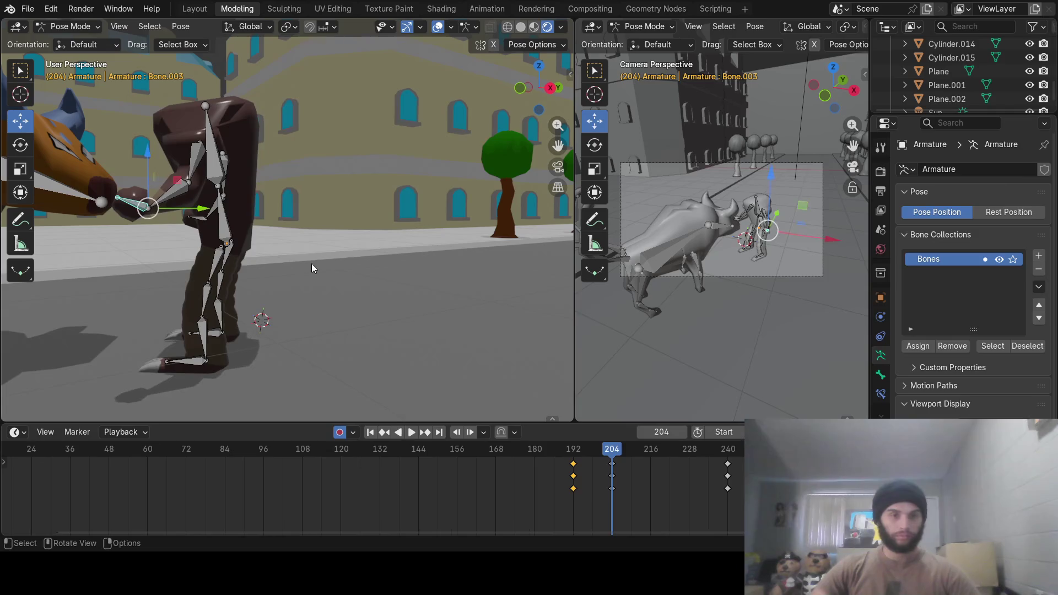
pyautogui.click(225, 268)
pyautogui.moveTo(239, 271); pyautogui.dragTo(298, 265, button='middle')
# Swing the right thigh forward and rotate the right foot and shin into a lunge
pyautogui.press('r')
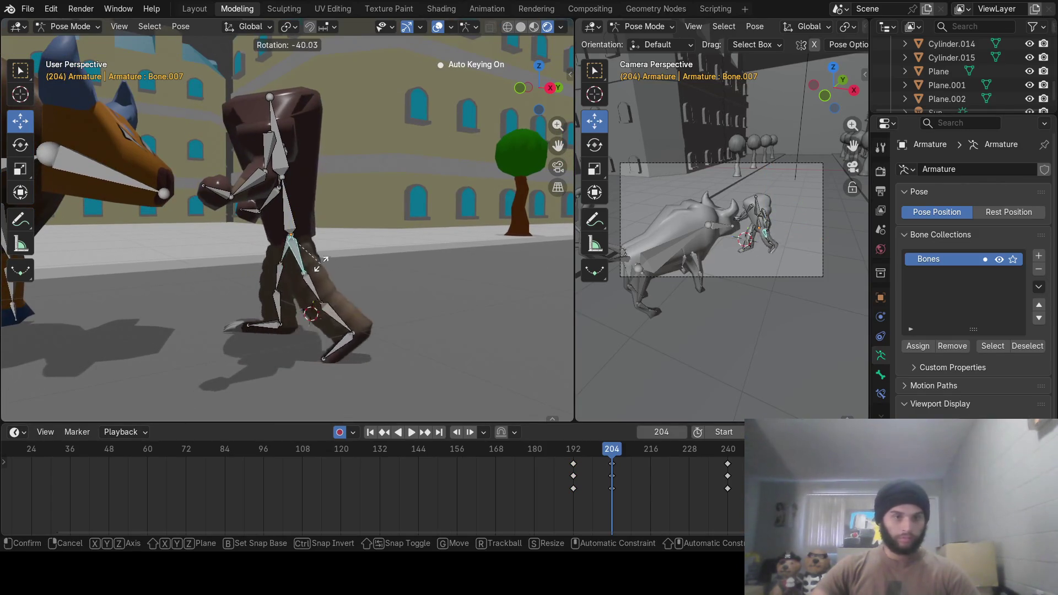
pyautogui.click(328, 255)
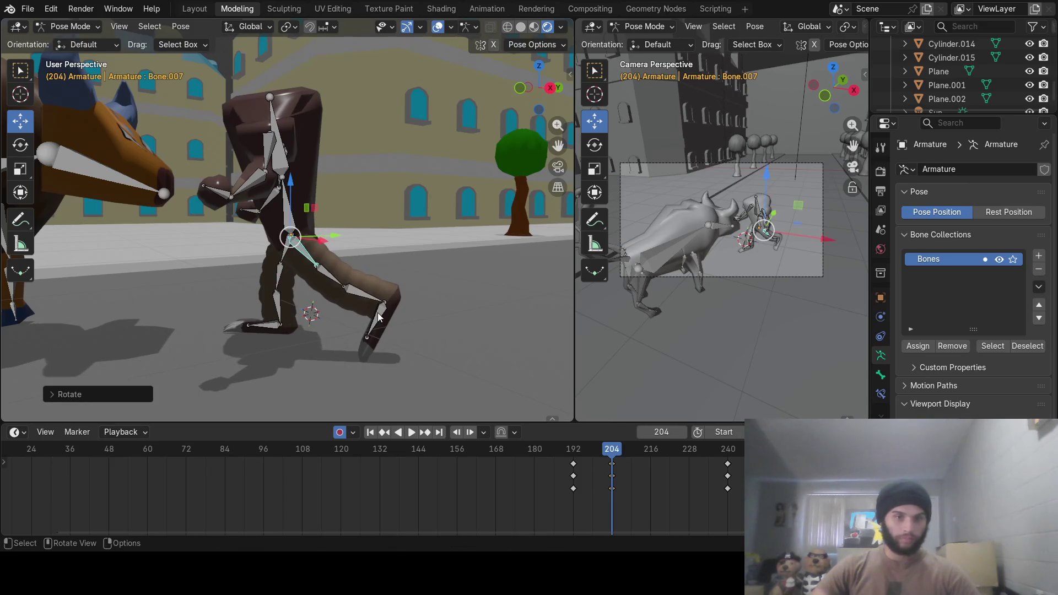
pyautogui.click(377, 313)
pyautogui.press('r')
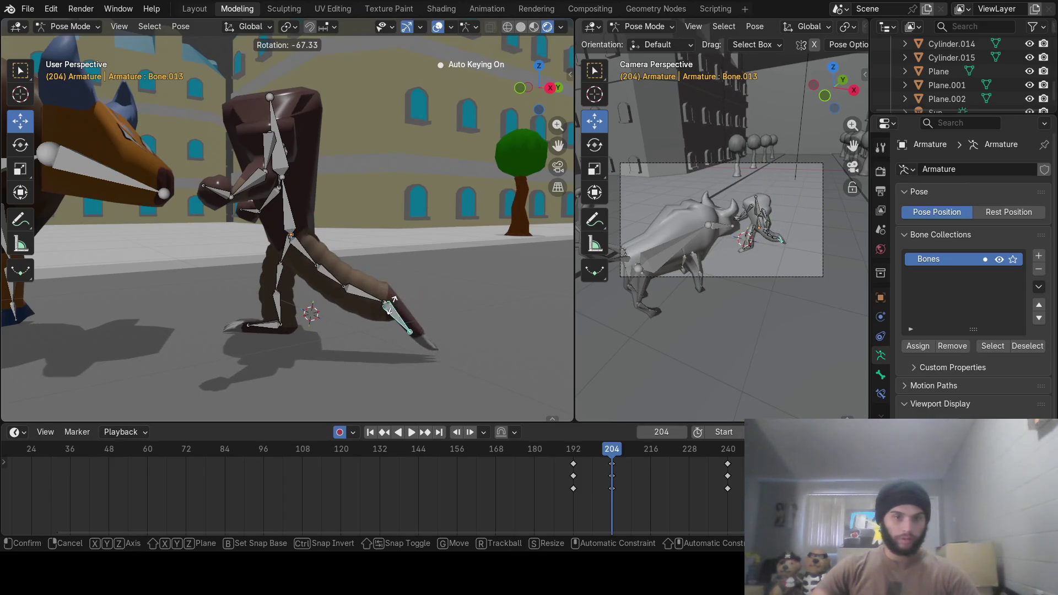
pyautogui.click(392, 304)
pyautogui.click(364, 296)
pyautogui.press('r')
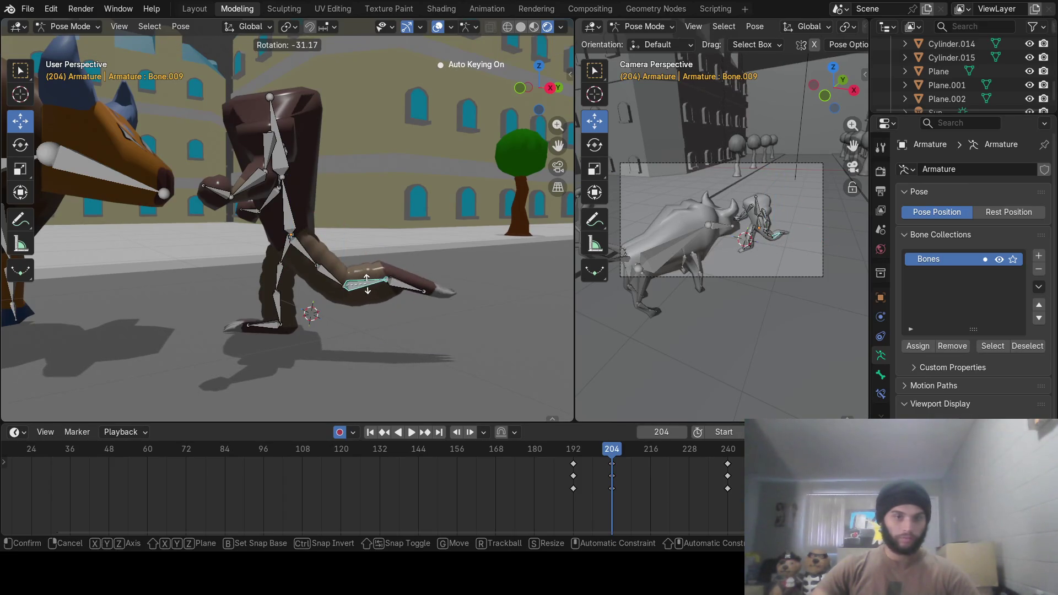
pyautogui.click(366, 282)
# Tilt the creature's spine bone twice toward the bull
pyautogui.moveTo(343, 302)
pyautogui.mouseDown(button='middle')
pyautogui.moveTo(382, 296)
pyautogui.moveTo(398, 267)
pyautogui.moveTo(457, 273)
pyautogui.moveTo(391, 249)
pyautogui.mouseUp(button='middle')
pyautogui.moveTo(334, 221); pyautogui.dragTo(353, 173, button='middle')
pyautogui.click(341, 160)
pyautogui.moveTo(379, 210)
pyautogui.mouseDown(button='middle')
pyautogui.moveTo(404, 214)
pyautogui.moveTo(376, 208)
pyautogui.moveTo(401, 210)
pyautogui.moveTo(402, 186)
pyautogui.mouseUp(button='middle')
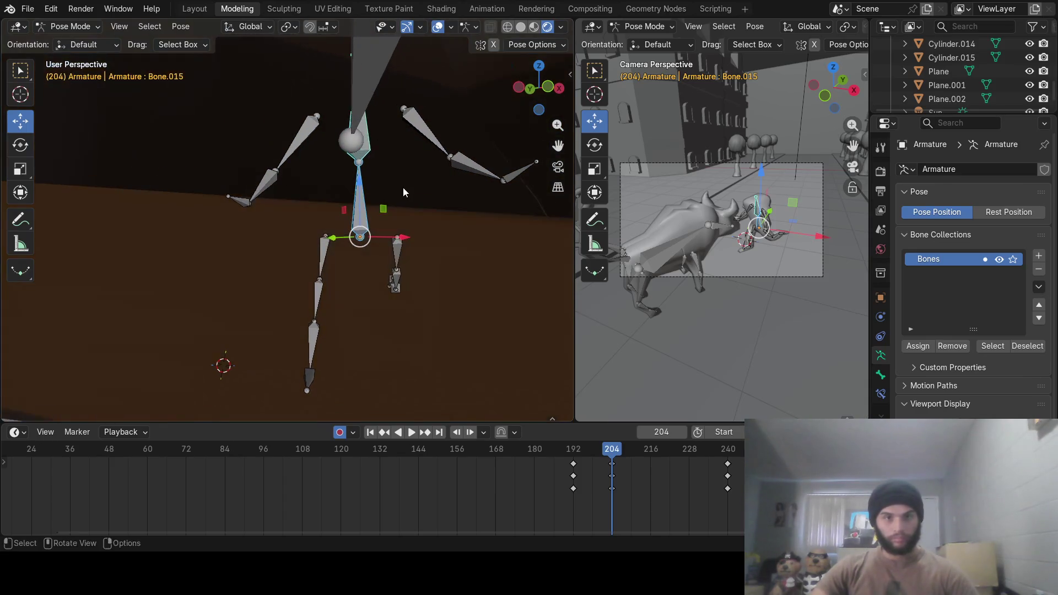
pyautogui.press('r')
pyautogui.click(417, 202)
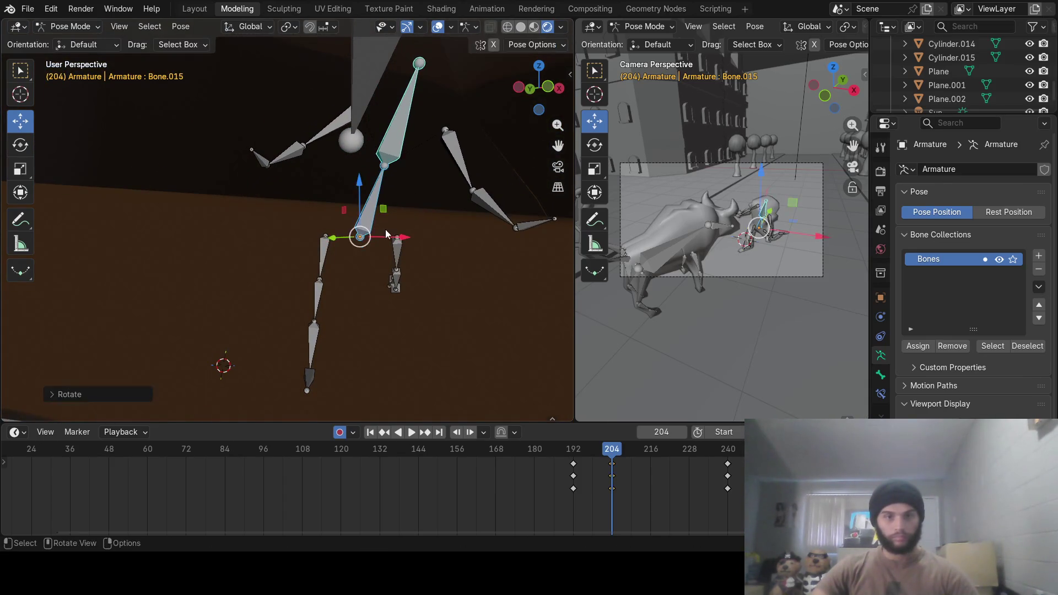
pyautogui.press('r')
pyautogui.click(411, 217)
# Swing the long limb's base bone forward, then turn it twice around Z
pyautogui.moveTo(411, 217)
pyautogui.mouseDown(button='middle')
pyautogui.moveTo(355, 299)
pyautogui.moveTo(466, 239)
pyautogui.moveTo(501, 242)
pyautogui.moveTo(423, 250)
pyautogui.moveTo(485, 233)
pyautogui.moveTo(253, 238)
pyautogui.moveTo(304, 240)
pyautogui.moveTo(268, 239)
pyautogui.moveTo(275, 244)
pyautogui.mouseUp(button='middle')
pyautogui.click(252, 256)
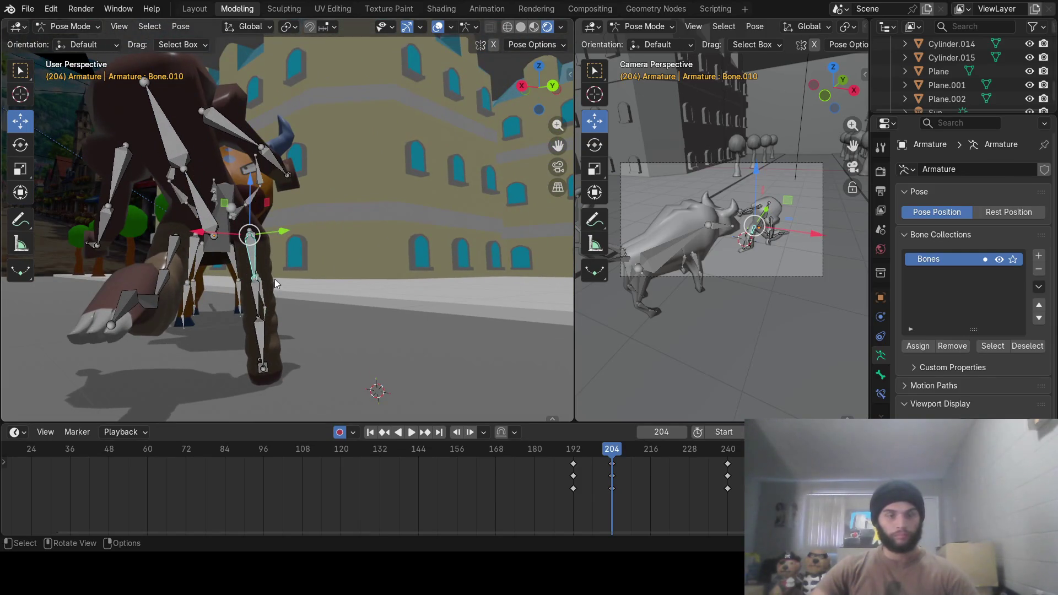
pyautogui.press('r')
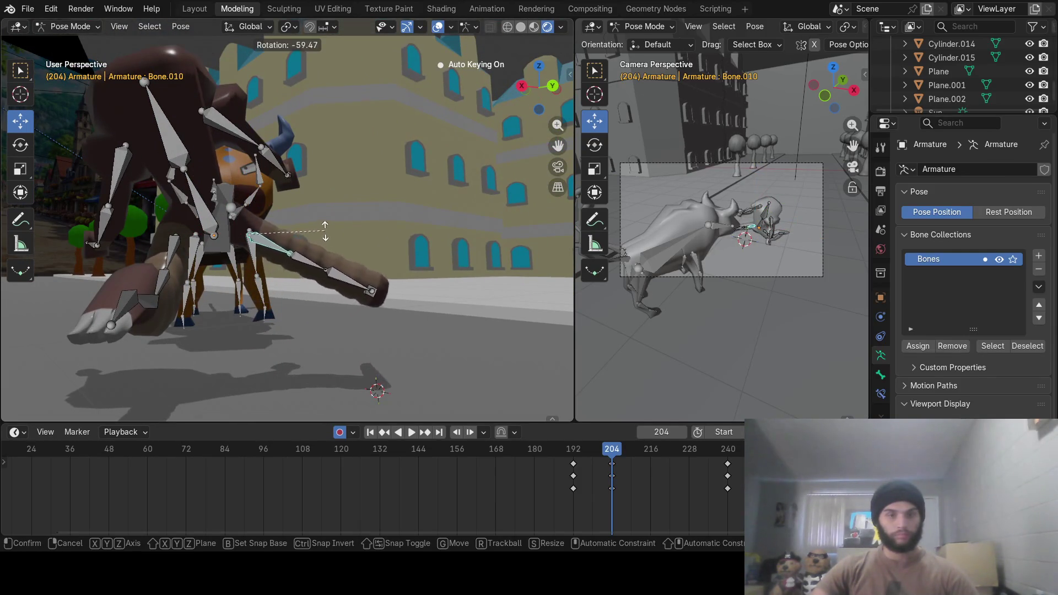
pyautogui.click(326, 156)
pyautogui.moveTo(326, 156)
pyautogui.mouseDown(button='middle')
pyautogui.moveTo(303, 220)
pyautogui.moveTo(274, 256)
pyautogui.moveTo(316, 256)
pyautogui.mouseUp(button='middle')
pyautogui.press('r')
pyautogui.press('z')
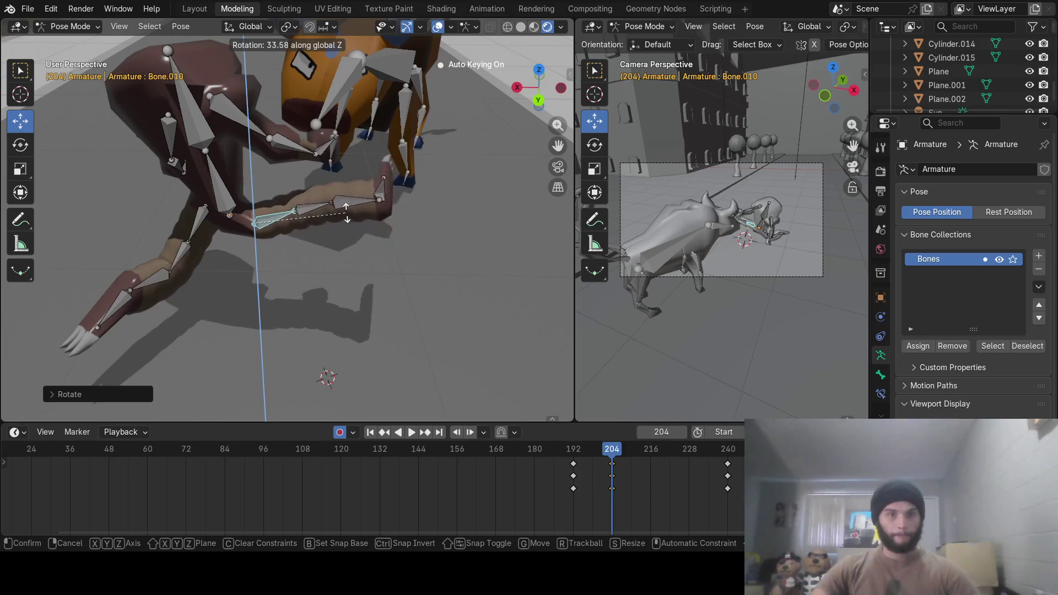
pyautogui.click(351, 194)
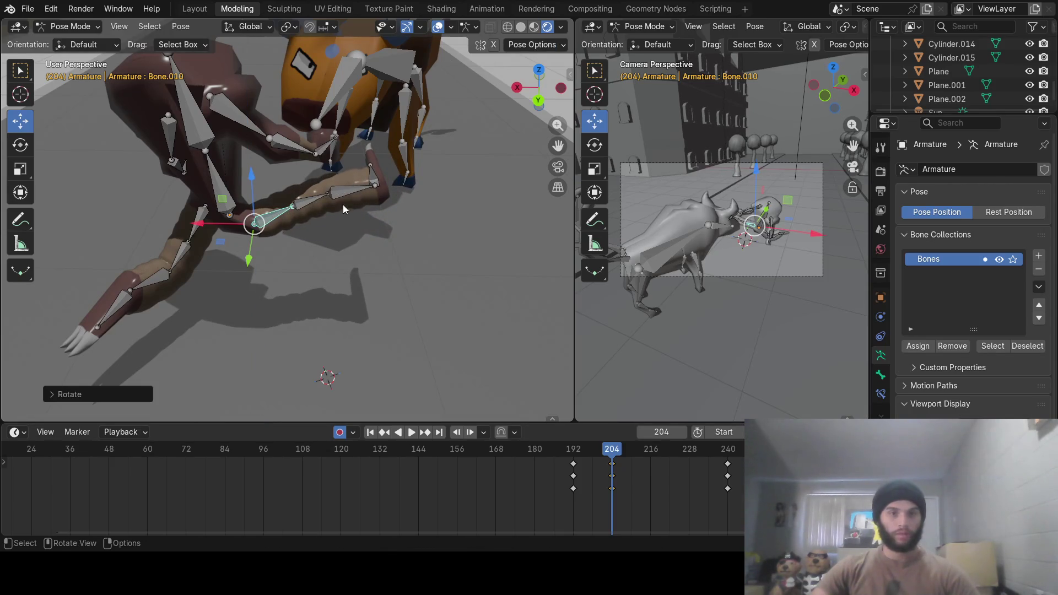
pyautogui.moveTo(342, 204); pyautogui.dragTo(335, 251, button='middle')
pyautogui.press('r')
pyautogui.press('z')
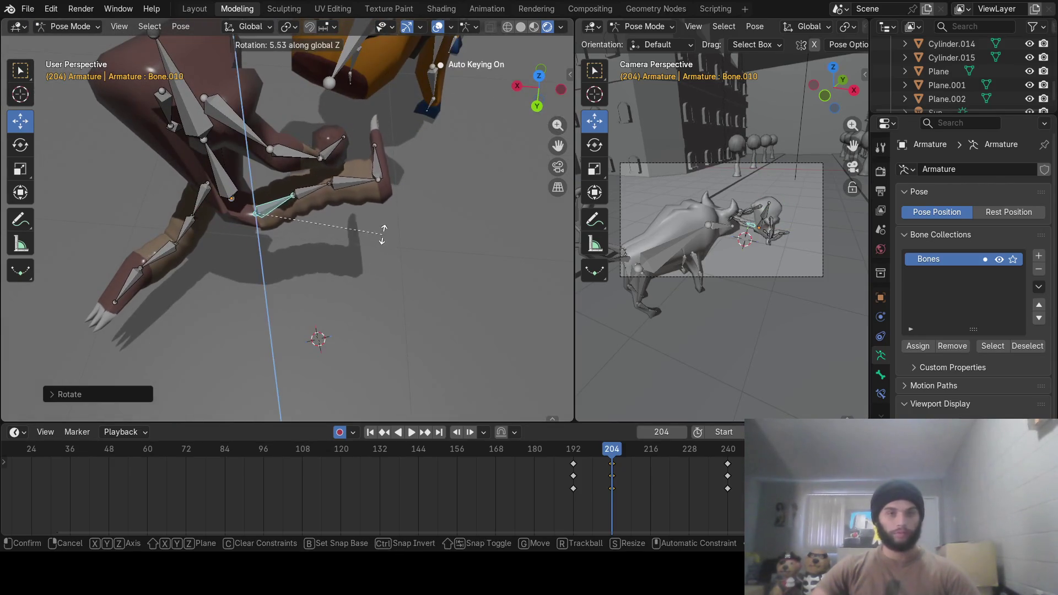
pyautogui.click(388, 213)
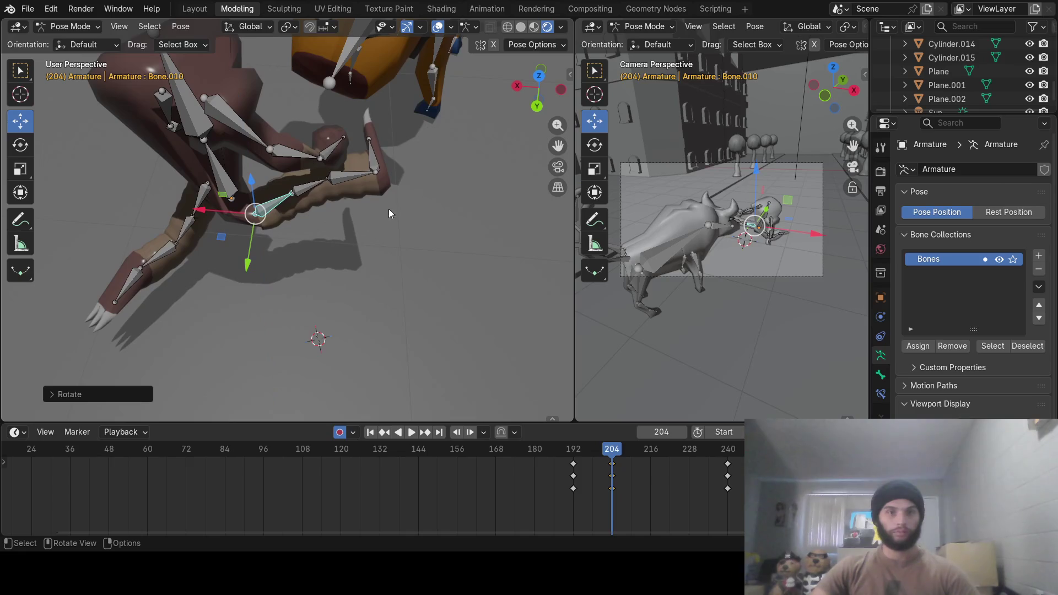
# Curl the limb's next two segments and its tip around Z to wrap the bull
pyautogui.click(319, 189)
pyautogui.press('r')
pyautogui.press('z')
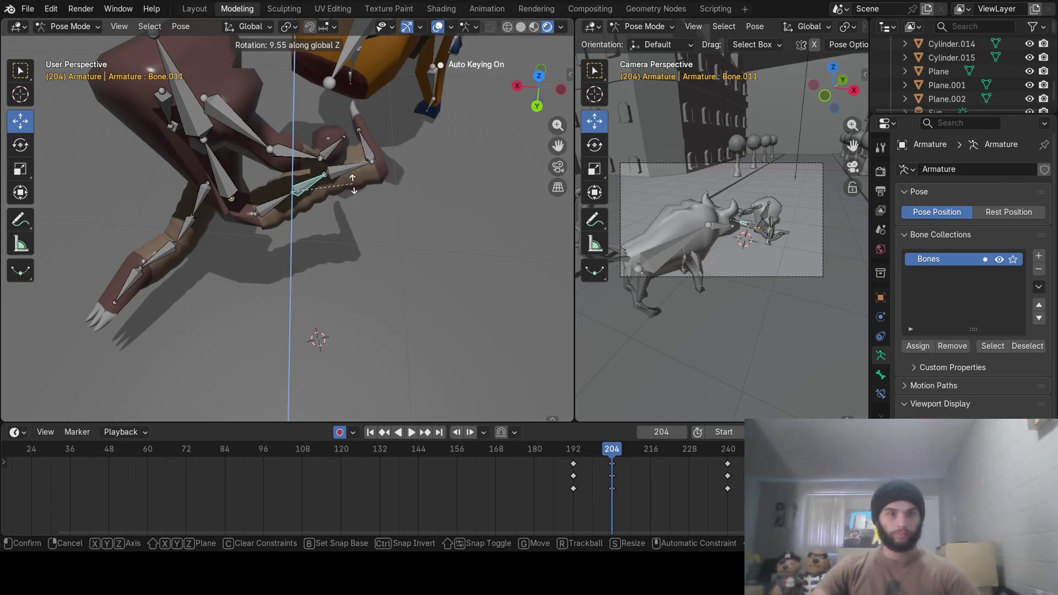
pyautogui.click(353, 185)
pyautogui.click(351, 167)
pyautogui.press('r')
pyautogui.press('z')
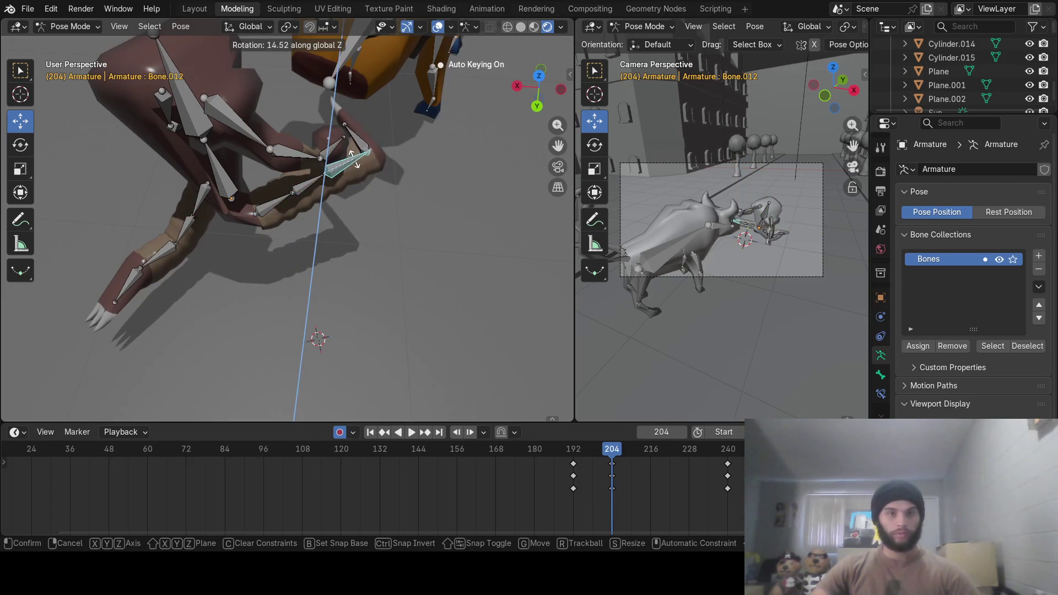
pyautogui.click(353, 157)
pyautogui.click(357, 144)
pyautogui.press('r')
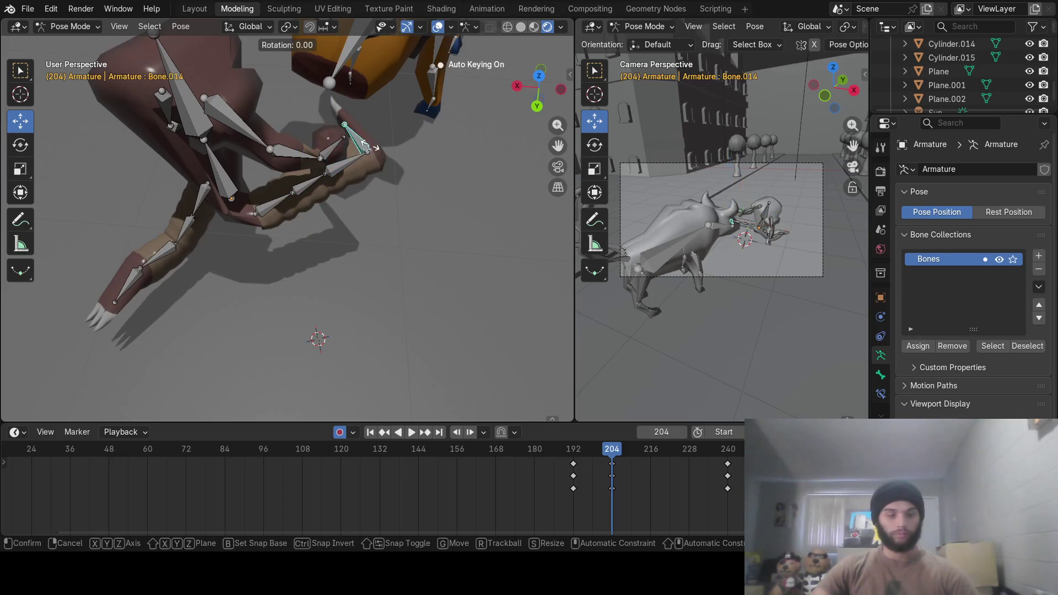
pyautogui.press('z')
pyautogui.click(384, 153)
pyautogui.moveTo(383, 153)
pyautogui.mouseDown(button='middle')
pyautogui.moveTo(371, 214)
pyautogui.moveTo(279, 172)
pyautogui.moveTo(309, 216)
pyautogui.moveTo(276, 184)
pyautogui.mouseUp(button='middle')
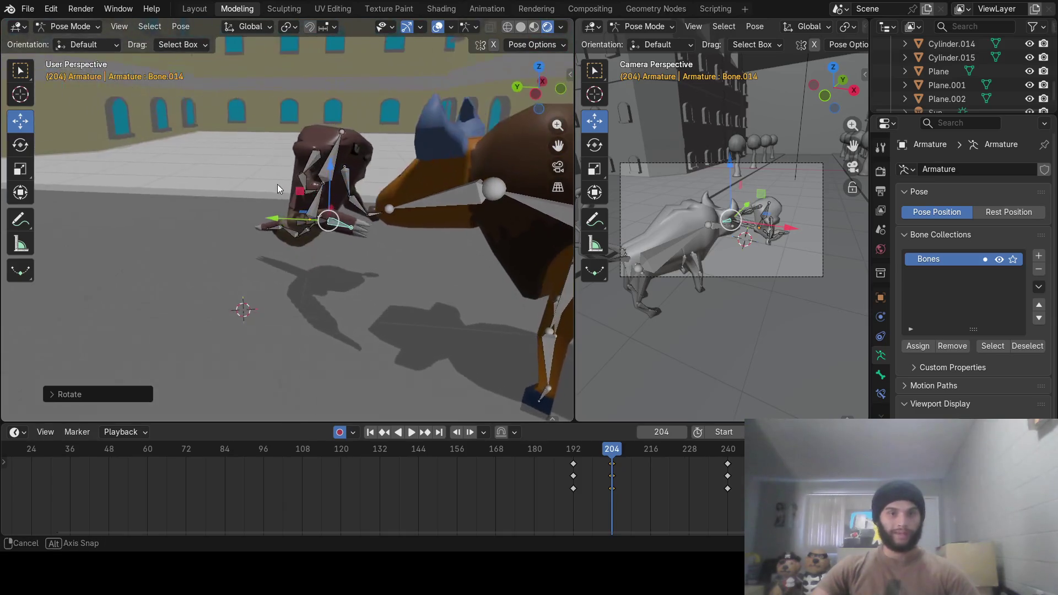
# Play and scrub the grab between frames 216 and 201, then select leg bone Bone.007
pyautogui.moveTo(584, 459)
pyautogui.mouseDown()
pyautogui.moveTo(563, 462)
pyautogui.moveTo(626, 464)
pyautogui.moveTo(590, 469)
pyautogui.moveTo(627, 475)
pyautogui.moveTo(622, 458)
pyautogui.moveTo(649, 457)
pyautogui.mouseUp()
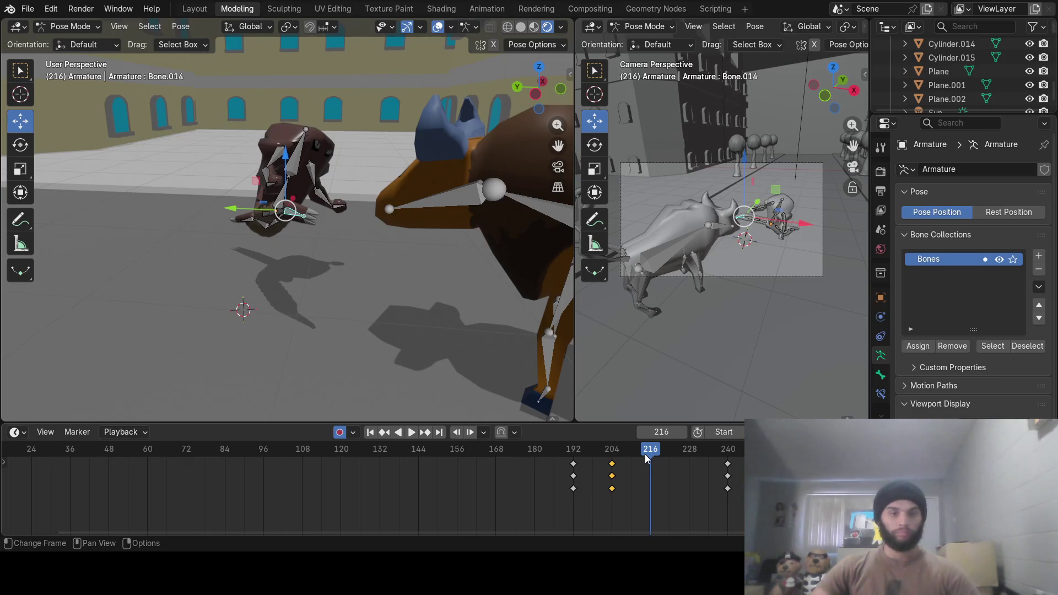
pyautogui.press('space')
pyautogui.moveTo(645, 458)
pyautogui.mouseDown()
pyautogui.moveTo(569, 460)
pyautogui.moveTo(649, 464)
pyautogui.mouseUp()
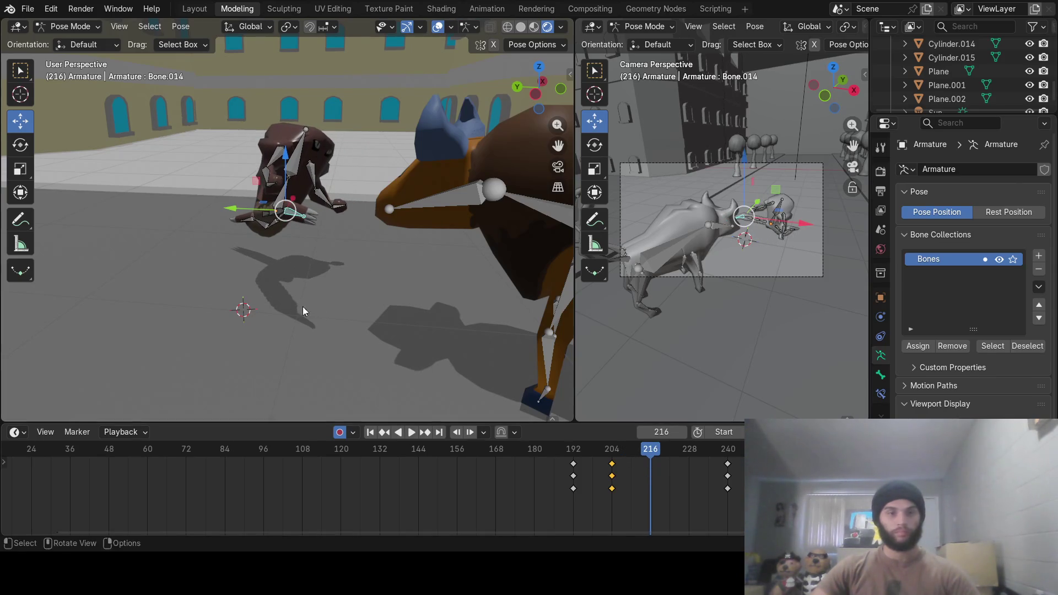
pyautogui.moveTo(302, 306); pyautogui.dragTo(345, 306, button='middle')
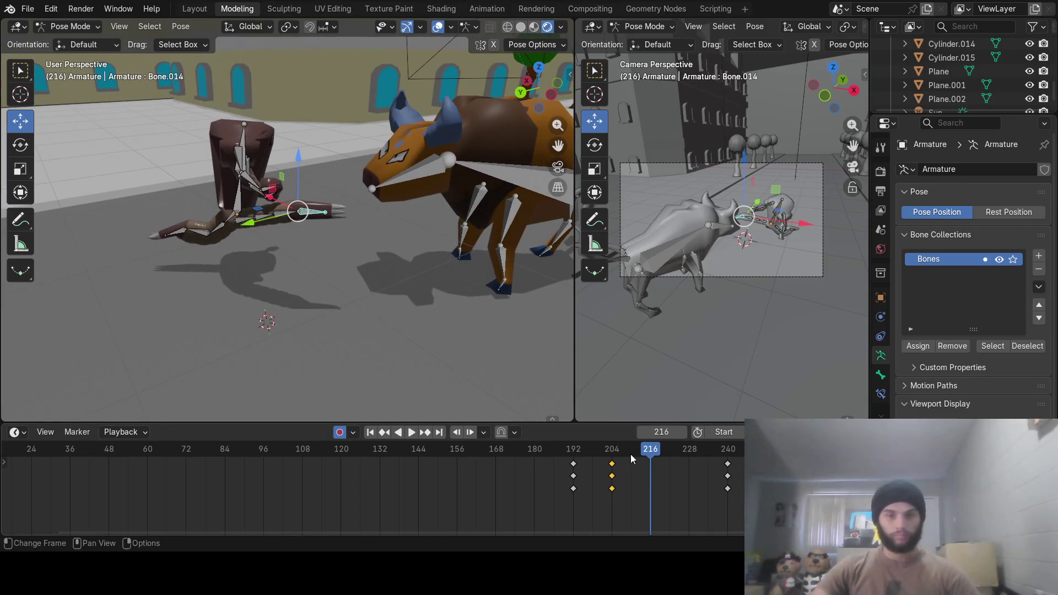
pyautogui.moveTo(630, 454)
pyautogui.mouseDown()
pyautogui.moveTo(591, 455)
pyautogui.moveTo(631, 456)
pyautogui.mouseUp()
pyautogui.moveTo(372, 284)
pyautogui.mouseDown(button='middle')
pyautogui.moveTo(421, 236)
pyautogui.moveTo(409, 240)
pyautogui.mouseUp(button='middle')
pyautogui.click(253, 236)
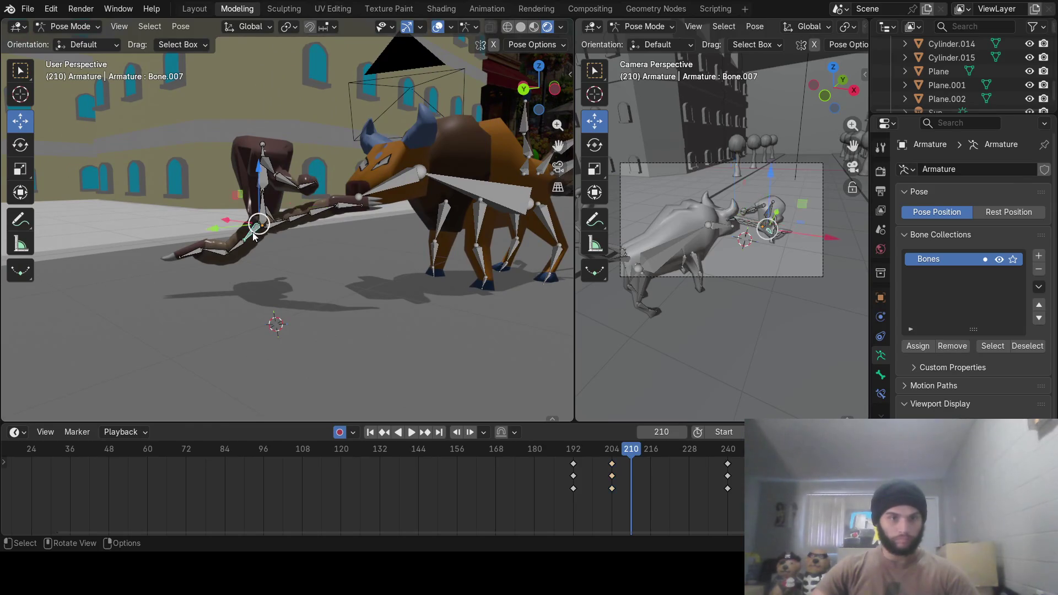
# Rotate and key Bone.007 and foot bone Bone.013 at frame 210, then preview the step
pyautogui.press('r')
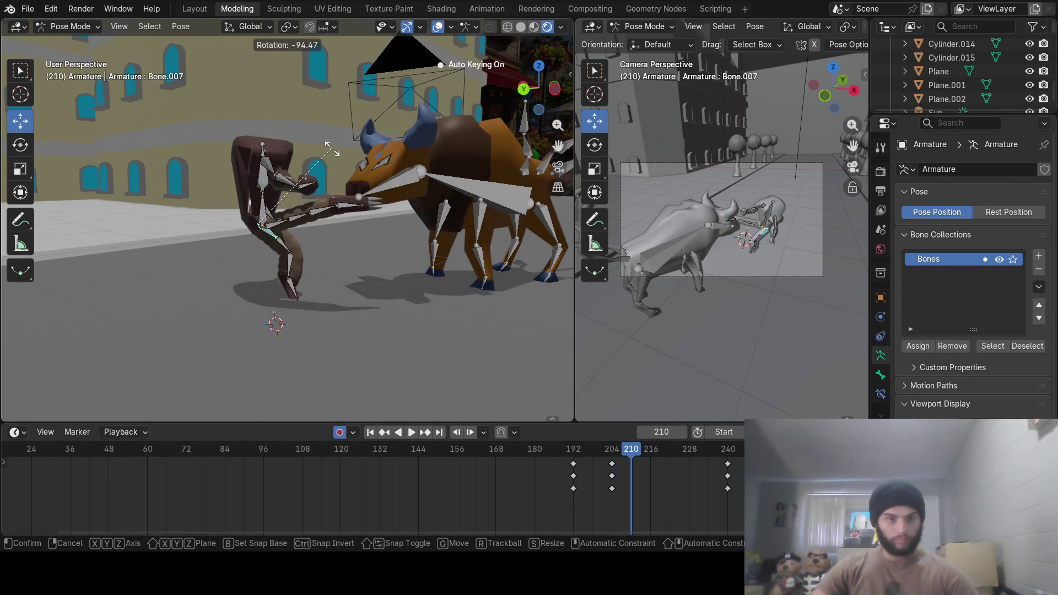
pyautogui.click(304, 156)
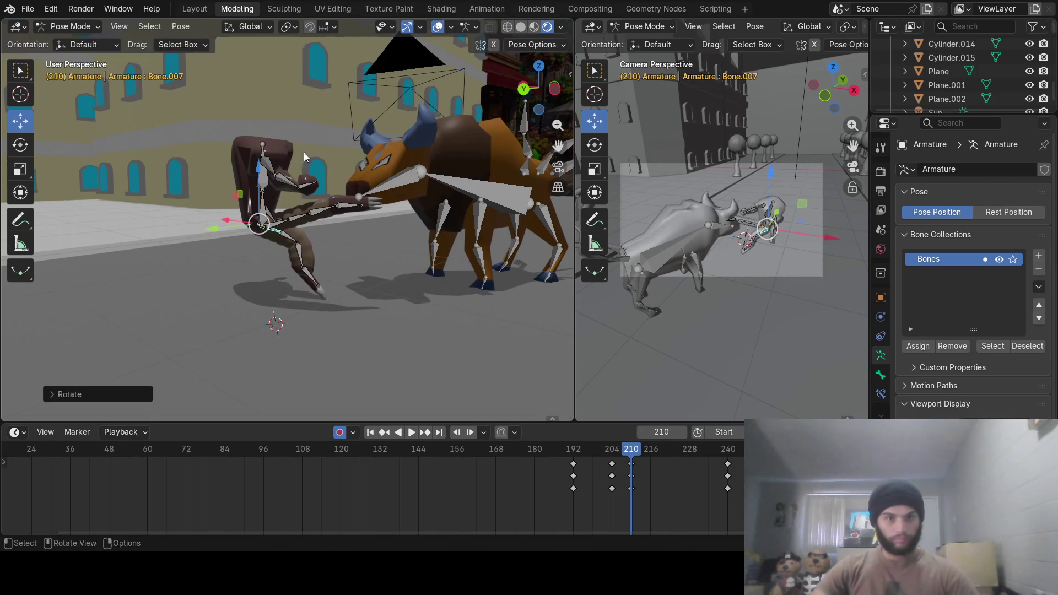
pyautogui.click(309, 276)
pyautogui.press('r')
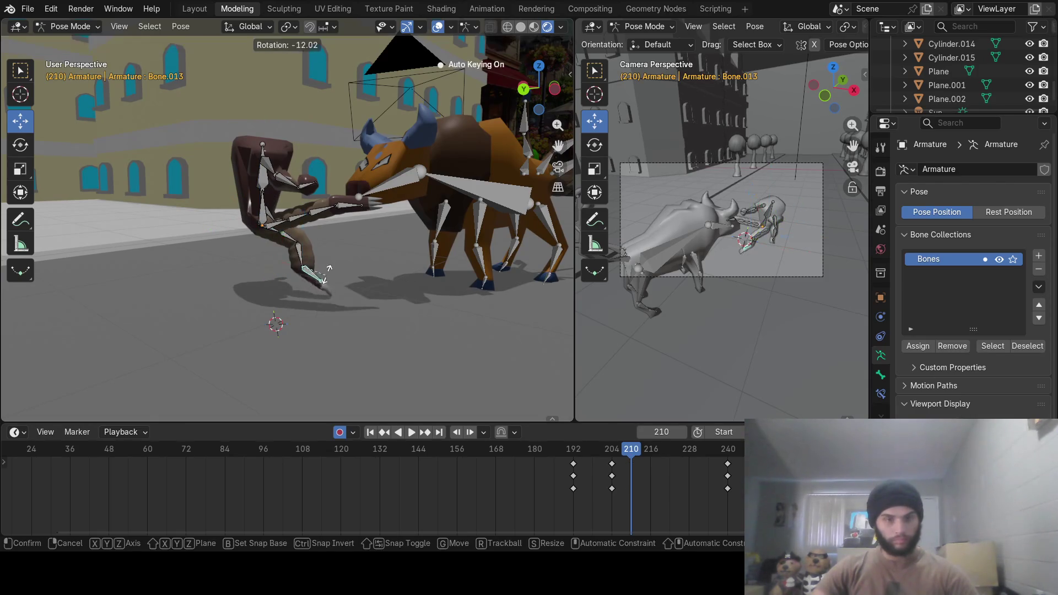
pyautogui.click(330, 266)
pyautogui.moveTo(606, 449)
pyautogui.mouseDown()
pyautogui.moveTo(569, 449)
pyautogui.moveTo(647, 460)
pyautogui.mouseUp()
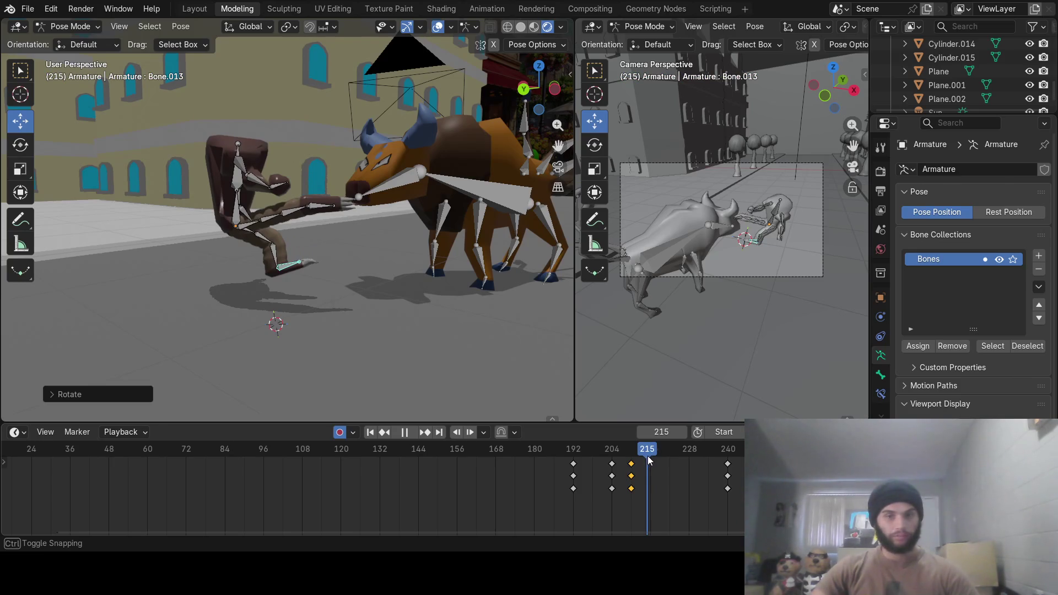
# At frame 216, rotate and key Bone.007 and Bone.009 into a planted stance
pyautogui.moveTo(648, 460); pyautogui.dragTo(650, 460)
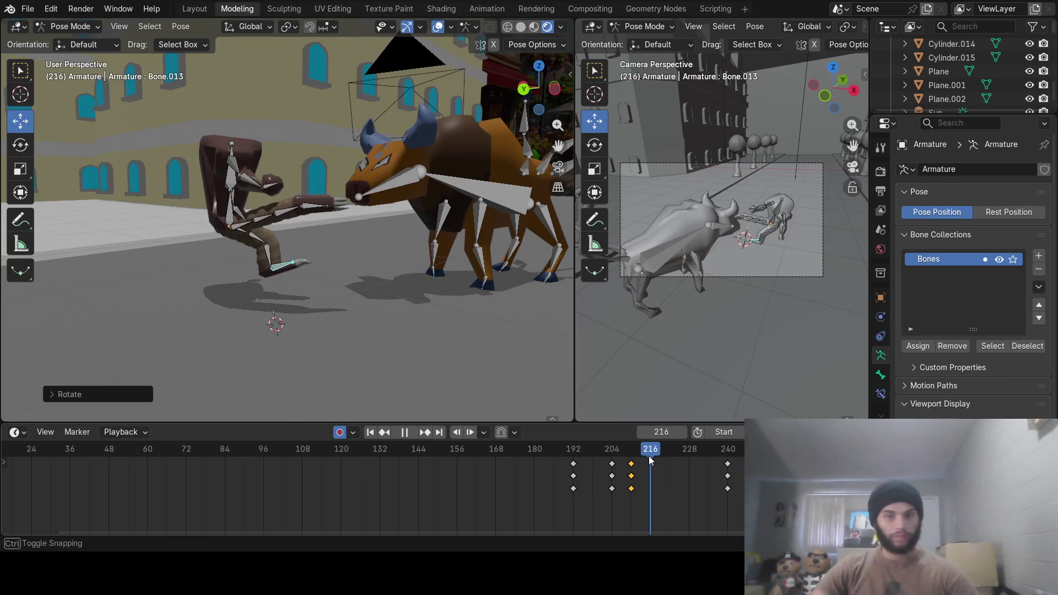
pyautogui.click(243, 240)
pyautogui.press('r')
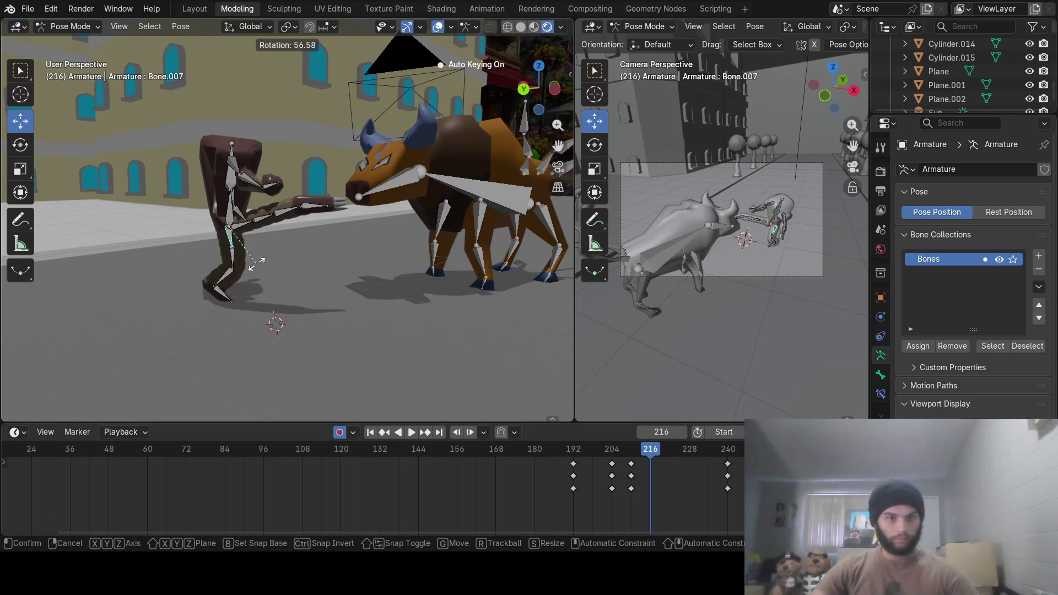
pyautogui.click(254, 267)
pyautogui.click(220, 279)
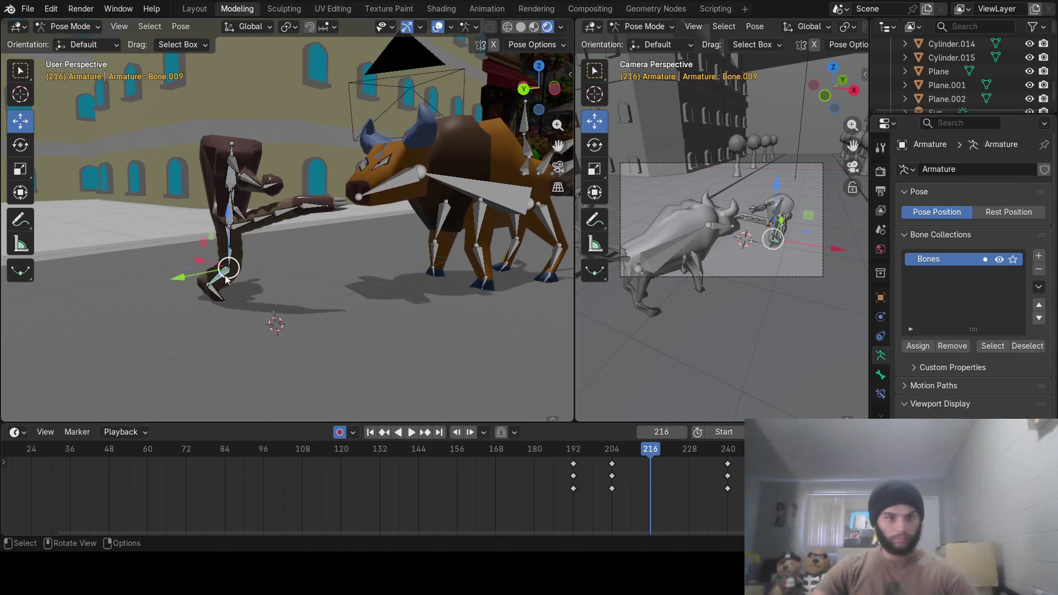
pyautogui.press('r')
pyautogui.click(237, 274)
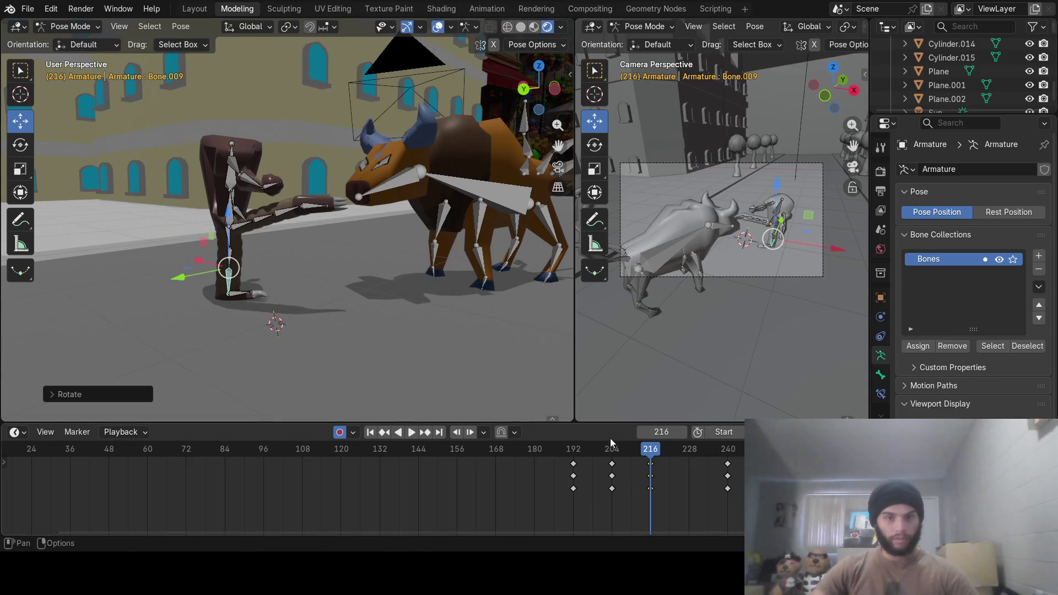
pyautogui.moveTo(610, 448)
pyautogui.mouseDown()
pyautogui.moveTo(574, 446)
pyautogui.moveTo(657, 451)
pyautogui.moveTo(572, 441)
pyautogui.moveTo(626, 433)
pyautogui.moveTo(613, 437)
pyautogui.mouseUp()
# Orbit to a top-down view, go to frame 210, and select Bone.010
pyautogui.moveTo(371, 271); pyautogui.dragTo(427, 355, button='middle')
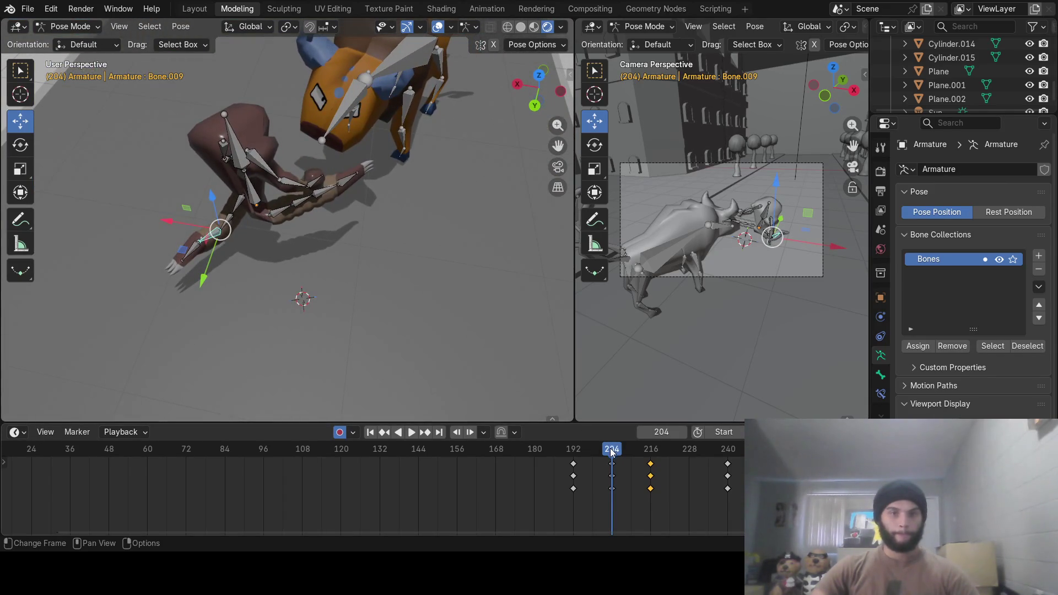
pyautogui.moveTo(612, 453)
pyautogui.mouseDown()
pyautogui.moveTo(649, 460)
pyautogui.moveTo(630, 449)
pyautogui.mouseUp()
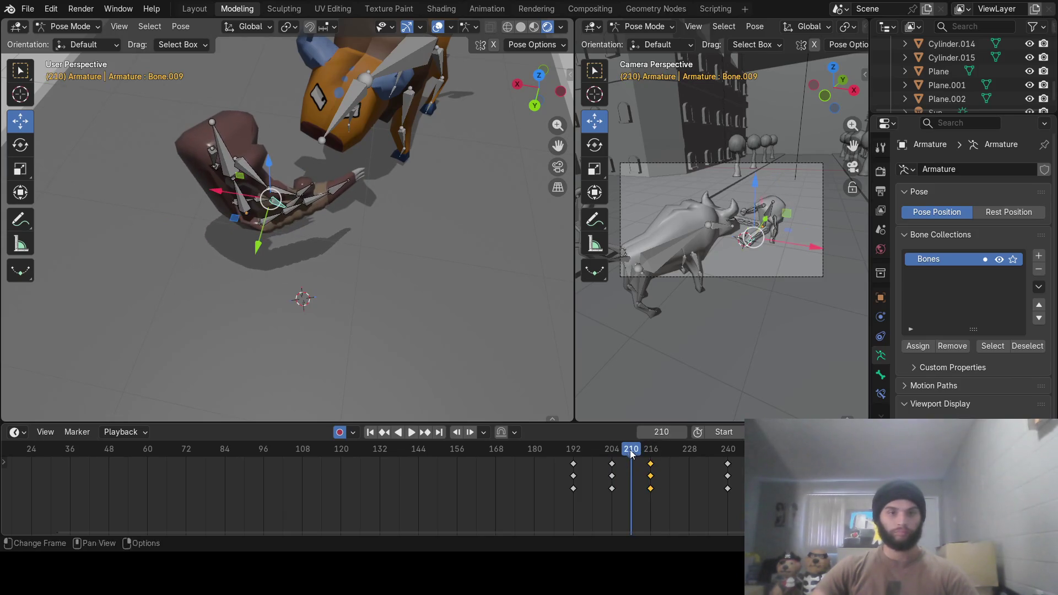
pyautogui.click(277, 223)
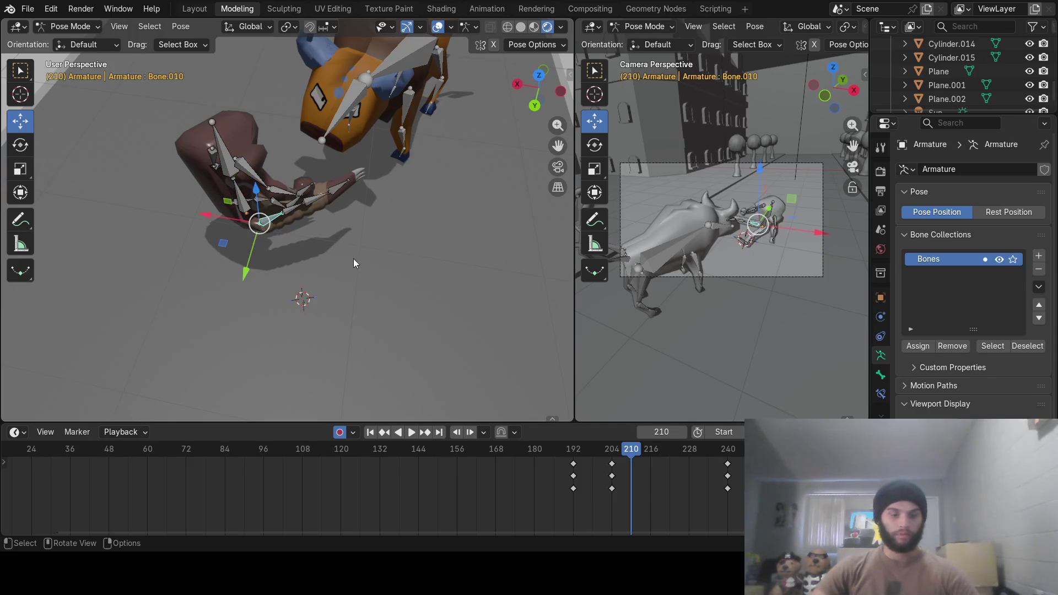
# Rotate Bone.010 about 41° around Z at frame 210, then scrub to review the turn
pyautogui.press('r')
pyautogui.press('z')
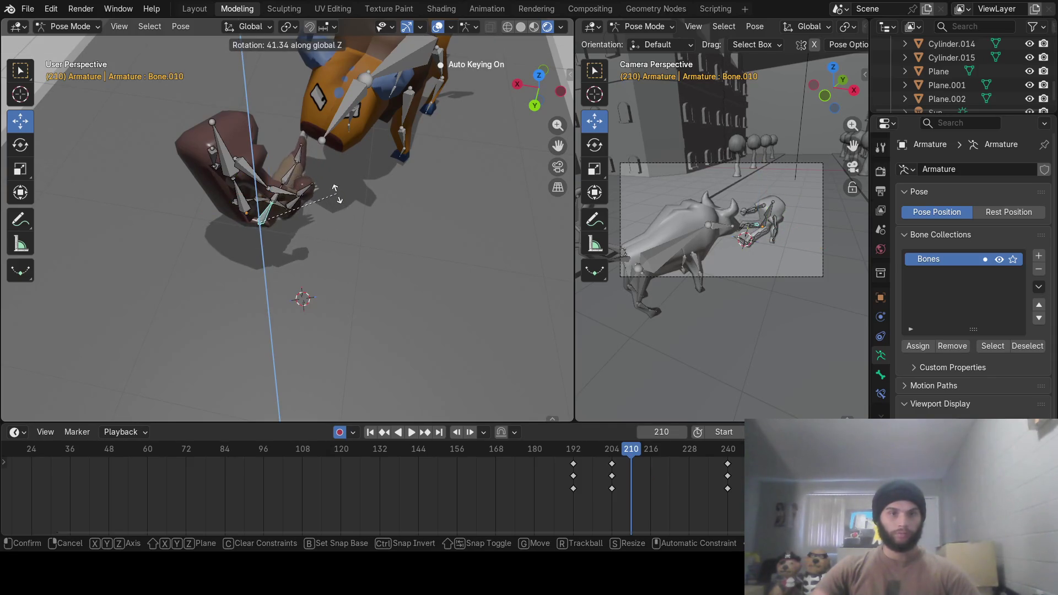
pyautogui.click(334, 190)
pyautogui.moveTo(593, 453)
pyautogui.mouseDown()
pyautogui.moveTo(570, 453)
pyautogui.moveTo(646, 452)
pyautogui.mouseUp()
pyautogui.moveTo(442, 326)
pyautogui.mouseDown(button='middle')
pyautogui.moveTo(421, 263)
pyautogui.moveTo(431, 245)
pyautogui.mouseUp(button='middle')
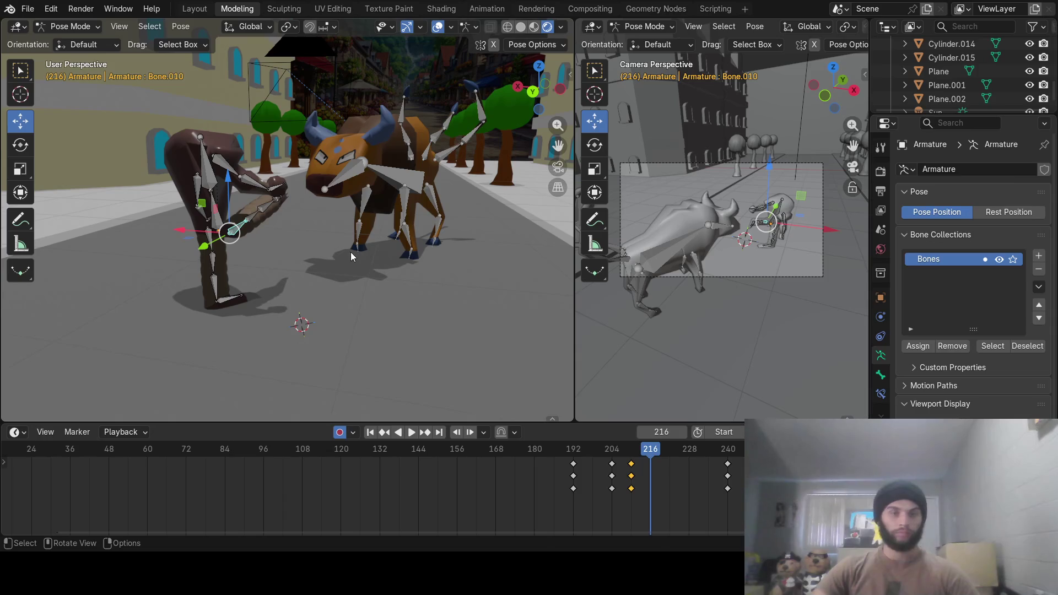
# At frame 216, rotate and key Bone.010, hand bone Bone.014, then Bone.010 again
pyautogui.moveTo(332, 247)
pyautogui.mouseDown(button='middle')
pyautogui.moveTo(361, 284)
pyautogui.moveTo(398, 213)
pyautogui.mouseUp(button='middle')
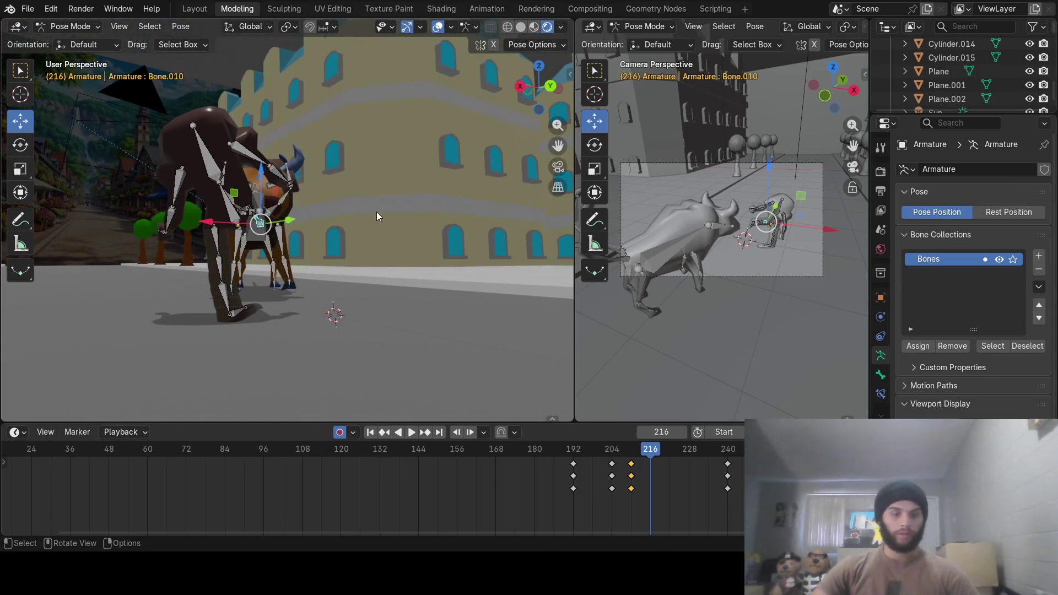
pyautogui.press('r')
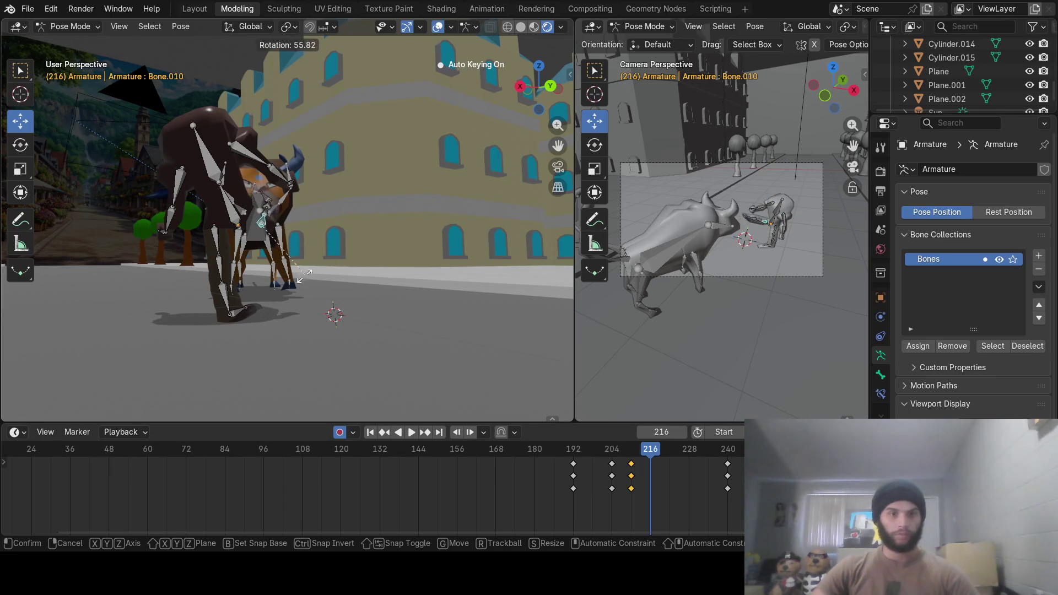
pyautogui.click(256, 271)
pyautogui.moveTo(254, 270)
pyautogui.mouseDown(button='middle')
pyautogui.moveTo(276, 260)
pyautogui.moveTo(226, 272)
pyautogui.moveTo(238, 250)
pyautogui.mouseUp(button='middle')
pyautogui.click(319, 200)
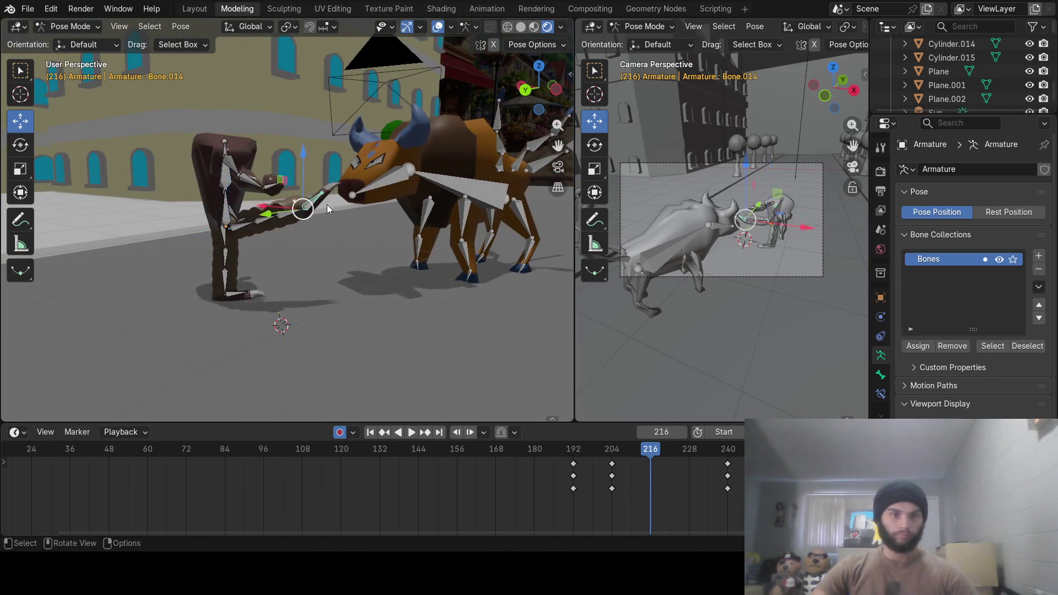
pyautogui.press('r')
pyautogui.click(290, 196)
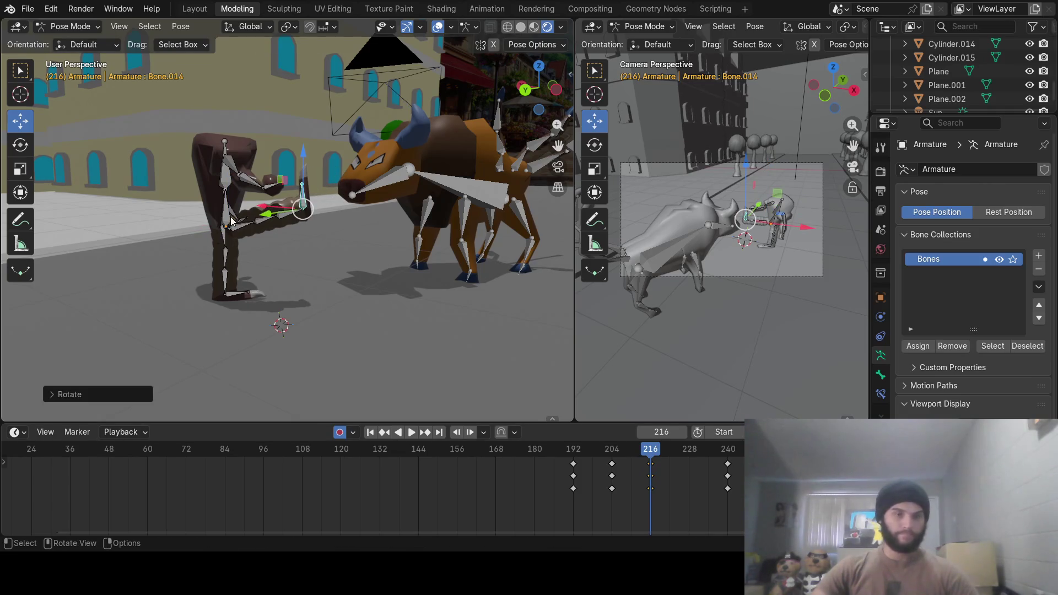
pyautogui.click(238, 230)
pyautogui.press('r')
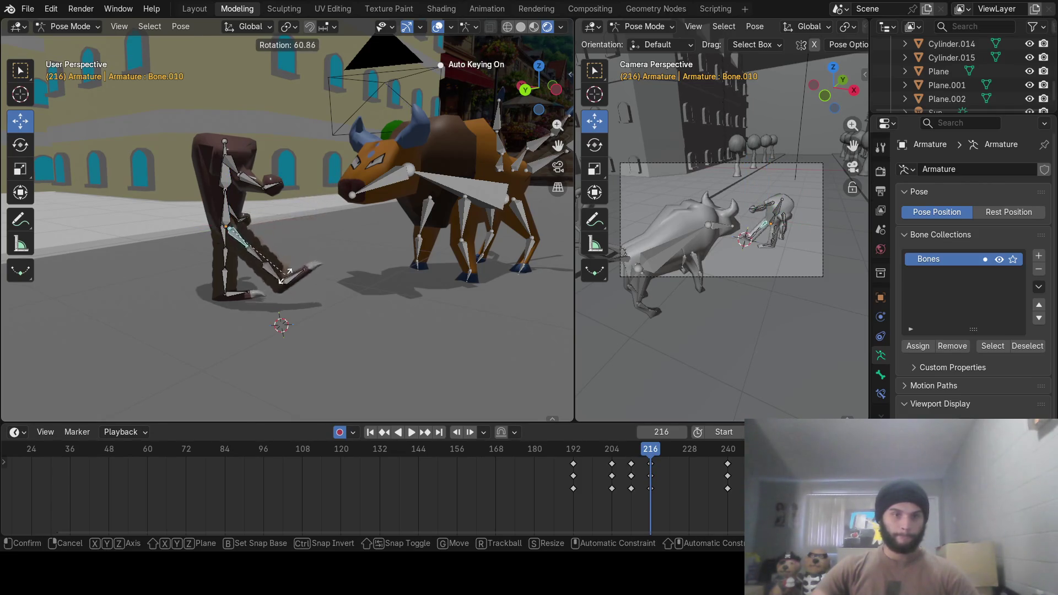
pyautogui.click(253, 320)
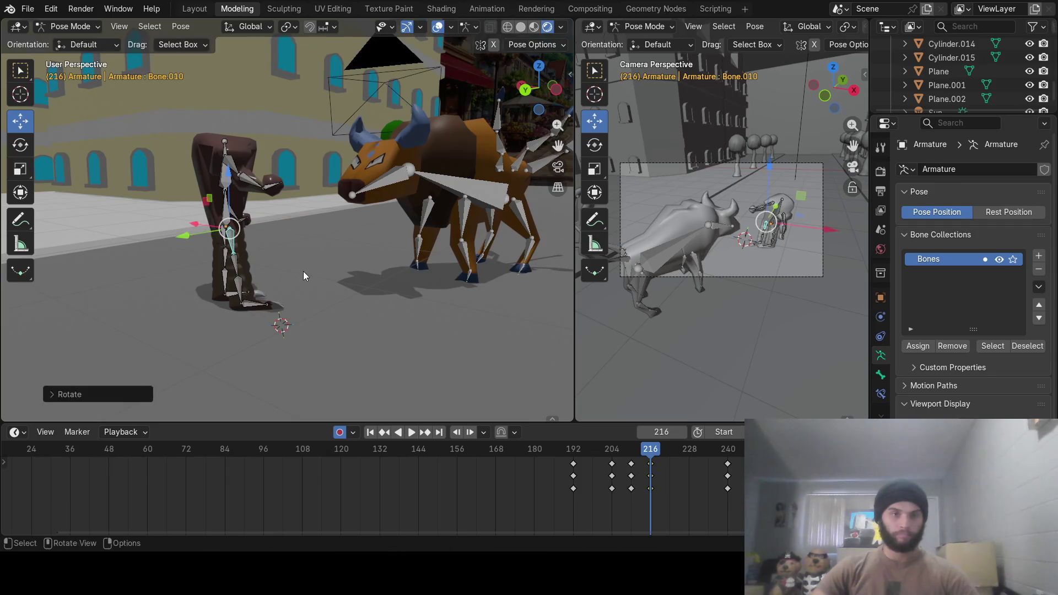
# Rotate Bone.014 again at frame 216, then select Bone.015
pyautogui.moveTo(303, 271)
pyautogui.mouseDown(button='middle')
pyautogui.moveTo(151, 276)
pyautogui.moveTo(165, 273)
pyautogui.mouseUp(button='middle')
pyautogui.moveTo(263, 244)
pyautogui.mouseDown(button='middle')
pyautogui.moveTo(262, 255)
pyautogui.moveTo(292, 280)
pyautogui.moveTo(290, 269)
pyautogui.moveTo(362, 289)
pyautogui.mouseUp(button='middle')
pyautogui.click(285, 287)
pyautogui.press('r')
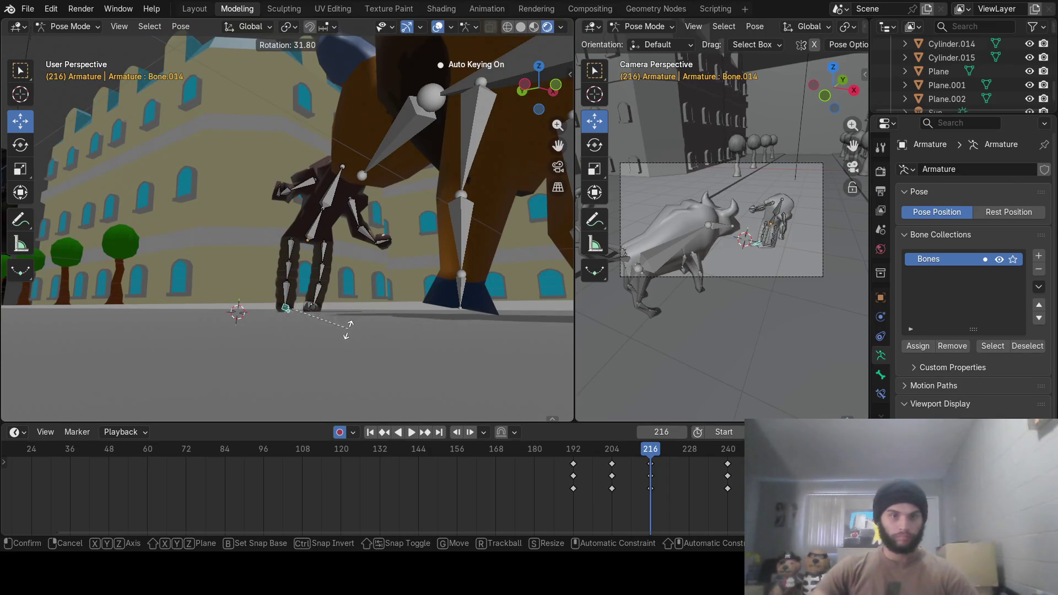
pyautogui.click(346, 334)
pyautogui.moveTo(346, 333)
pyautogui.mouseDown(button='middle')
pyautogui.moveTo(347, 374)
pyautogui.moveTo(346, 290)
pyautogui.mouseUp(button='middle')
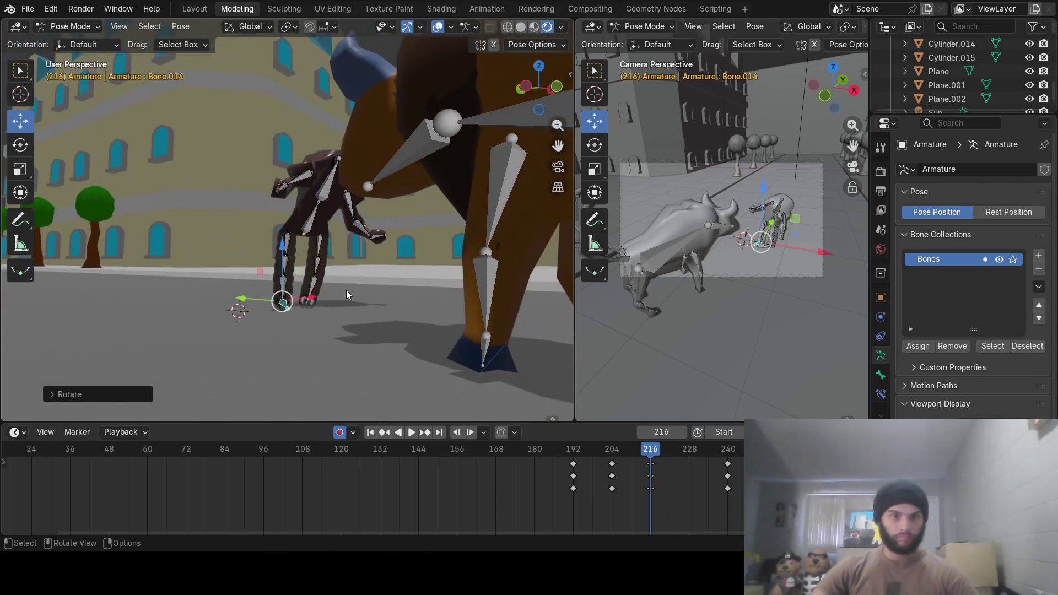
pyautogui.click(316, 226)
pyautogui.click(322, 197)
pyautogui.scroll(5, 358, 244)
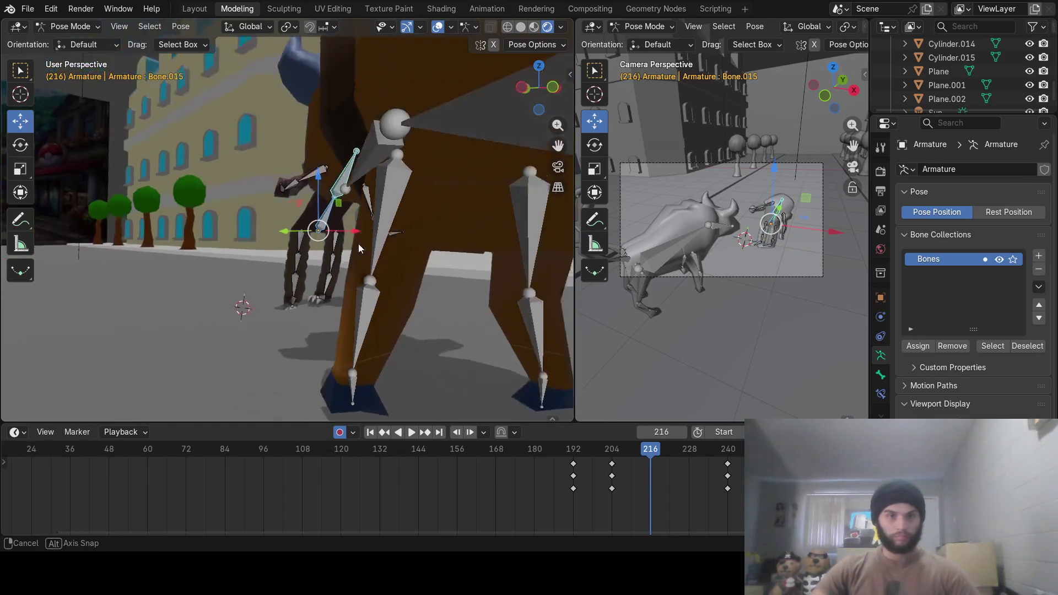
# Rotate and key Bone.015 and leg bone Bone.007 at frame 216
pyautogui.moveTo(331, 247); pyautogui.dragTo(329, 244, button='middle')
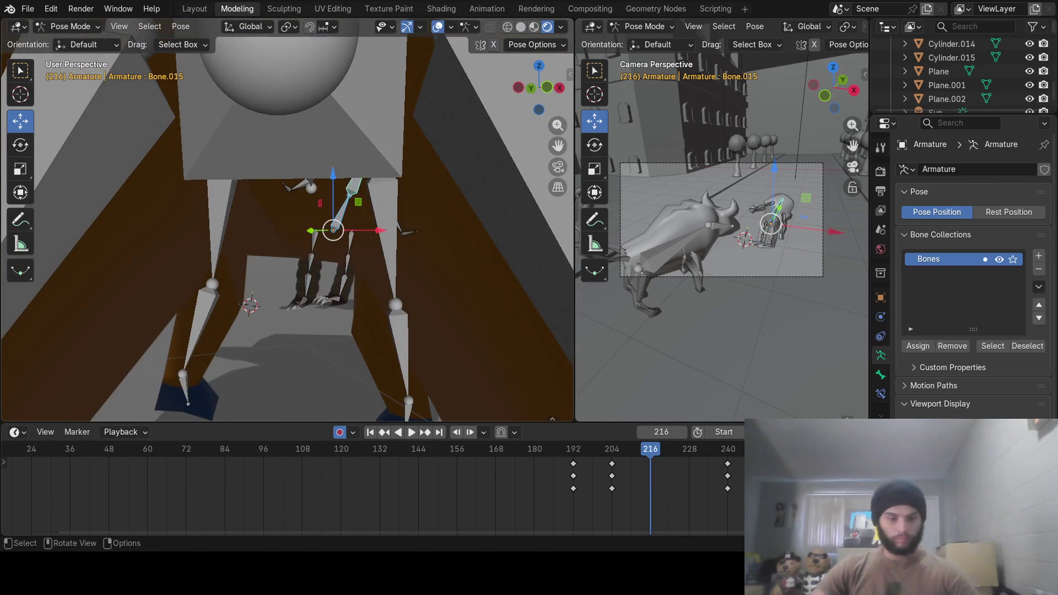
pyautogui.press('r')
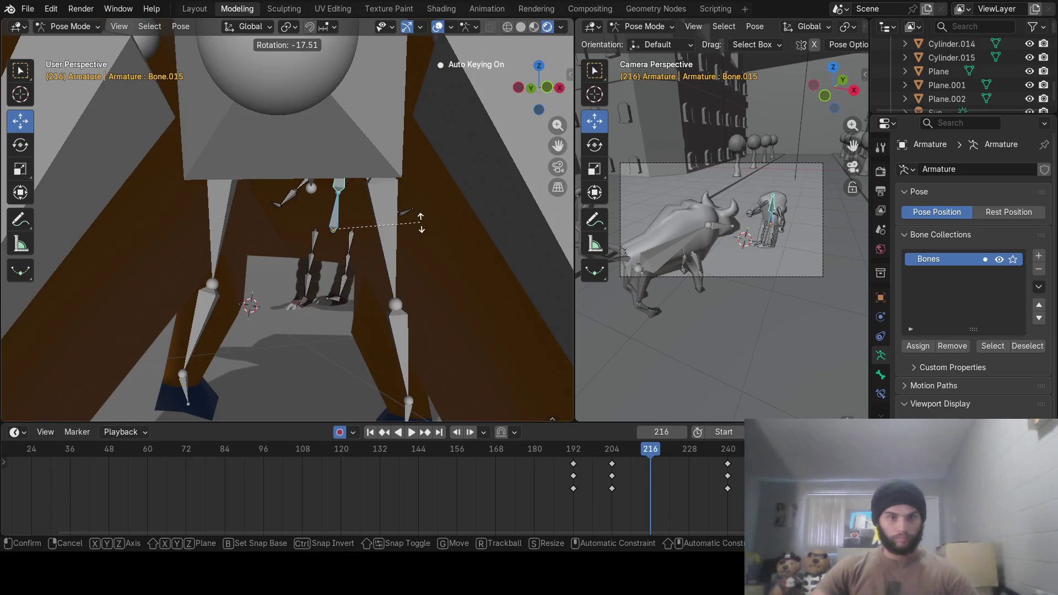
pyautogui.click(421, 223)
pyautogui.moveTo(401, 246); pyautogui.dragTo(362, 243, button='middle')
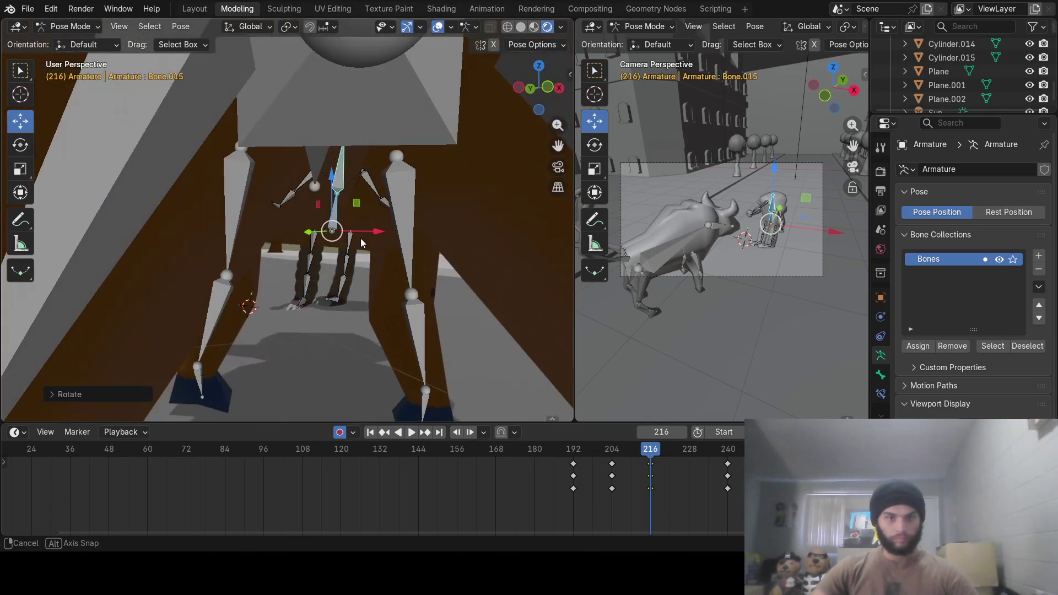
pyautogui.click(350, 248)
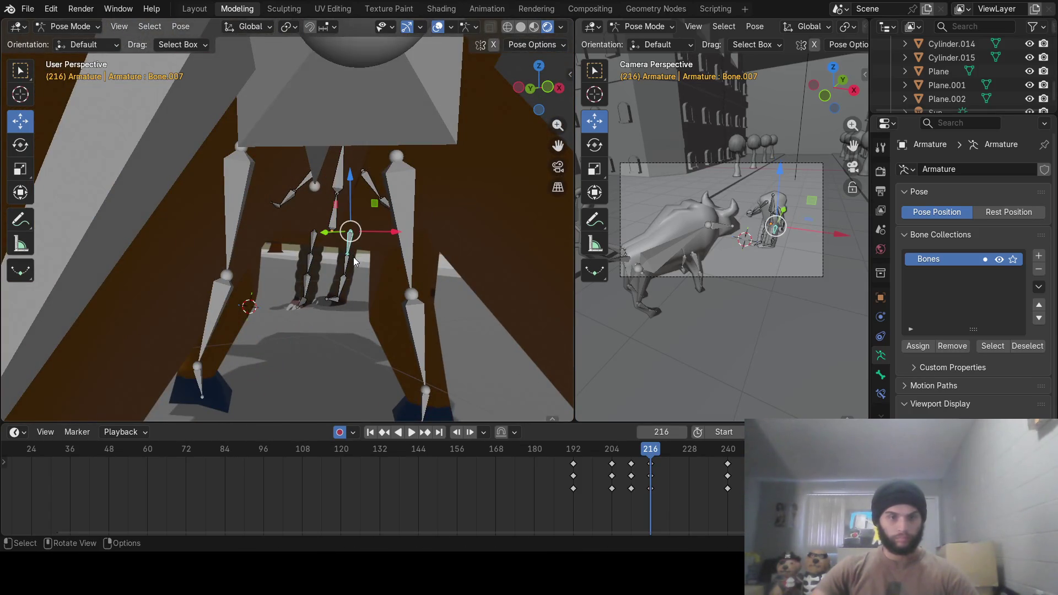
pyautogui.press('r')
pyautogui.click(359, 259)
# Turn the foot bone about 22° around Z, then lift the torso bone upward
pyautogui.moveTo(375, 274); pyautogui.dragTo(366, 274, button='middle')
pyautogui.click(346, 303)
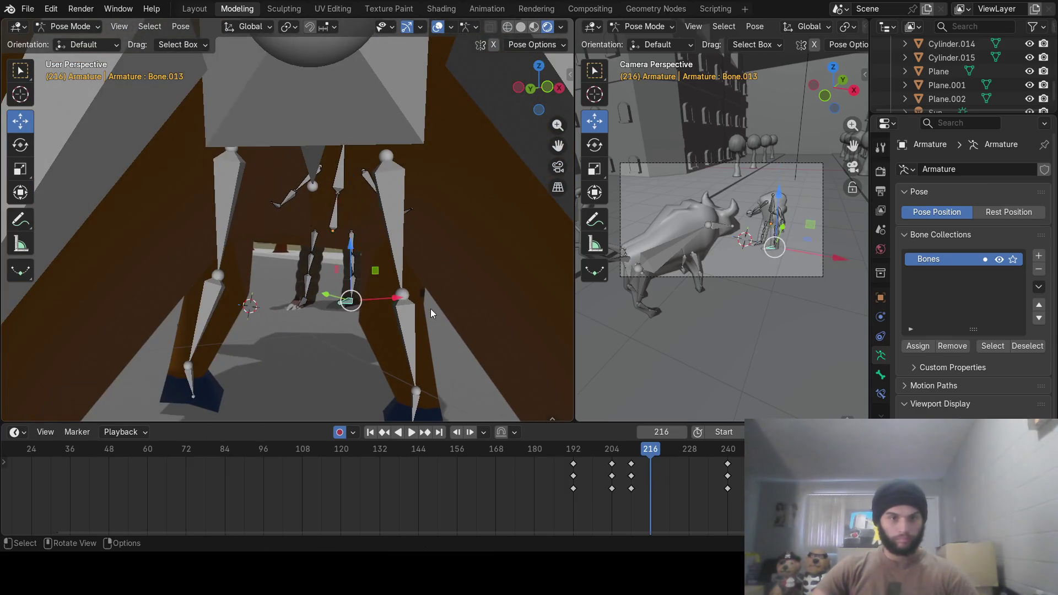
pyautogui.press('r')
pyautogui.press('z')
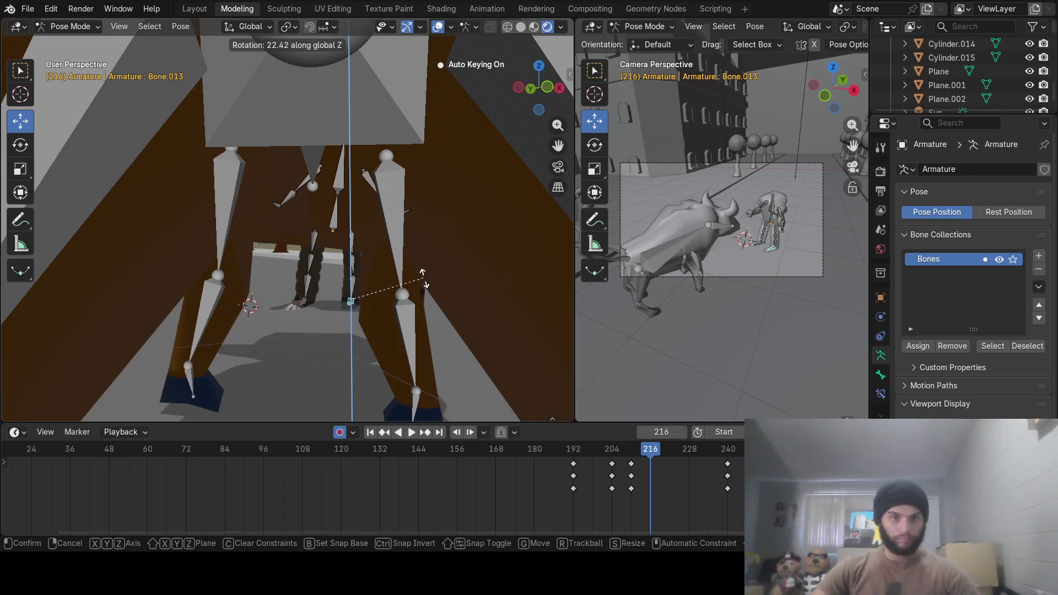
pyautogui.click(428, 279)
pyautogui.moveTo(428, 279)
pyautogui.mouseDown(button='middle')
pyautogui.moveTo(335, 304)
pyautogui.moveTo(377, 295)
pyautogui.mouseUp(button='middle')
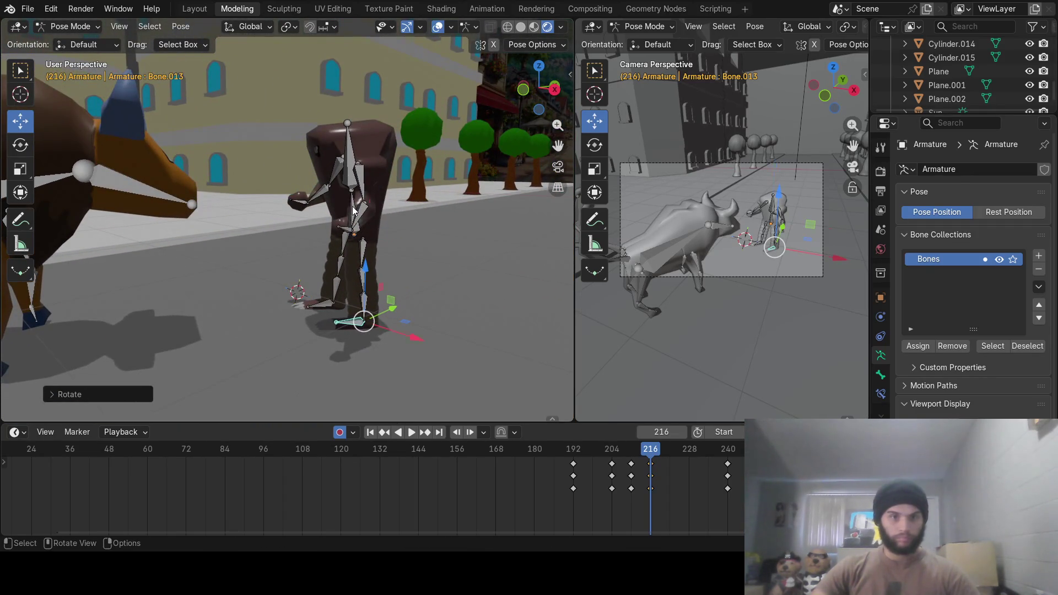
pyautogui.click(353, 183)
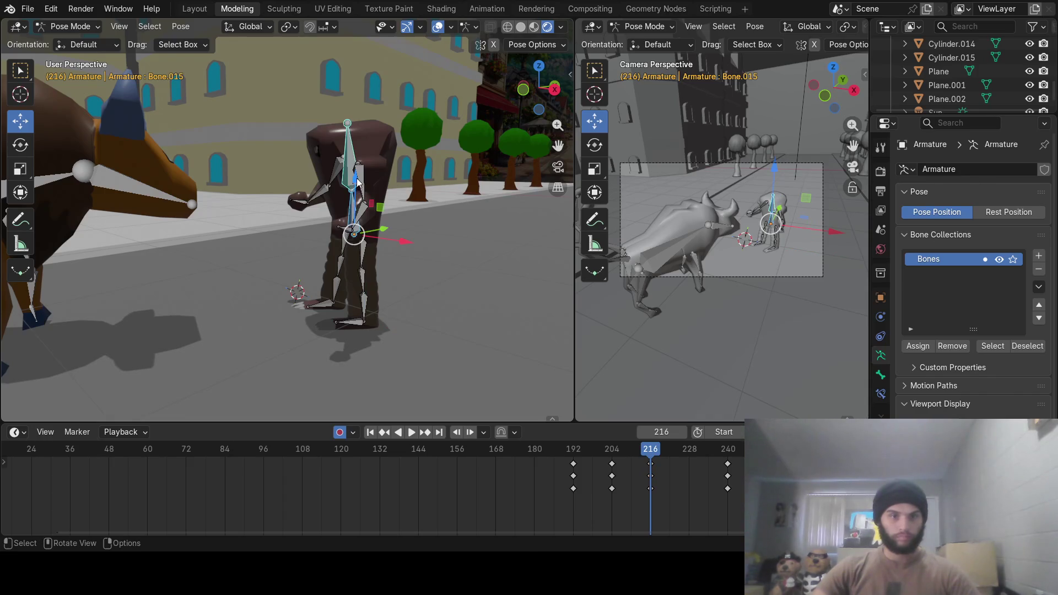
pyautogui.moveTo(357, 182)
pyautogui.mouseDown()
pyautogui.moveTo(361, 127)
pyautogui.moveTo(368, 134)
pyautogui.mouseUp()
# Confirm the raised torso, cancel the stray upward move, and rotate leg bone Bone.014 at frame 216
pyautogui.press('a')
pyautogui.rightClick(368, 134)
pyautogui.moveTo(346, 235)
pyautogui.mouseDown(button='middle')
pyautogui.moveTo(398, 208)
pyautogui.moveTo(456, 214)
pyautogui.moveTo(378, 222)
pyautogui.moveTo(431, 231)
pyautogui.moveTo(333, 236)
pyautogui.moveTo(332, 263)
pyautogui.moveTo(281, 262)
pyautogui.moveTo(299, 244)
pyautogui.mouseUp(button='middle')
pyautogui.click(290, 281)
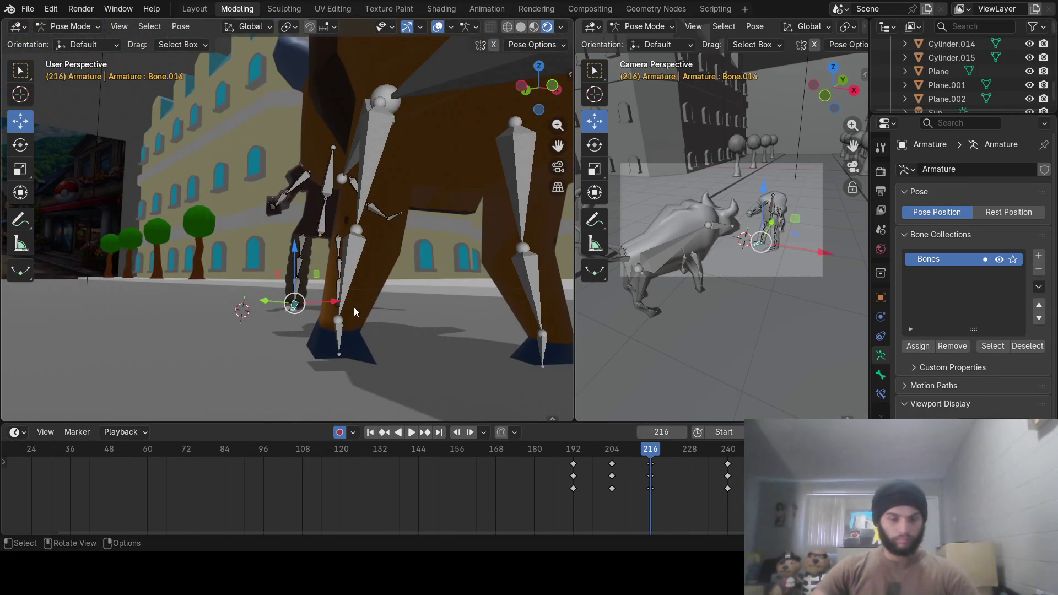
pyautogui.press('r')
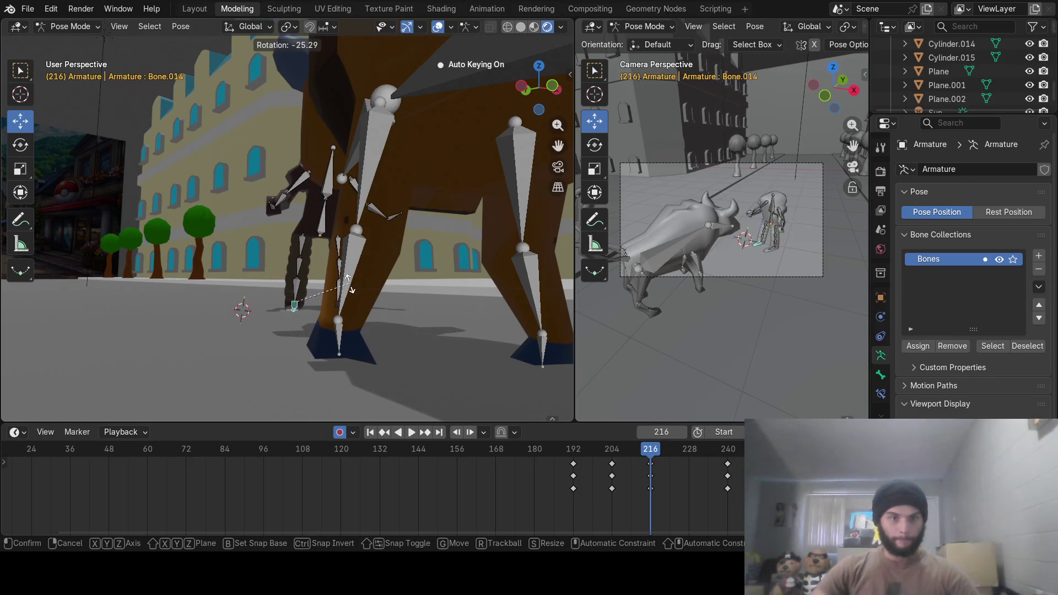
pyautogui.click(348, 277)
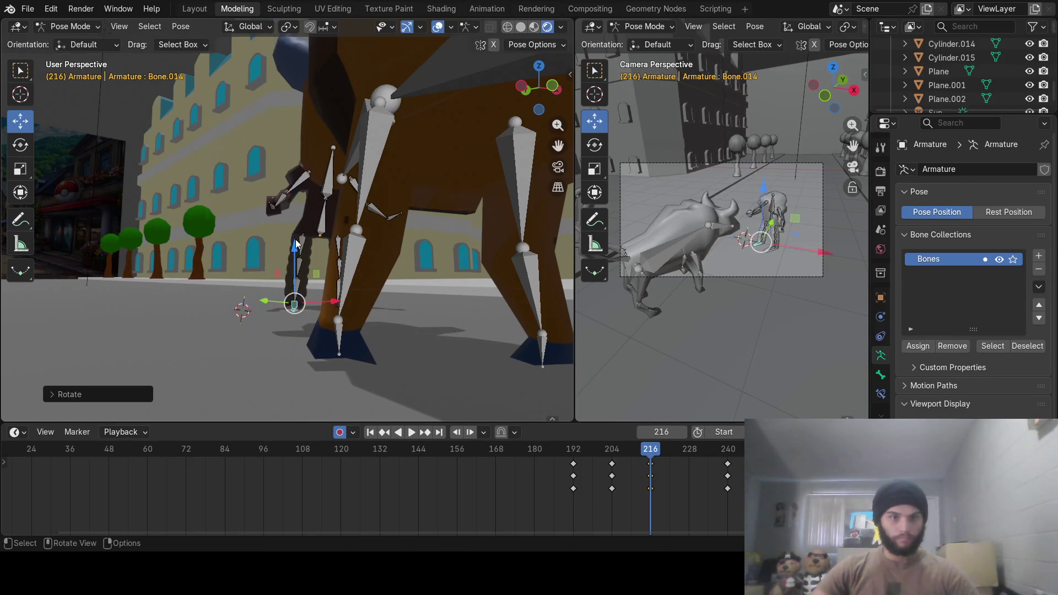
# Lift Bone.010 slightly along Z, then scrub frames 180–217 to preview the new pose
pyautogui.click(306, 246)
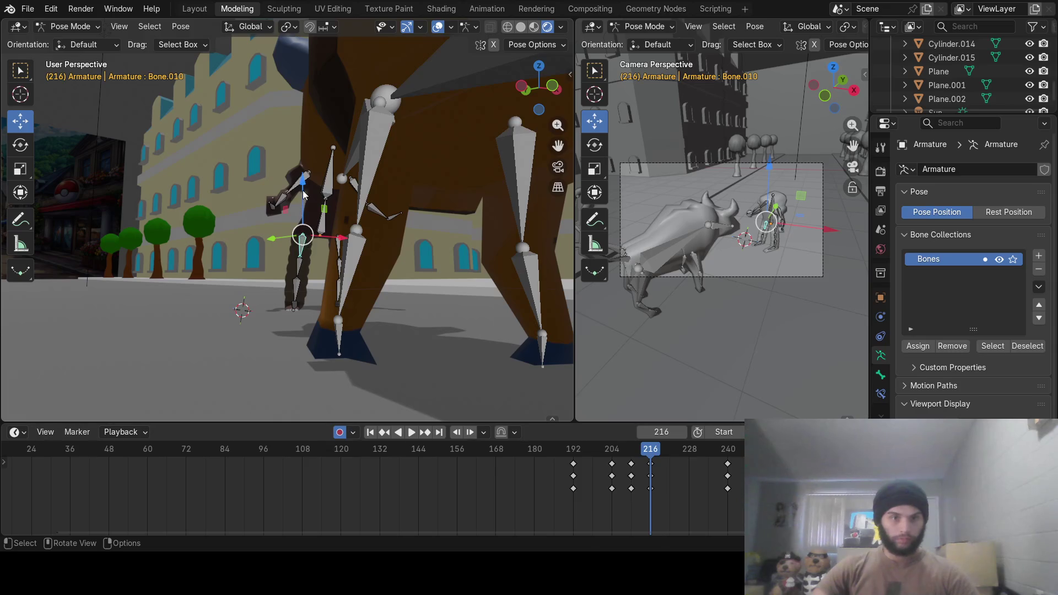
pyautogui.moveTo(304, 194); pyautogui.dragTo(305, 184)
pyautogui.moveTo(305, 183)
pyautogui.mouseDown(button='middle')
pyautogui.moveTo(401, 292)
pyautogui.moveTo(581, 401)
pyautogui.mouseUp(button='middle')
pyautogui.moveTo(422, 319)
pyautogui.mouseDown(button='middle')
pyautogui.moveTo(243, 251)
pyautogui.moveTo(219, 253)
pyautogui.moveTo(338, 266)
pyautogui.moveTo(564, 371)
pyautogui.mouseUp(button='middle')
pyautogui.moveTo(609, 457)
pyautogui.mouseDown()
pyautogui.moveTo(524, 463)
pyautogui.moveTo(673, 469)
pyautogui.moveTo(531, 461)
pyautogui.moveTo(643, 477)
pyautogui.moveTo(585, 477)
pyautogui.moveTo(766, 468)
pyautogui.mouseUp()
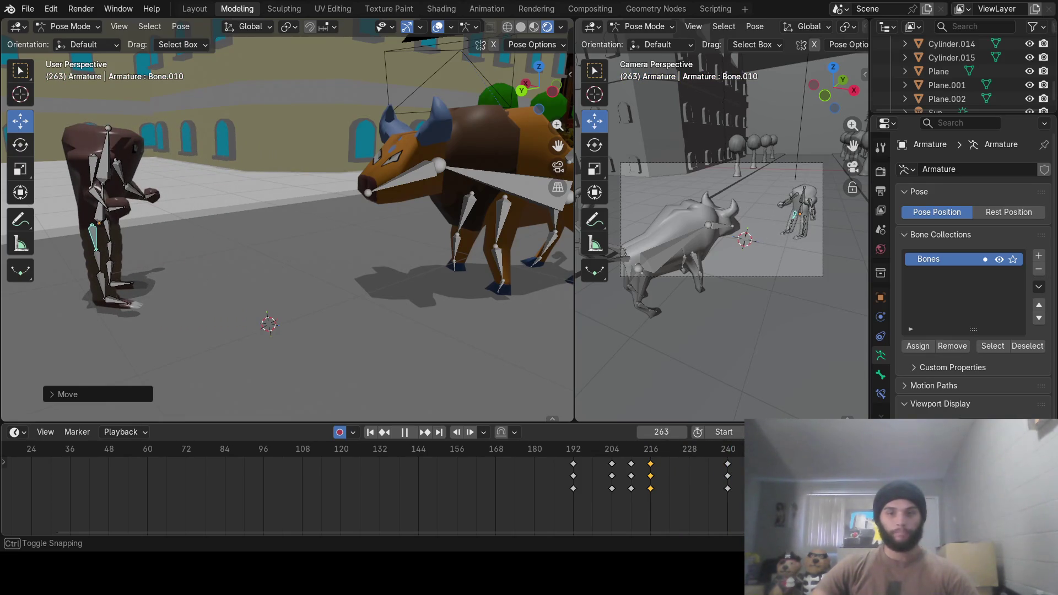
# Stop playback and replay the animation from frame 0 to review the bull's charge and the creature's lunge
pyautogui.press('space')
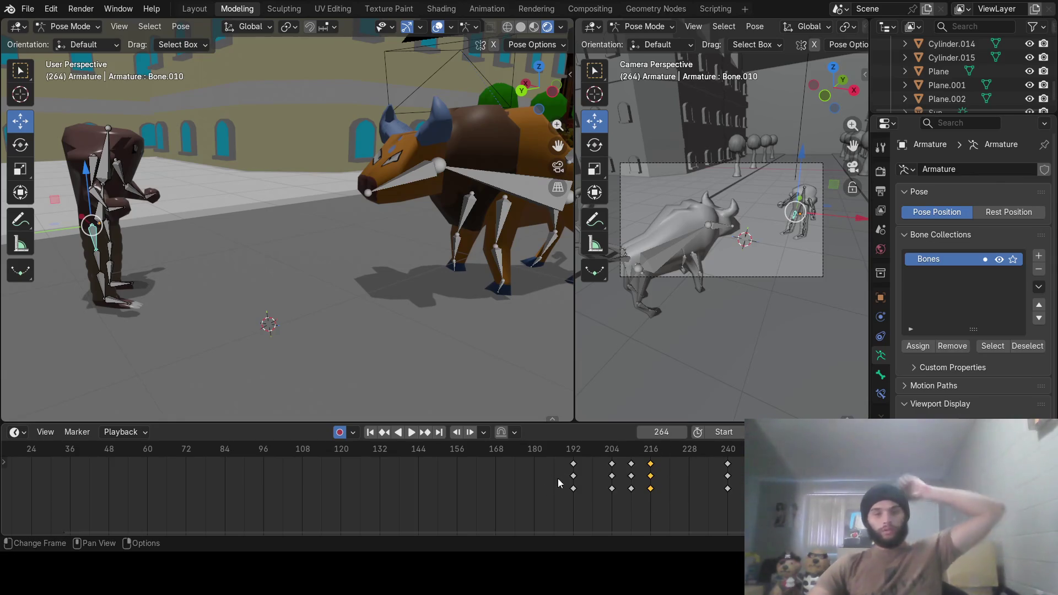
pyautogui.press('b')
pyautogui.press('Escape')
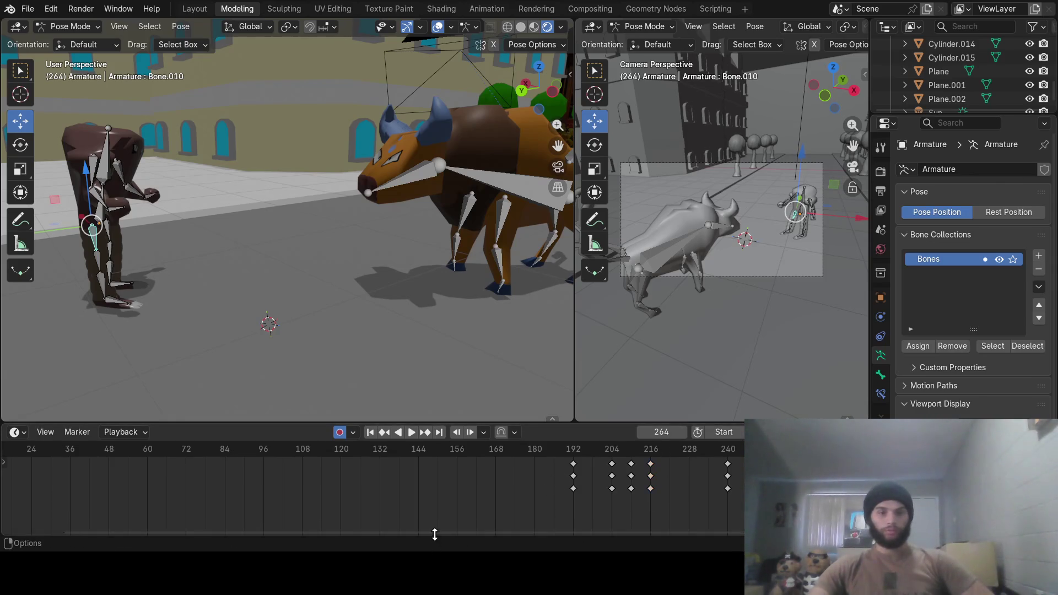
pyautogui.moveTo(435, 528)
pyautogui.mouseDown()
pyautogui.moveTo(303, 523)
pyautogui.moveTo(131, 449)
pyautogui.moveTo(88, 449)
pyautogui.mouseUp()
pyautogui.click(412, 431)
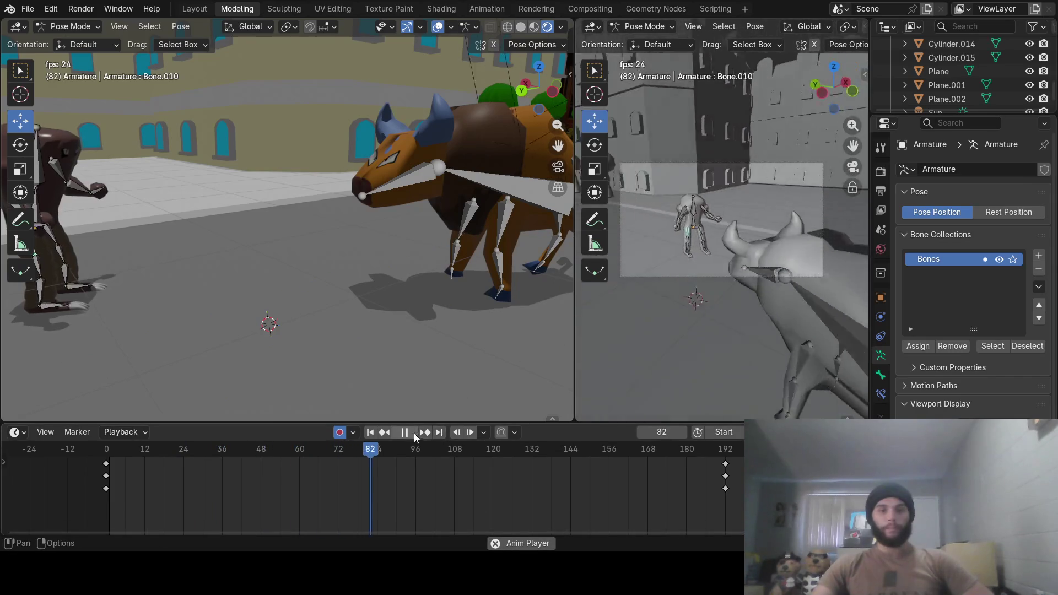
# Stop playback at the first frame and bring up the Output Properties
pyautogui.moveTo(418, 446)
pyautogui.mouseDown()
pyautogui.moveTo(115, 451)
pyautogui.moveTo(645, 490)
pyautogui.moveTo(609, 478)
pyautogui.moveTo(50, 480)
pyautogui.mouseUp()
pyautogui.press('space')
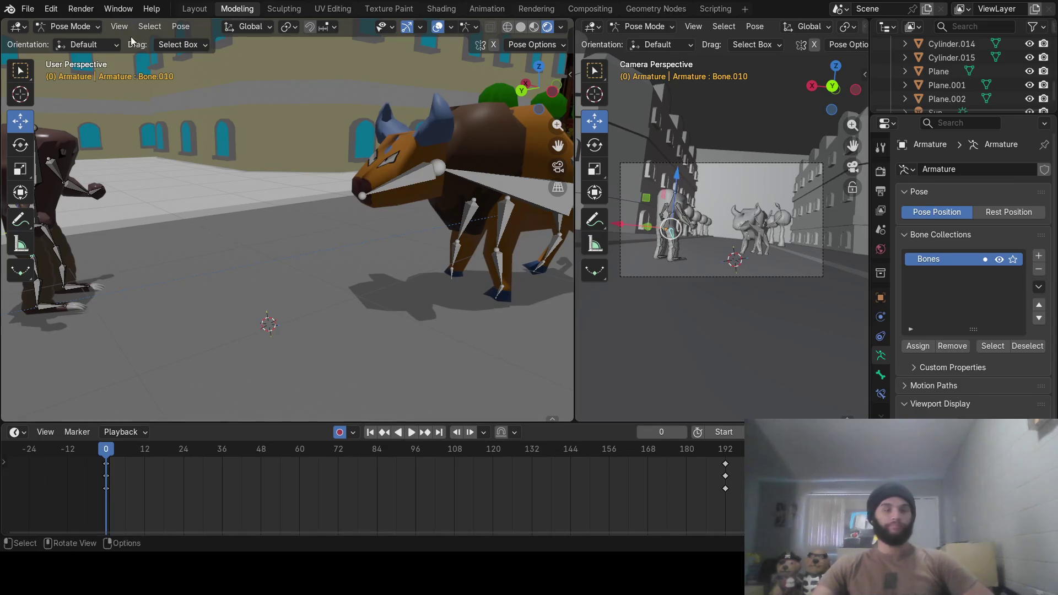
pyautogui.click(881, 190)
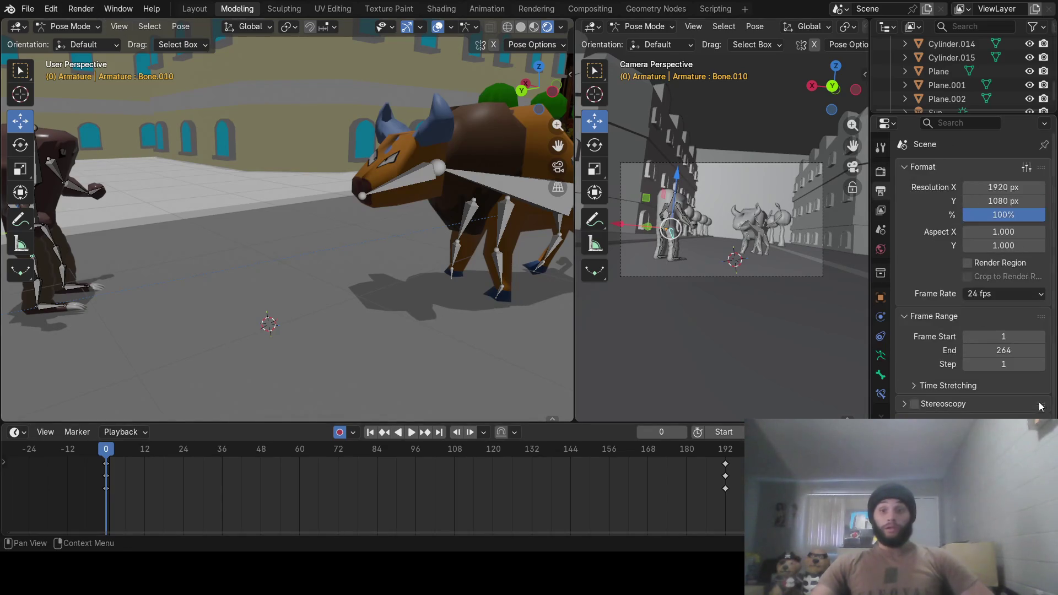
pyautogui.doubleClick(842, 432)
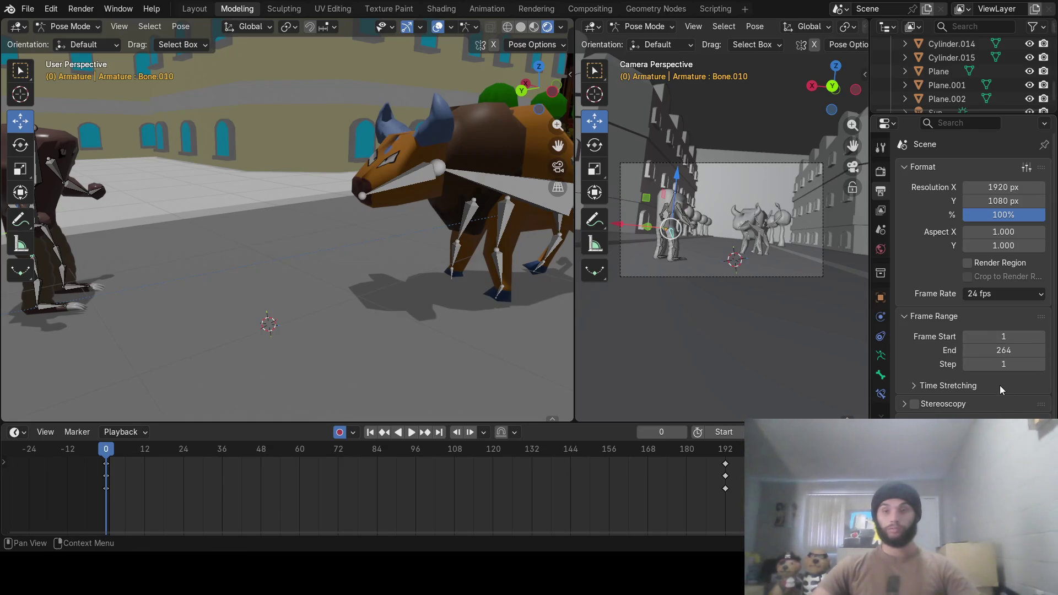
# Check the 1920×1080, 24 fps, frames 1–264 output settings alongside the Render tab
pyautogui.scroll(-3, 996, 387)
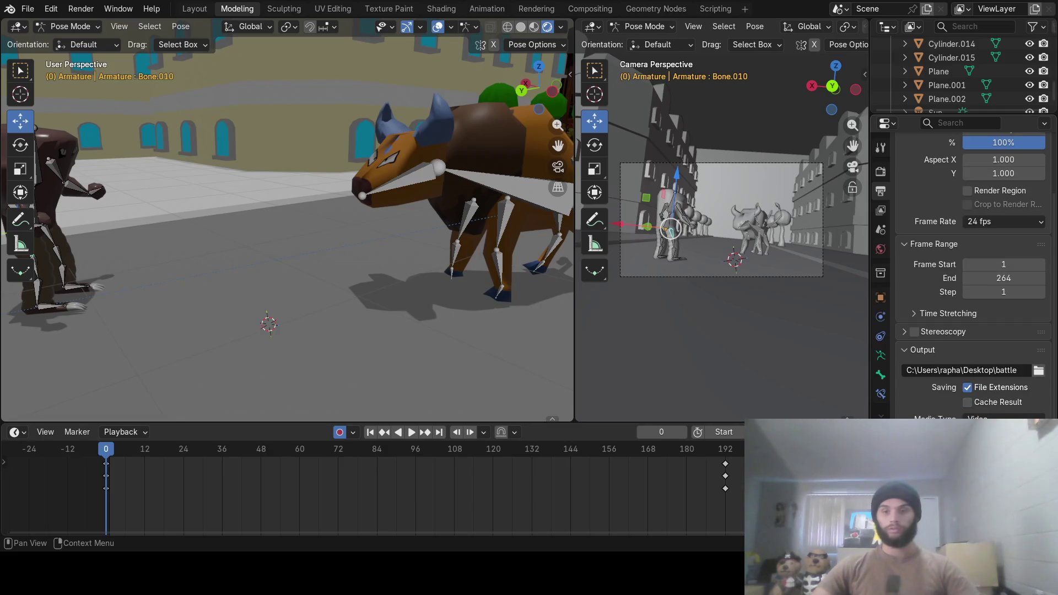
pyautogui.scroll(3, 973, 276)
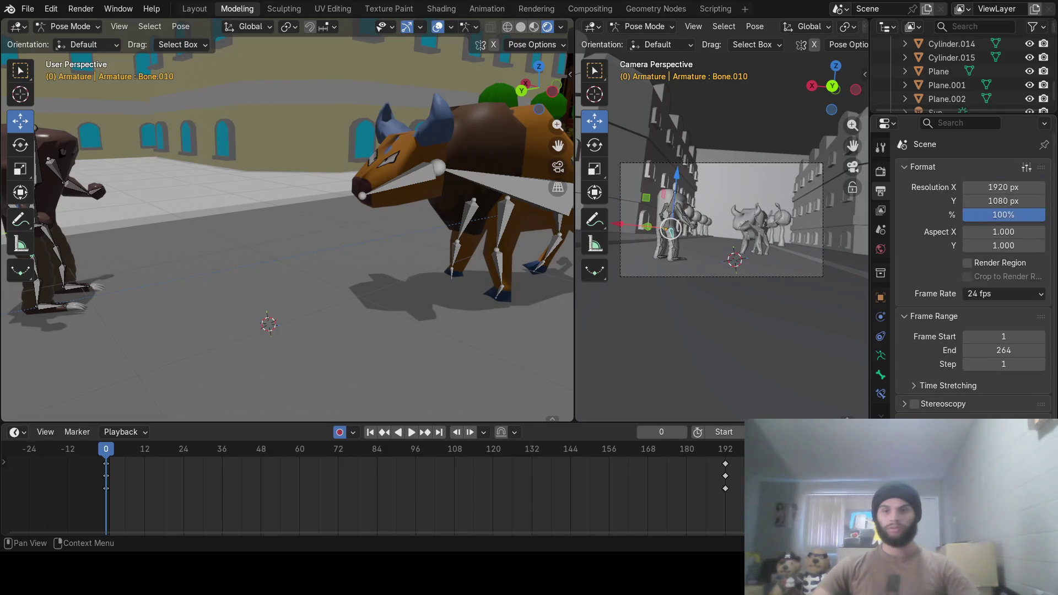
pyautogui.click(880, 172)
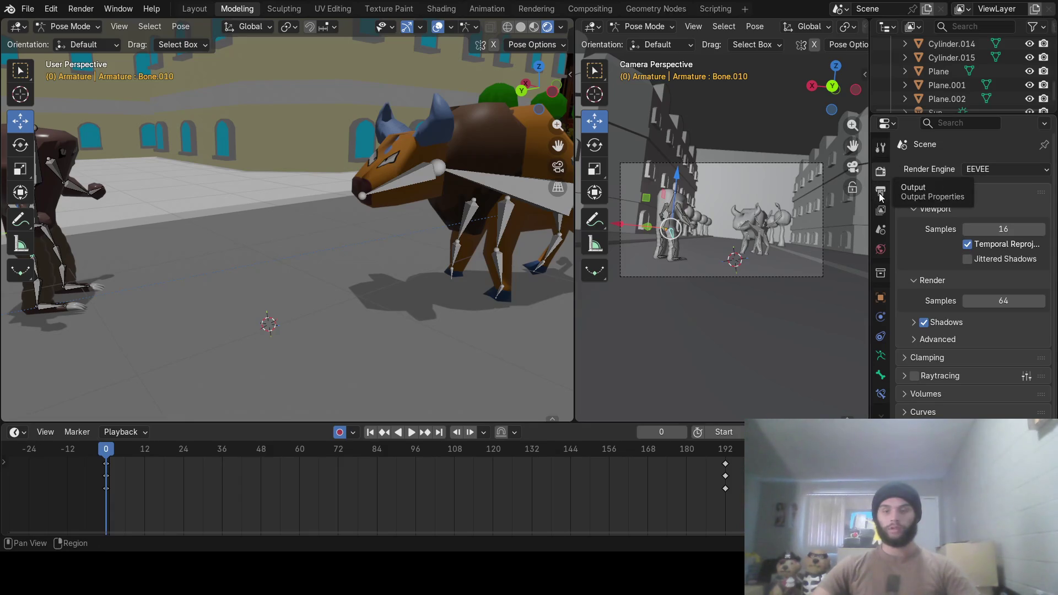
pyautogui.click(880, 192)
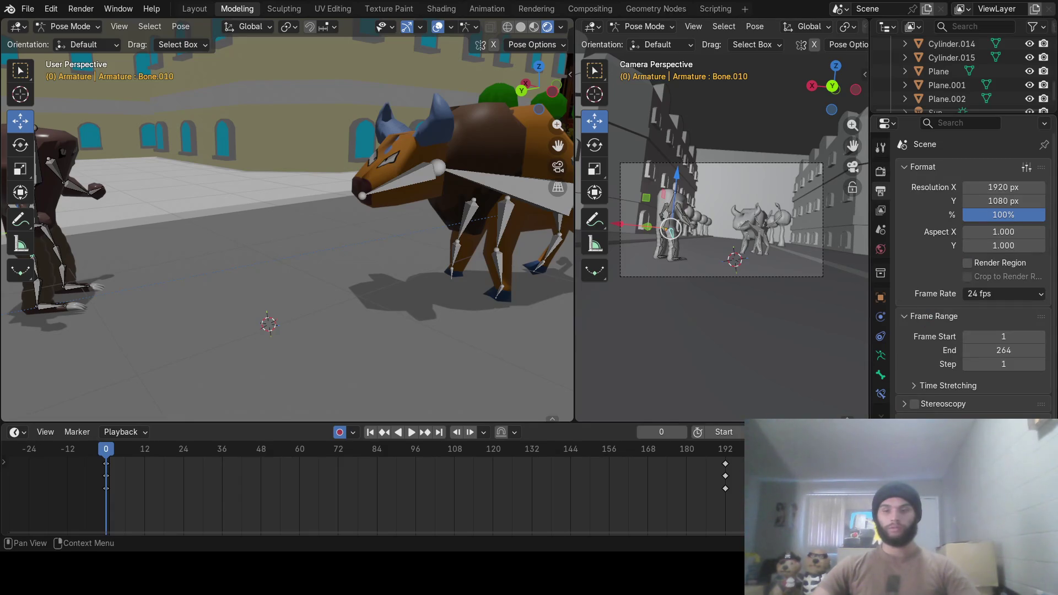
pyautogui.scroll(-1, 973, 275)
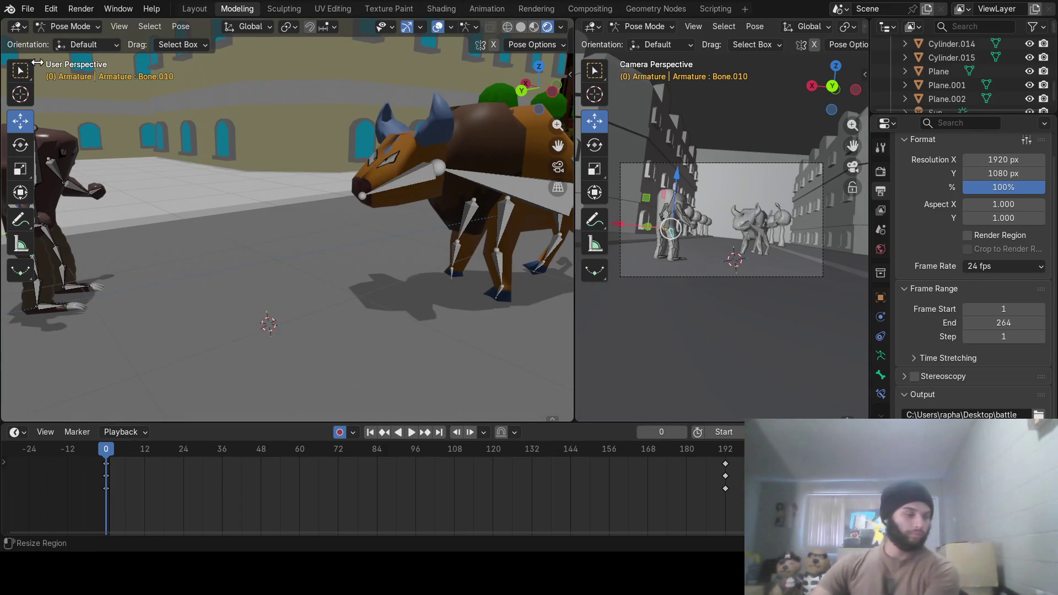
pyautogui.click(27, 8)
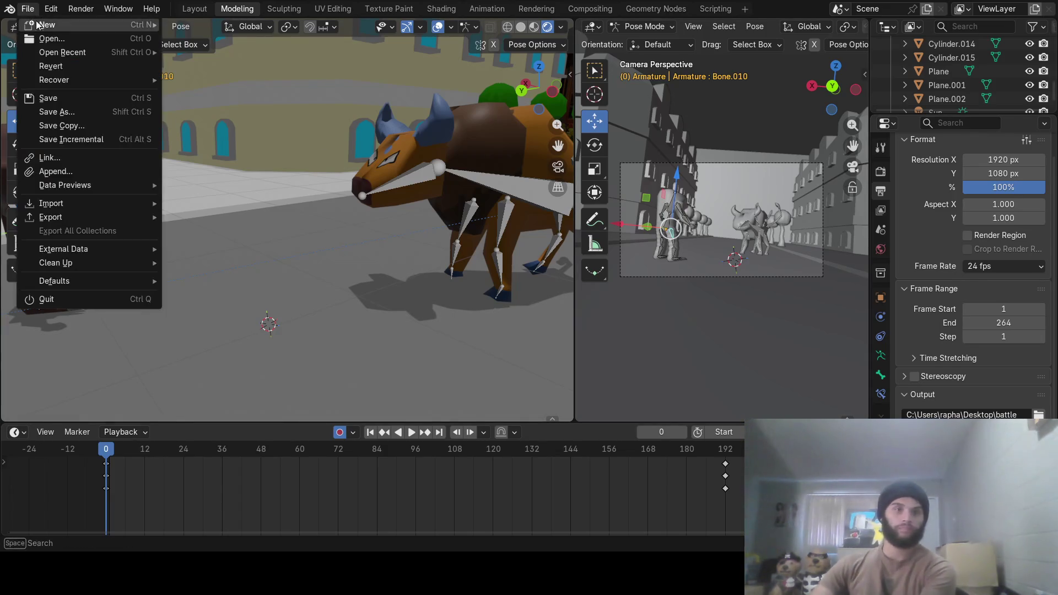
# Render animation frames 1–264 with Render Animation, then switch to the Pokémon sprite sheet window
pyautogui.moveTo(81, 8)
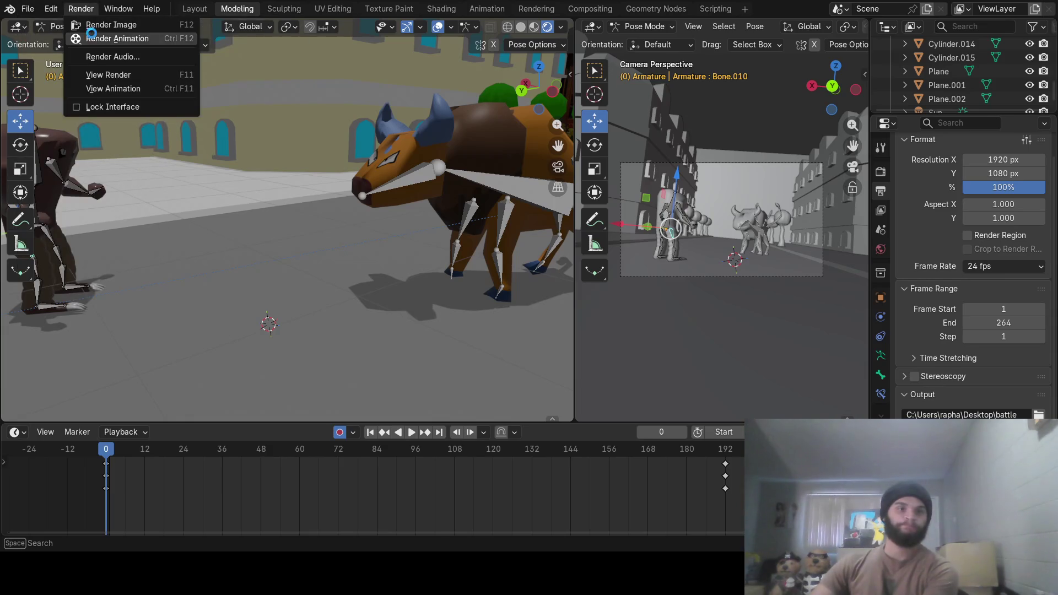
pyautogui.click(93, 38)
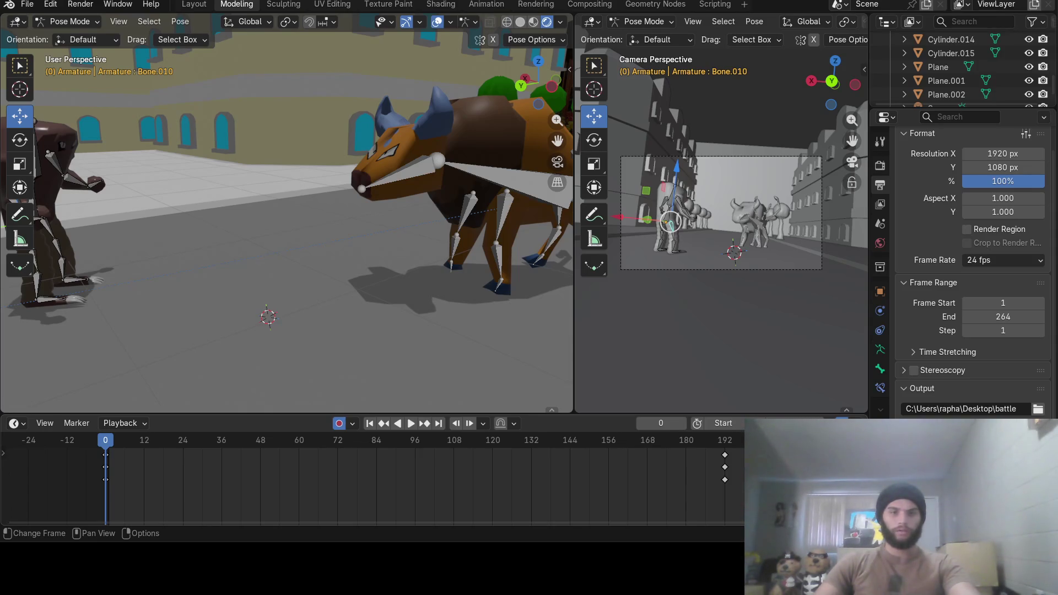
pyautogui.hotkey('alt', 'Tab')
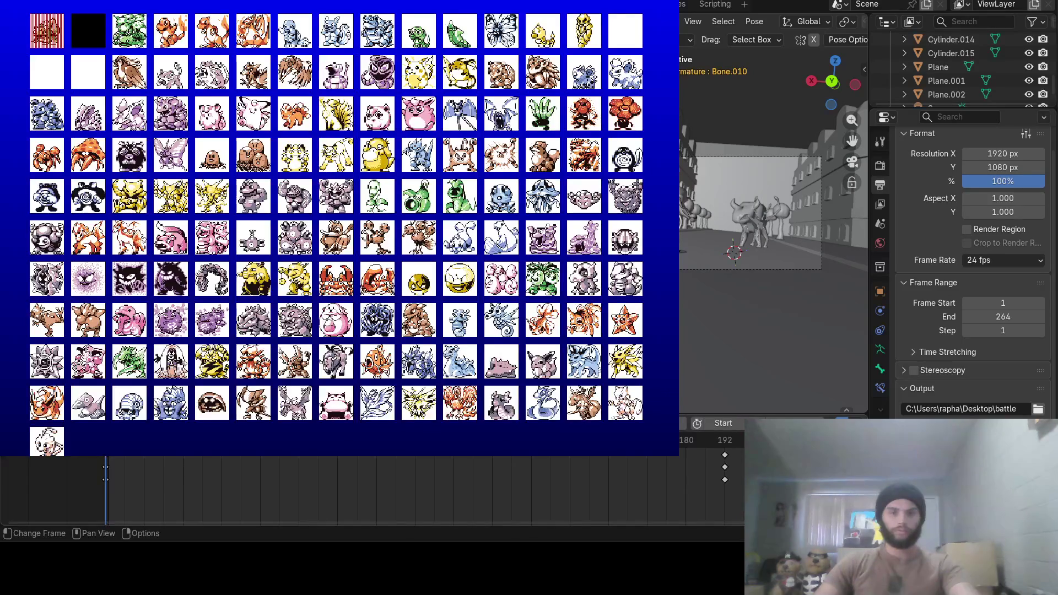
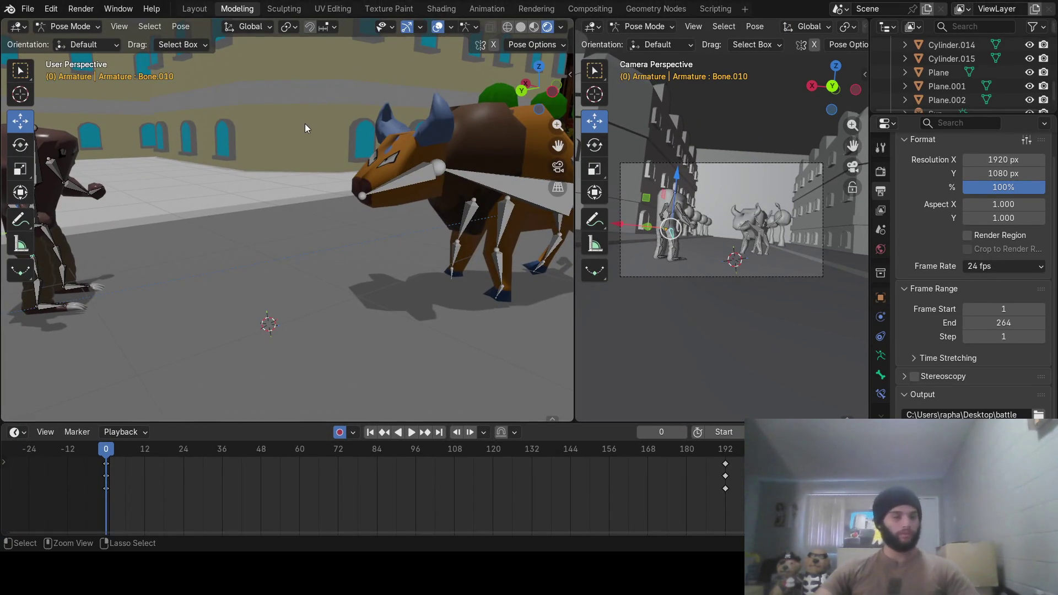
# Save the scene and turn off automatic keyframe recording
pyautogui.hotkey('ctrl', 's')
pyautogui.moveTo(276, 276)
pyautogui.mouseDown(button='middle')
pyautogui.moveTo(282, 249)
pyautogui.moveTo(296, 258)
pyautogui.moveTo(187, 274)
pyautogui.moveTo(177, 237)
pyautogui.moveTo(161, 256)
pyautogui.moveTo(98, 280)
pyautogui.moveTo(32, 264)
pyautogui.moveTo(57, 241)
pyautogui.moveTo(97, 252)
pyautogui.mouseUp(button='middle')
pyautogui.moveTo(273, 243)
pyautogui.mouseDown(button='middle')
pyautogui.moveTo(321, 247)
pyautogui.moveTo(326, 234)
pyautogui.mouseUp(button='middle')
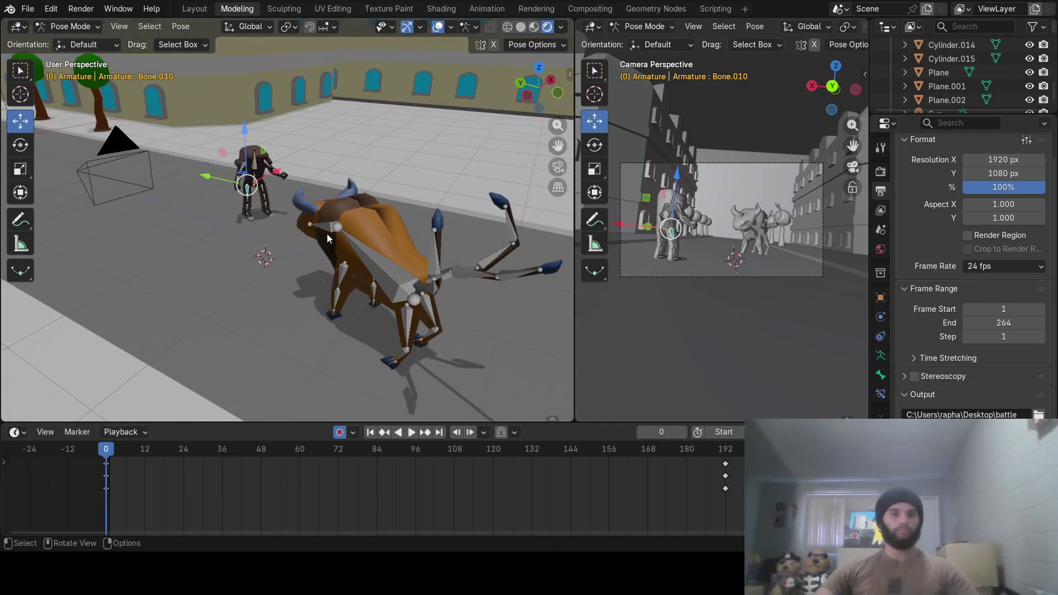
pyautogui.click(339, 432)
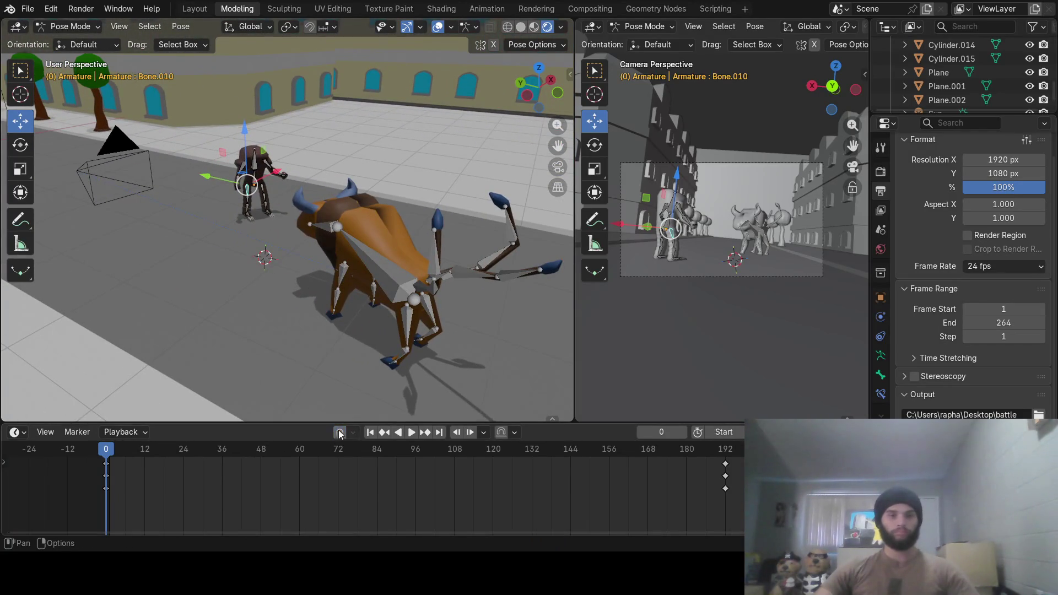
# Delete all keyframes from the character's armature bones in Pose Mode
pyautogui.press('a')
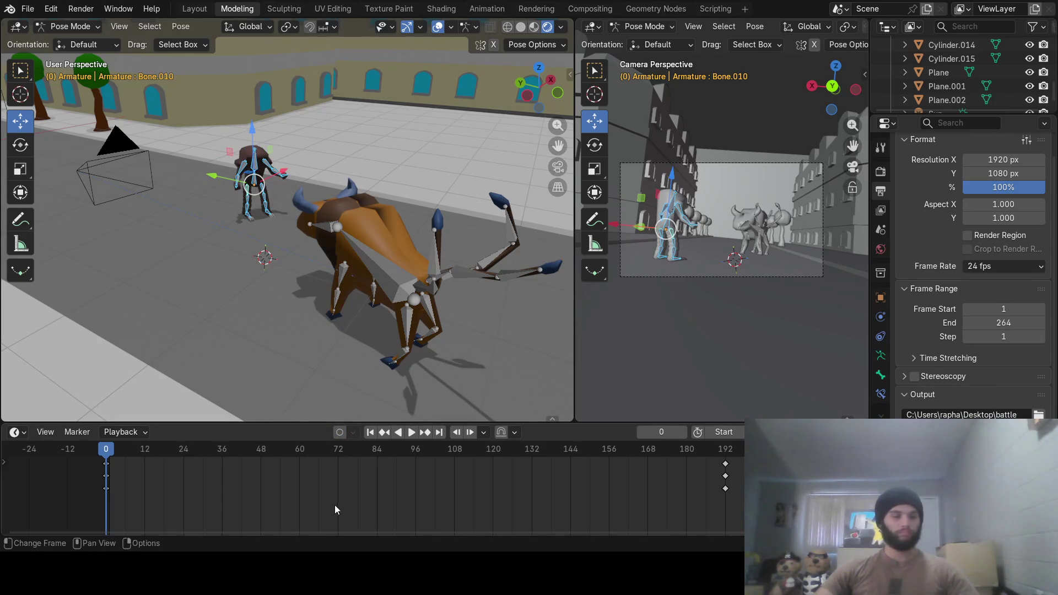
pyautogui.press('a')
pyautogui.press('x')
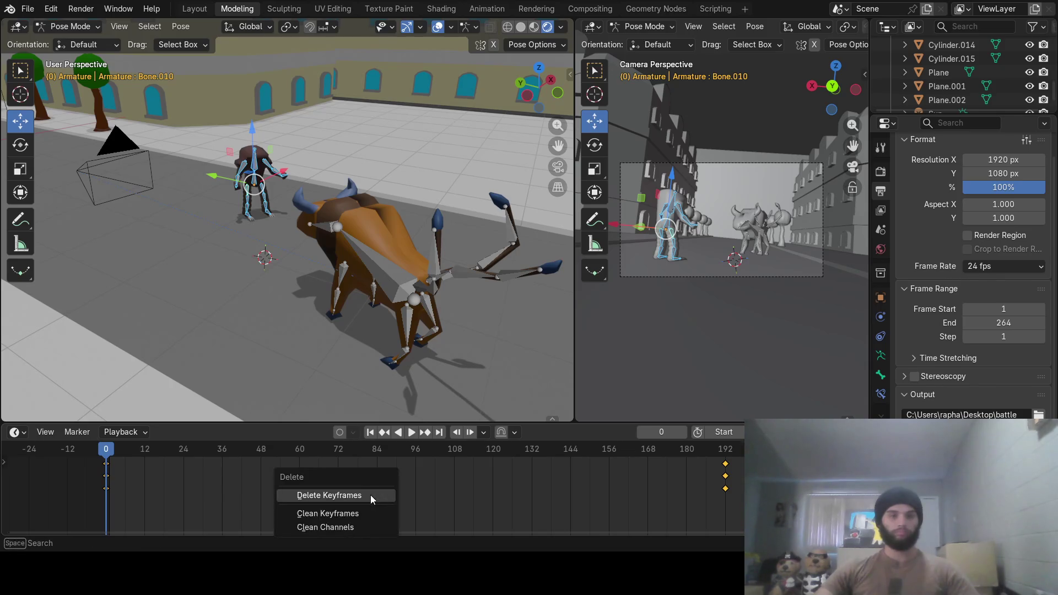
pyautogui.click(366, 495)
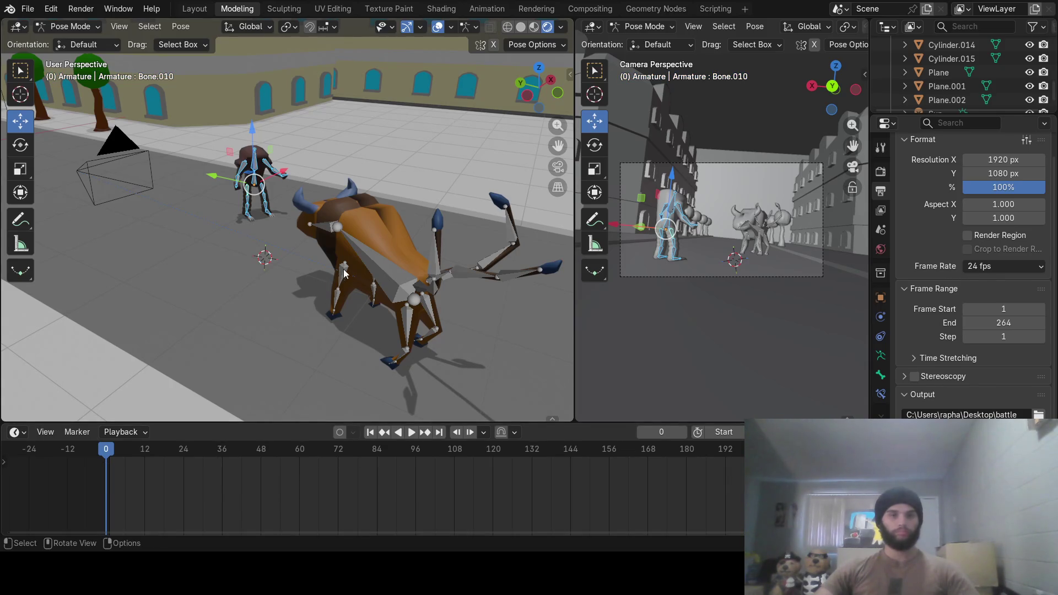
pyautogui.click(70, 27)
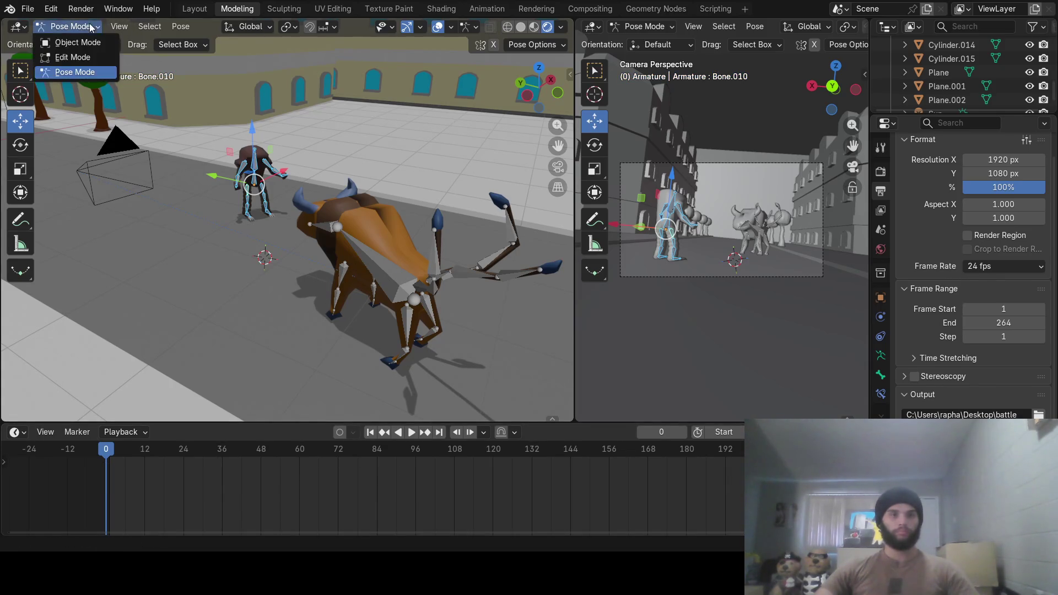
# In Object Mode, delete the keyframes of every object in the scene
pyautogui.click(92, 43)
pyautogui.press('a')
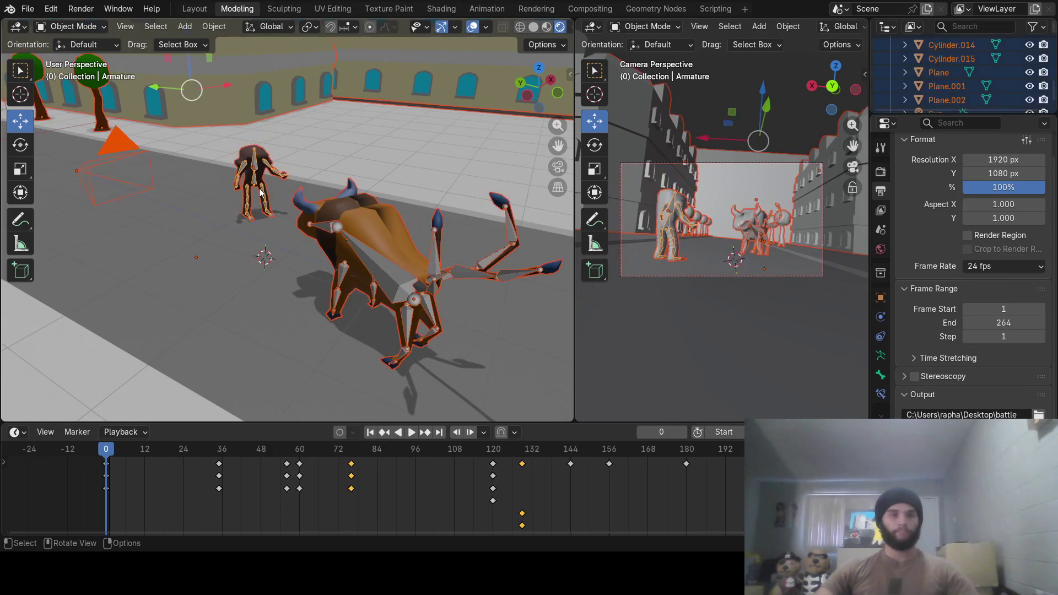
pyautogui.press('x')
pyautogui.click(307, 486)
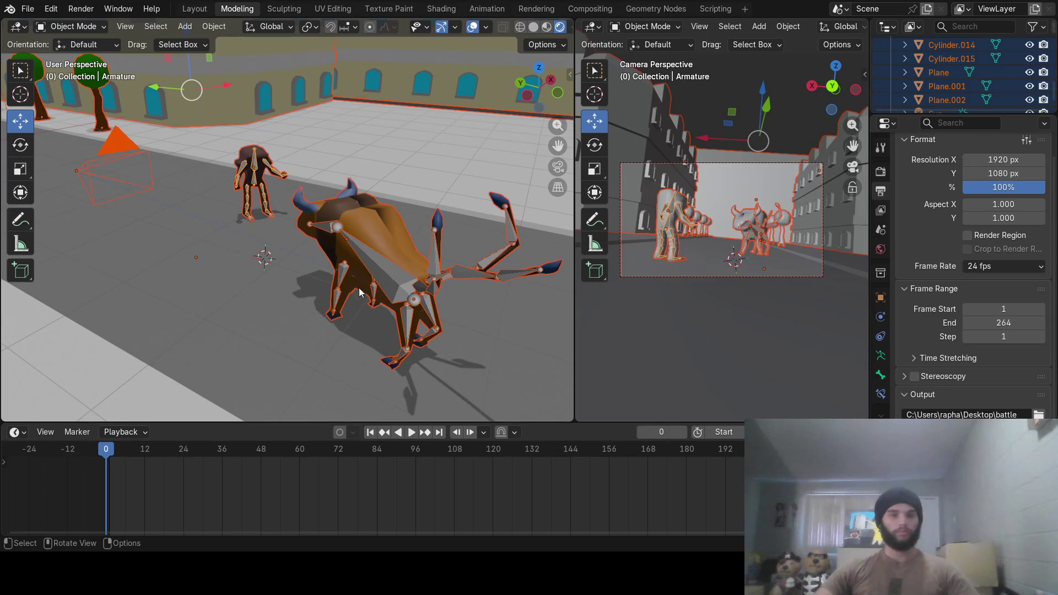
# Delete all keyframes from the bull's bones in Pose Mode
pyautogui.click(380, 277)
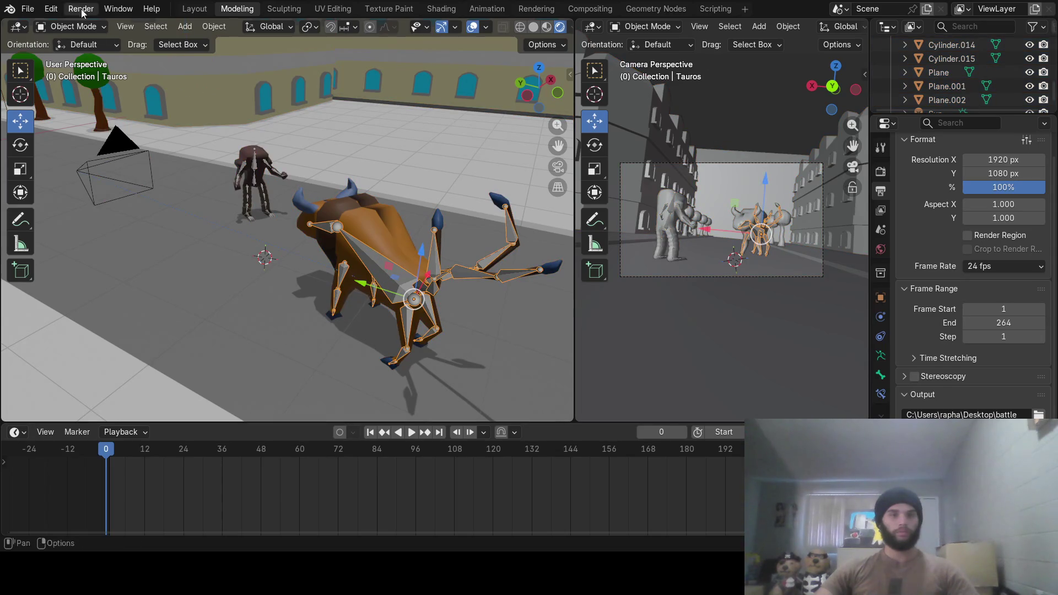
pyautogui.click(81, 27)
pyautogui.click(94, 73)
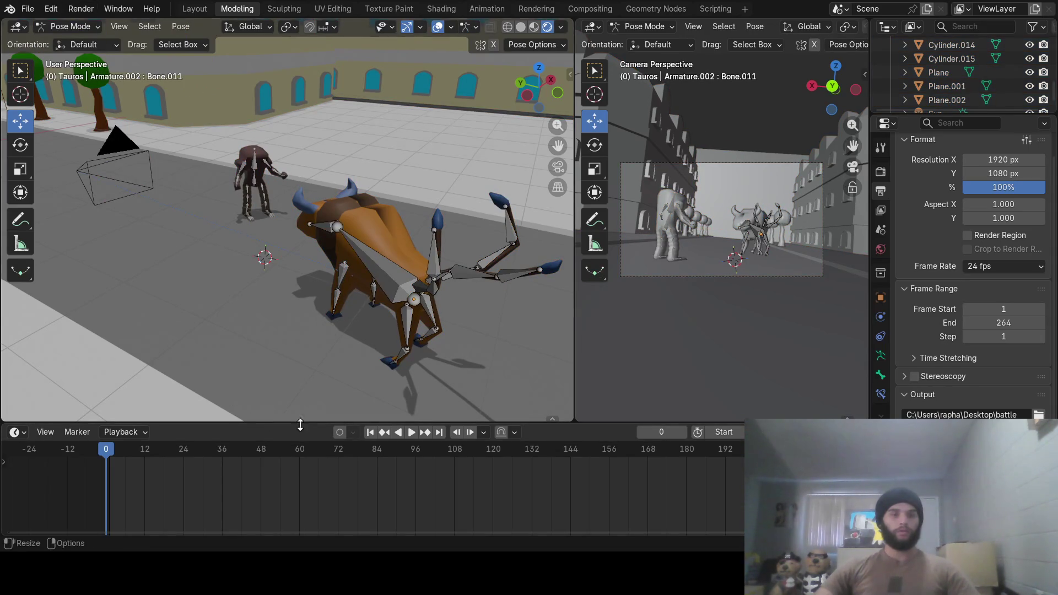
pyautogui.press('a')
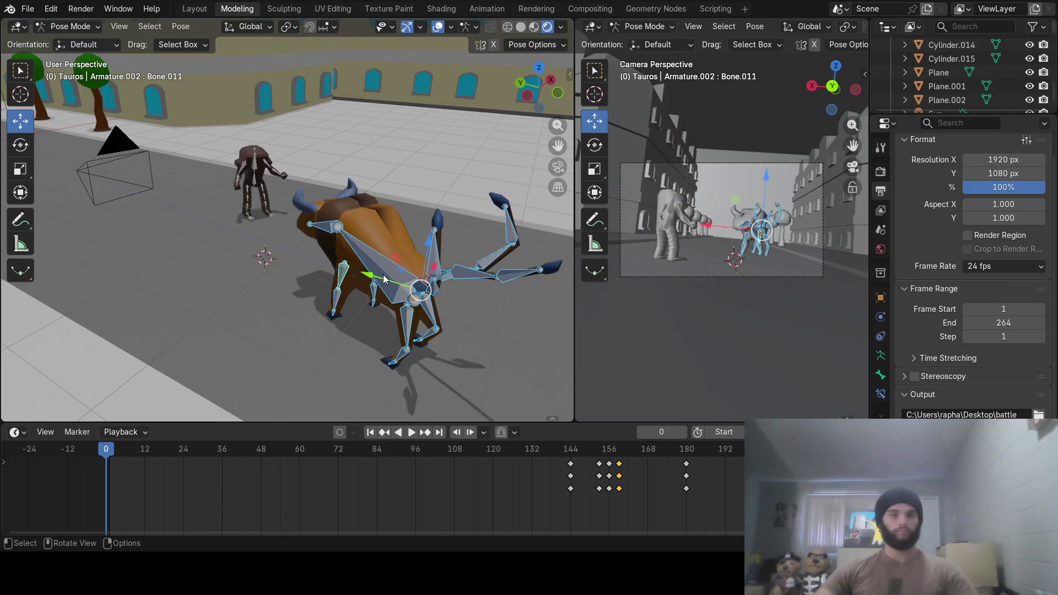
pyautogui.press('x')
pyautogui.click(383, 488)
# Set the current frame to 28 and save the scene as city.blend
pyautogui.moveTo(109, 449)
pyautogui.mouseDown()
pyautogui.moveTo(151, 443)
pyautogui.moveTo(610, 496)
pyautogui.mouseUp()
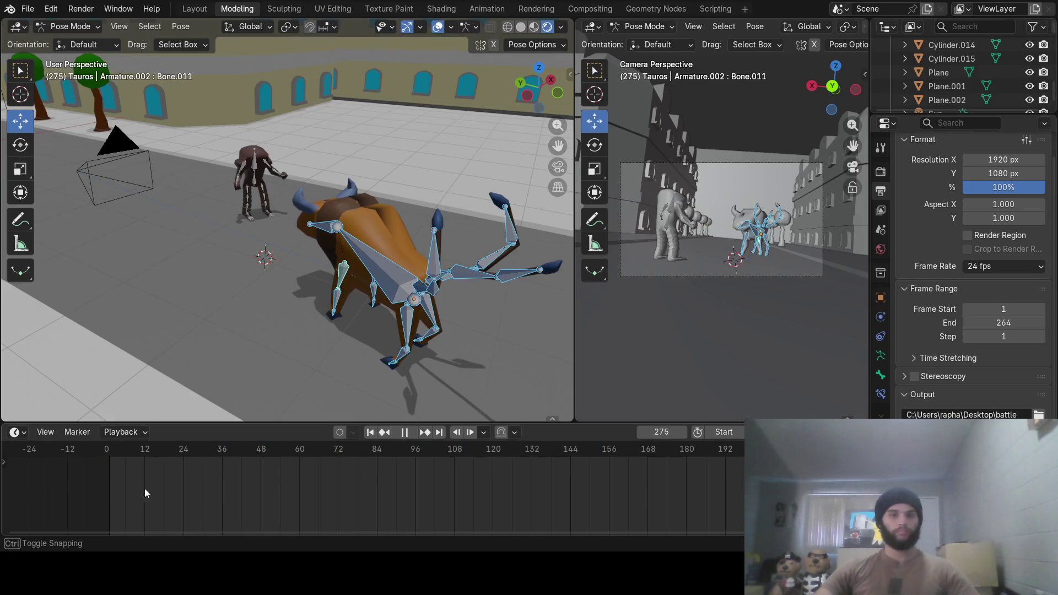
pyautogui.moveTo(690, 504); pyautogui.dragTo(197, 483)
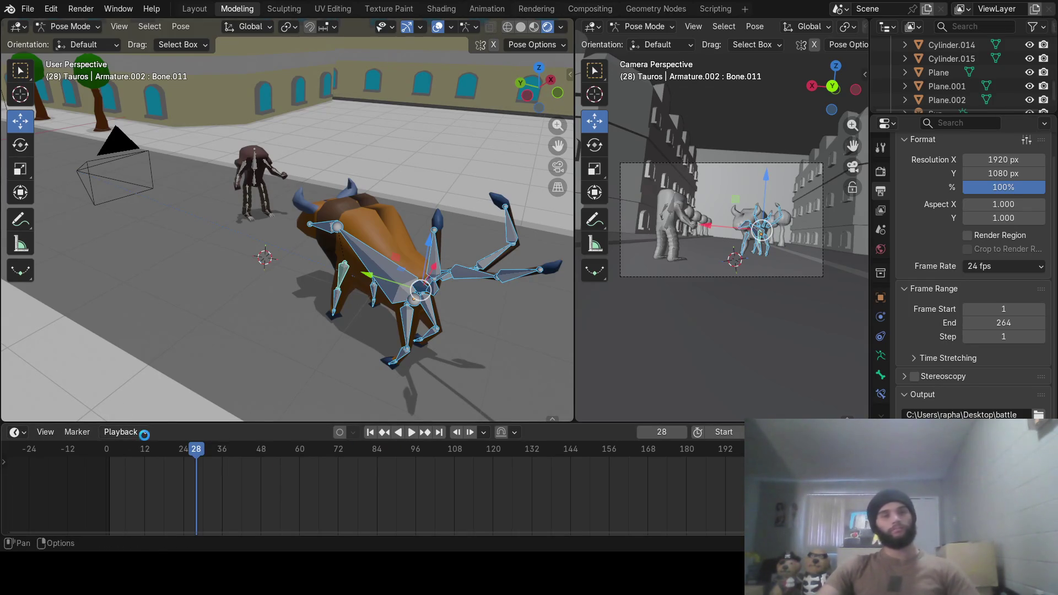
pyautogui.hotkey('ctrl', 's')
pyautogui.moveTo(300, 238)
pyautogui.mouseDown(button='middle')
pyautogui.moveTo(448, 178)
pyautogui.moveTo(352, 239)
pyautogui.moveTo(279, 260)
pyautogui.moveTo(289, 255)
pyautogui.moveTo(244, 243)
pyautogui.moveTo(252, 233)
pyautogui.moveTo(189, 226)
pyautogui.moveTo(249, 221)
pyautogui.mouseUp(button='middle')
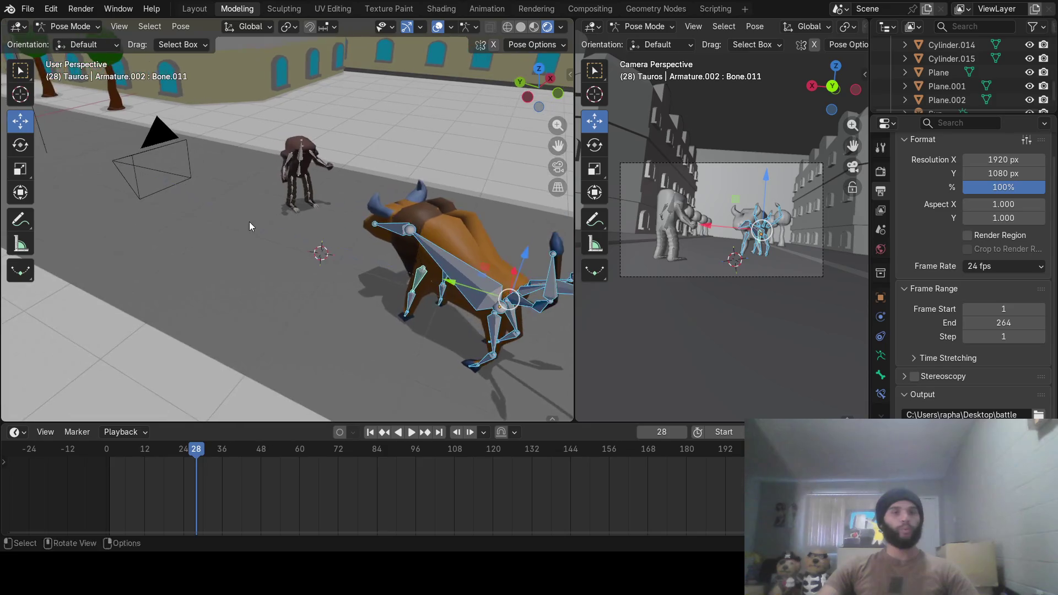
# Append the black ghost sphere and its grey backdrop from another file
pyautogui.click(28, 9)
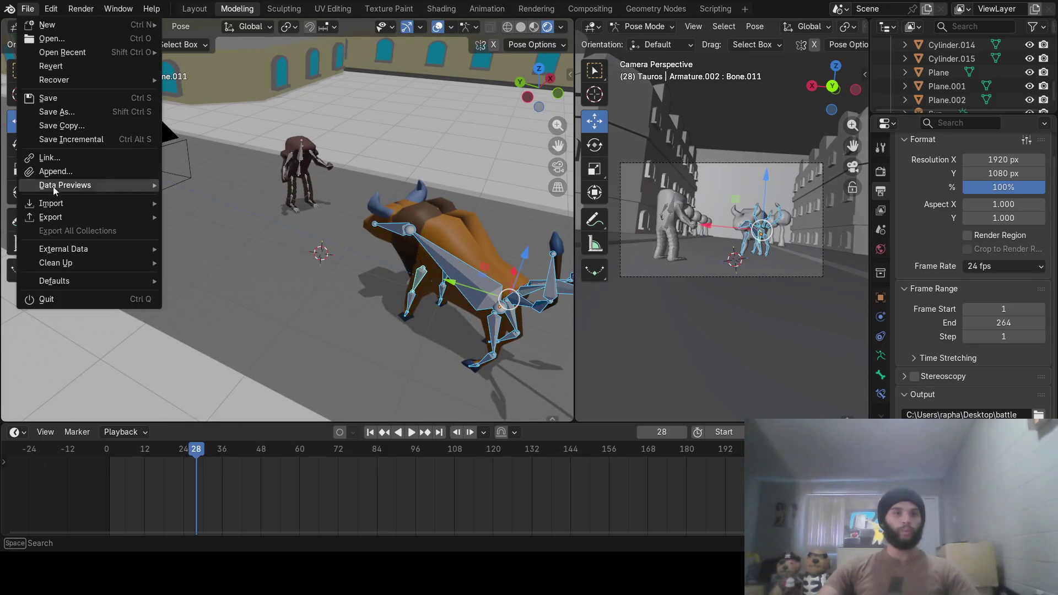
pyautogui.click(93, 172)
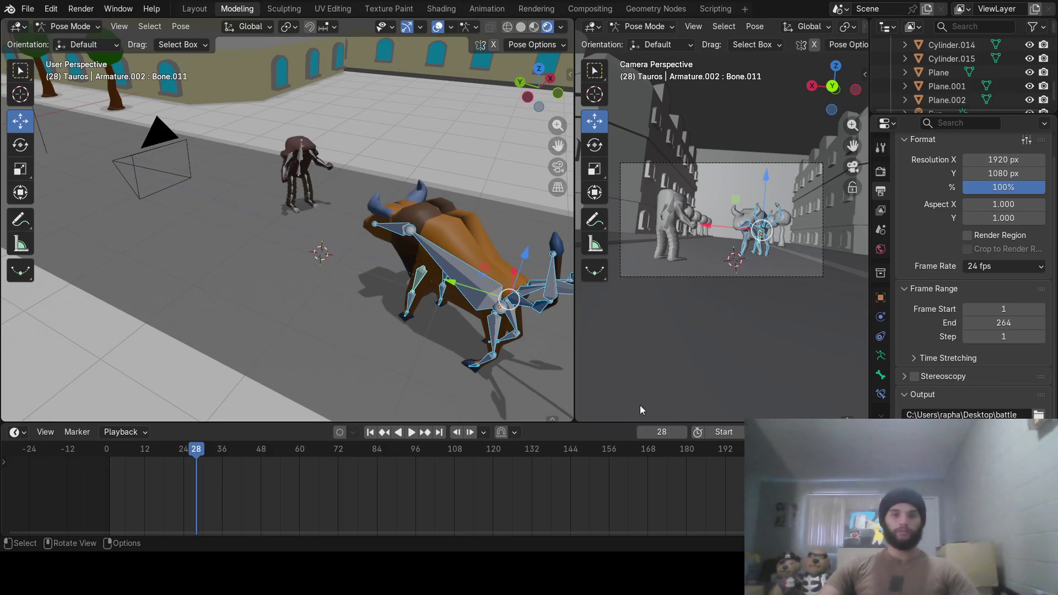
pyautogui.hotkey('ctrl', 'z')
pyautogui.moveTo(351, 251)
pyautogui.mouseDown(button='middle')
pyautogui.moveTo(309, 252)
pyautogui.moveTo(335, 256)
pyautogui.moveTo(351, 234)
pyautogui.moveTo(354, 250)
pyautogui.moveTo(221, 222)
pyautogui.moveTo(270, 187)
pyautogui.mouseUp(button='middle')
# Cancel an accidental bone rotation and deselect all of the bull's bones
pyautogui.press('r')
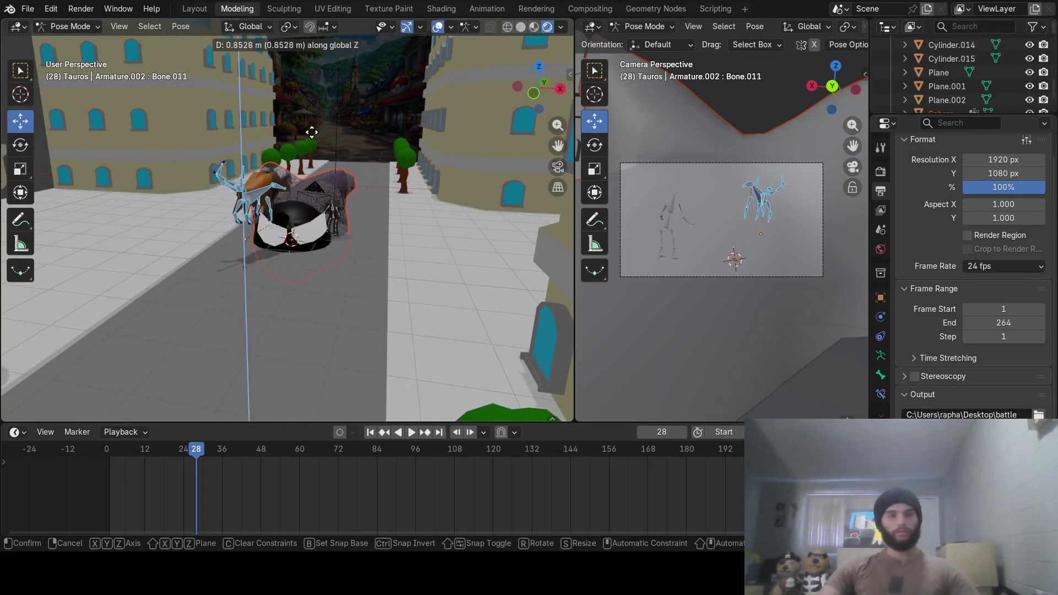
pyautogui.press('Escape')
pyautogui.click(302, 224)
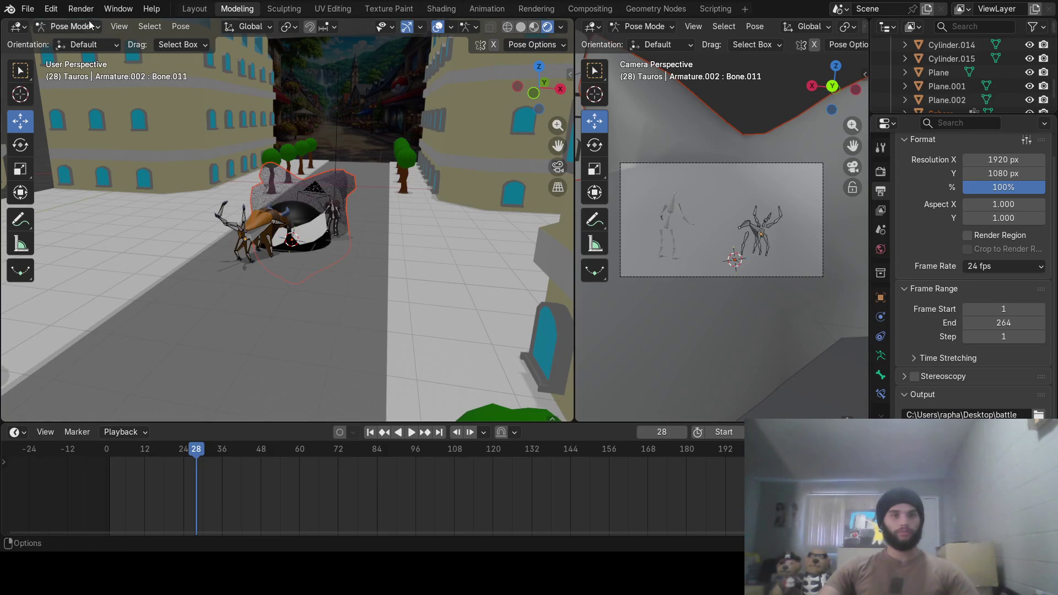
# In Object Mode, raise the ghost sphere along Z above the street
pyautogui.click(69, 26)
pyautogui.click(61, 42)
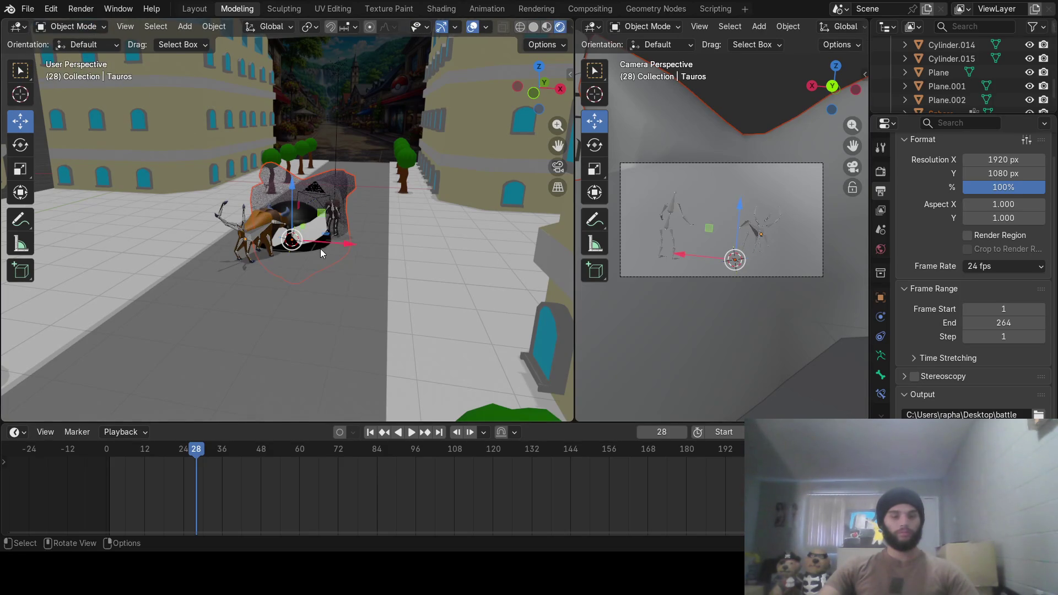
pyautogui.moveTo(289, 182)
pyautogui.mouseDown()
pyautogui.moveTo(297, 113)
pyautogui.moveTo(301, 137)
pyautogui.mouseUp()
pyautogui.moveTo(300, 137)
pyautogui.mouseDown(button='middle')
pyautogui.moveTo(310, 239)
pyautogui.moveTo(275, 205)
pyautogui.moveTo(389, 223)
pyautogui.moveTo(345, 231)
pyautogui.mouseUp(button='middle')
# Move the ghost's spiky armature up along Z so it surrounds the sphere
pyautogui.click(27, 8)
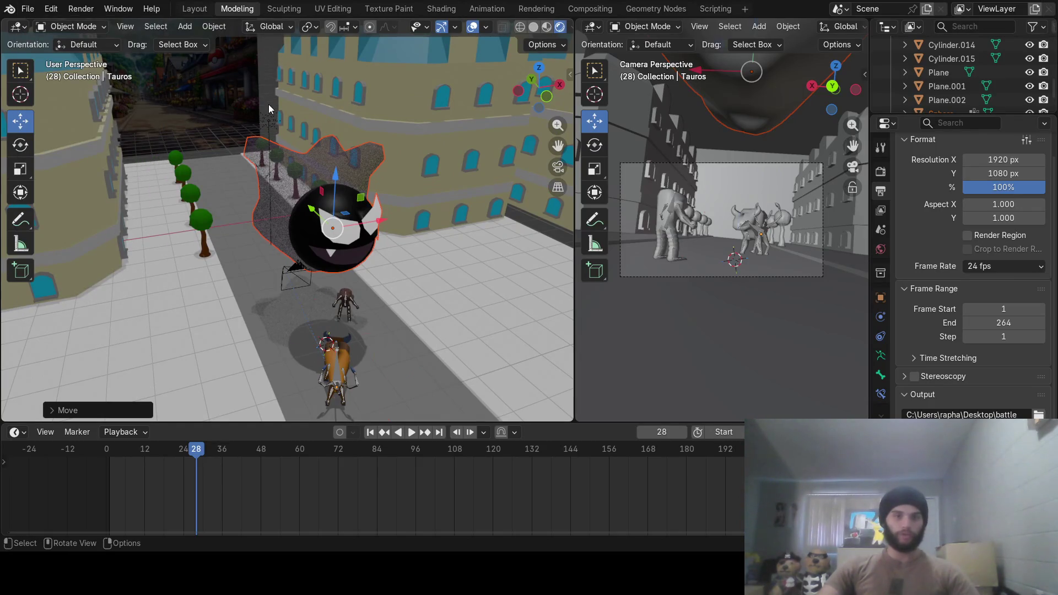
pyautogui.hotkey('ctrl', 'z')
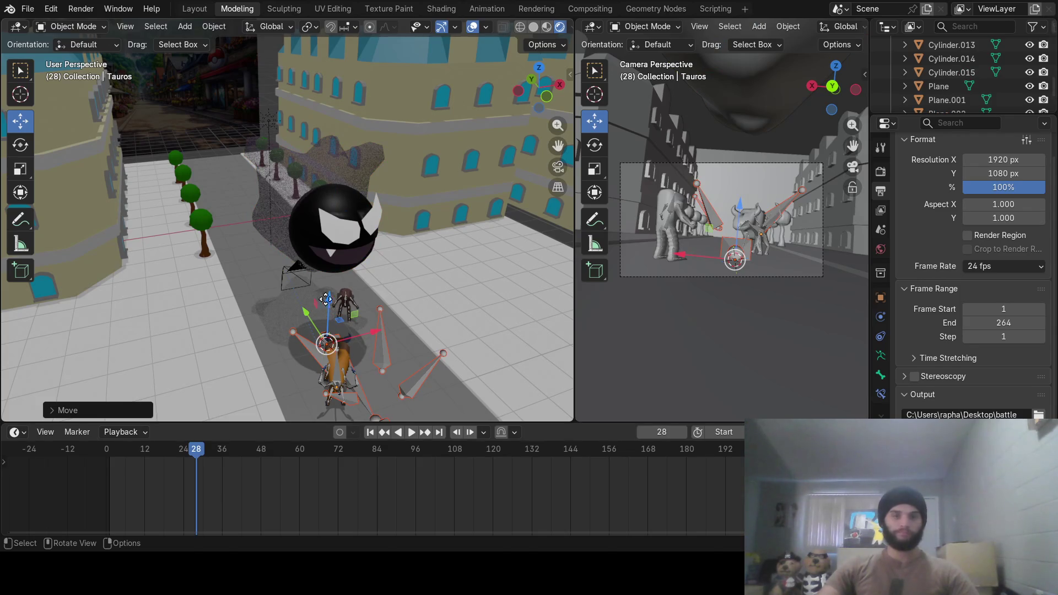
pyautogui.moveTo(335, 310)
pyautogui.mouseDown()
pyautogui.moveTo(380, 209)
pyautogui.moveTo(413, 177)
pyautogui.mouseUp()
pyautogui.moveTo(413, 177); pyautogui.dragTo(435, 189, button='middle')
pyautogui.press('g')
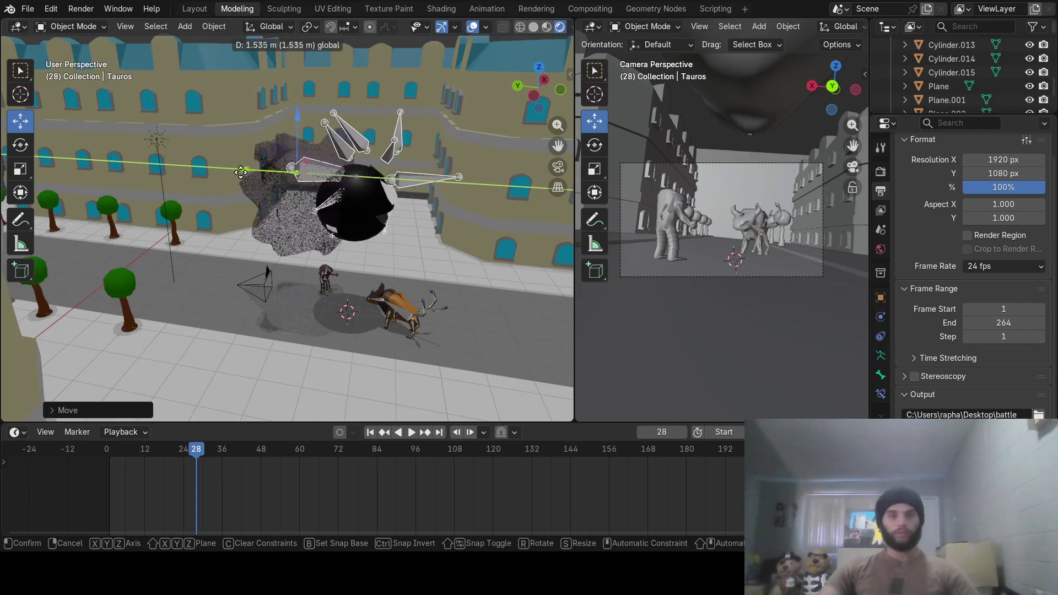
pyautogui.click(194, 175)
pyautogui.moveTo(249, 114); pyautogui.dragTo(253, 158)
pyautogui.moveTo(253, 158)
pyautogui.mouseDown(button='middle')
pyautogui.moveTo(439, 140)
pyautogui.moveTo(379, 99)
pyautogui.moveTo(237, 209)
pyautogui.moveTo(187, 213)
pyautogui.moveTo(352, 232)
pyautogui.moveTo(256, 170)
pyautogui.moveTo(225, 174)
pyautogui.moveTo(197, 216)
pyautogui.mouseUp(button='middle')
pyautogui.moveTo(234, 219)
pyautogui.mouseDown(button='middle')
pyautogui.moveTo(288, 221)
pyautogui.moveTo(280, 214)
pyautogui.mouseUp(button='middle')
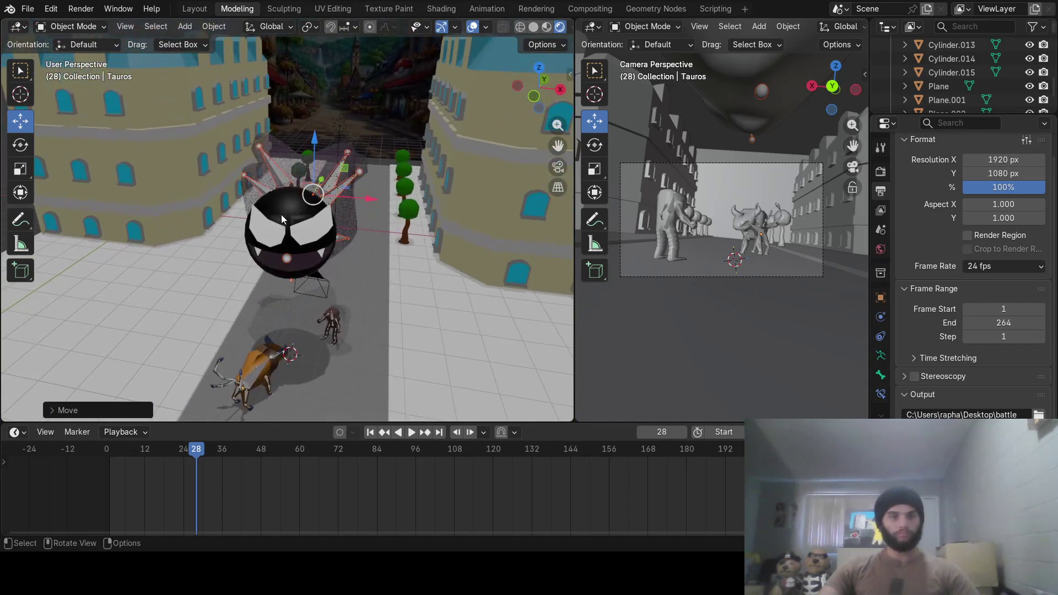
# Select the ghost sphere with Armature.001 active and show its Object Data properties
pyautogui.click(310, 242)
pyautogui.keyDown('shift'); pyautogui.click(278, 175); pyautogui.keyUp('shift')
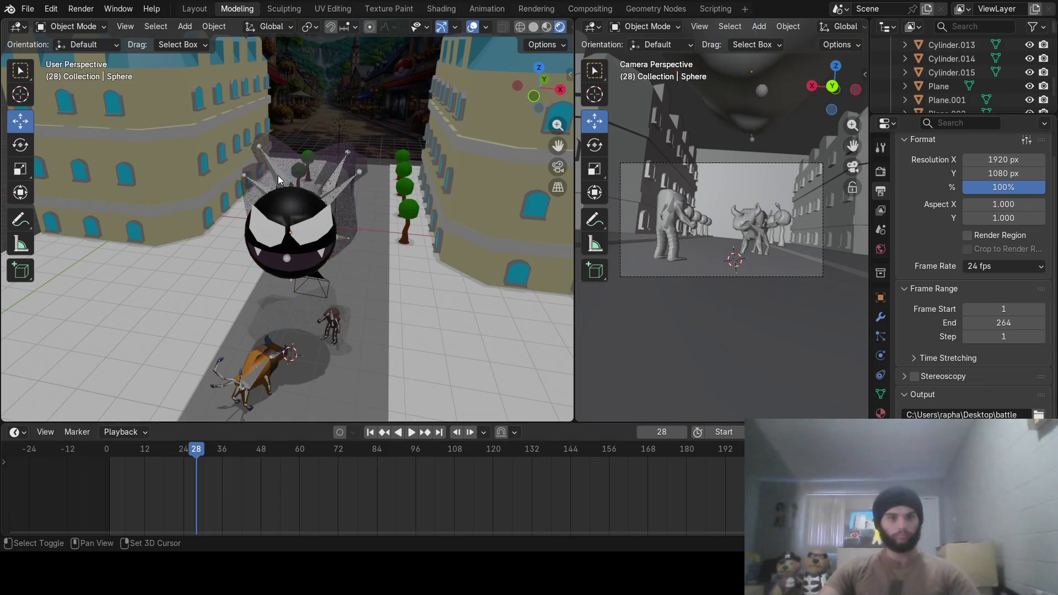
pyautogui.click(289, 258)
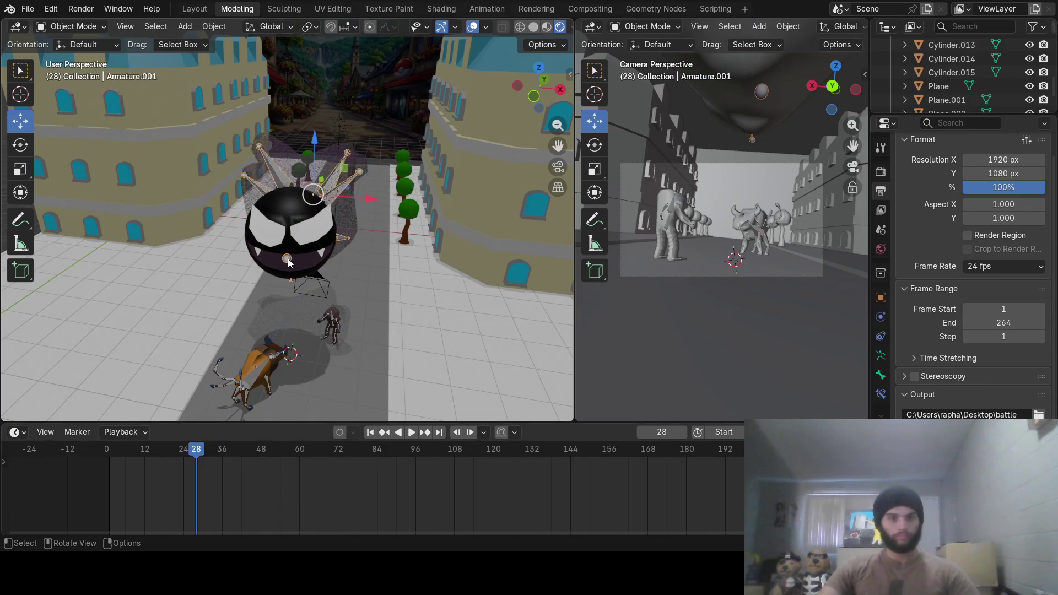
pyautogui.click(881, 357)
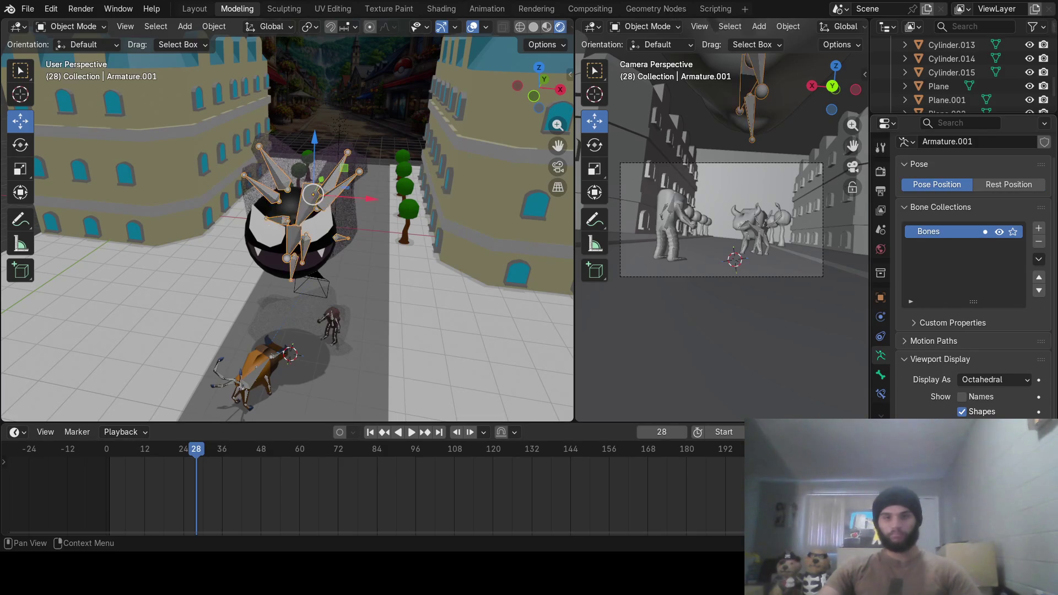
pyautogui.click(265, 243)
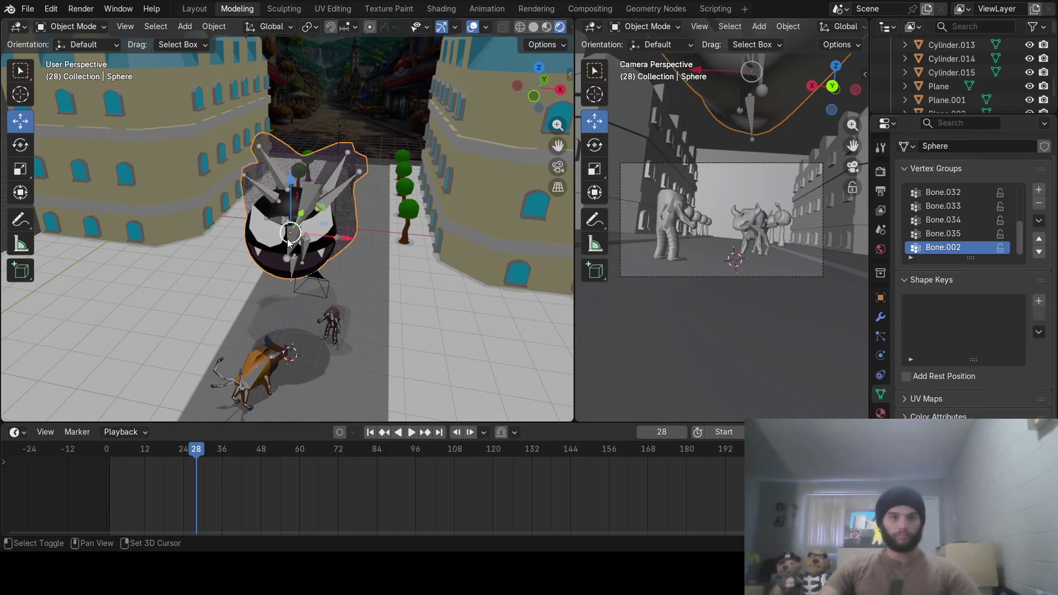
pyautogui.keyDown('shift'); pyautogui.click(307, 200); pyautogui.keyUp('shift')
# Drag the armature along Y to align its bones with the sphere
pyautogui.moveTo(353, 216)
pyautogui.mouseDown(button='middle')
pyautogui.moveTo(311, 187)
pyautogui.moveTo(213, 179)
pyautogui.moveTo(264, 155)
pyautogui.moveTo(363, 176)
pyautogui.mouseUp(button='middle')
pyautogui.scroll(3, 328, 219)
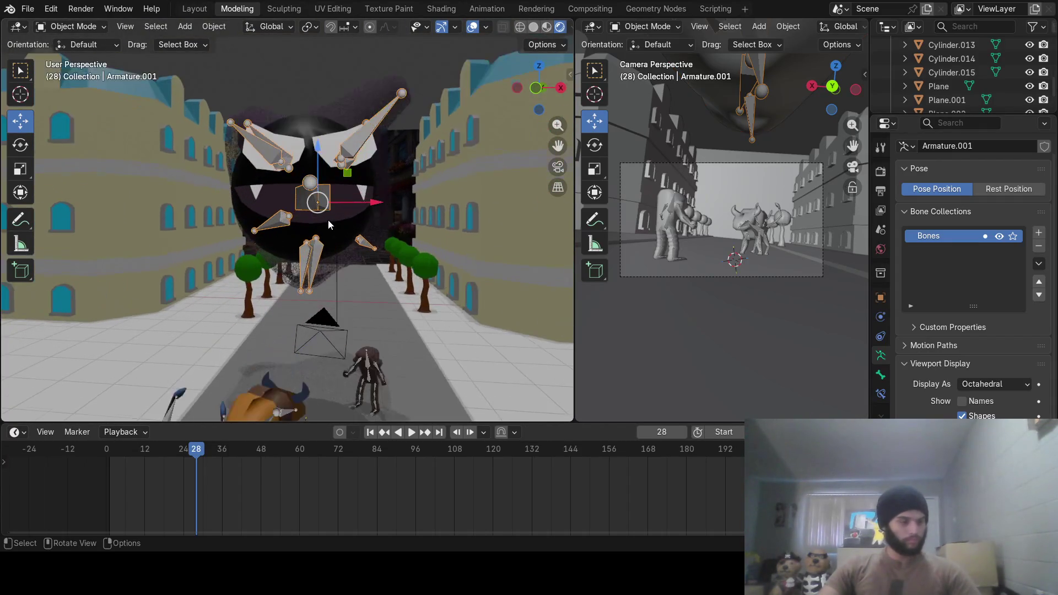
pyautogui.moveTo(328, 219)
pyautogui.mouseDown(button='middle')
pyautogui.moveTo(233, 230)
pyautogui.moveTo(236, 215)
pyautogui.mouseUp(button='middle')
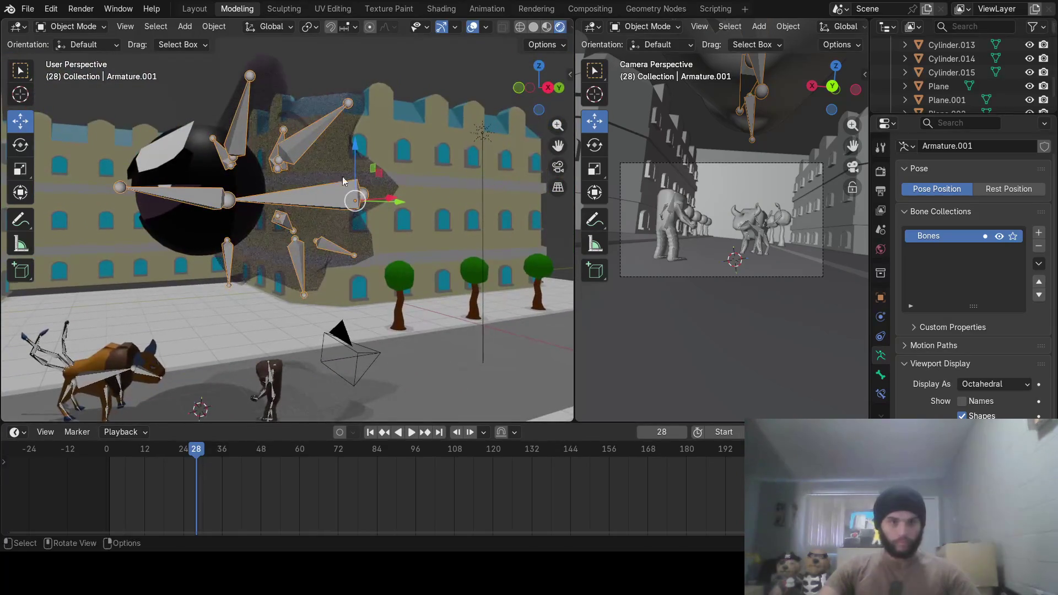
pyautogui.moveTo(398, 202); pyautogui.dragTo(381, 213)
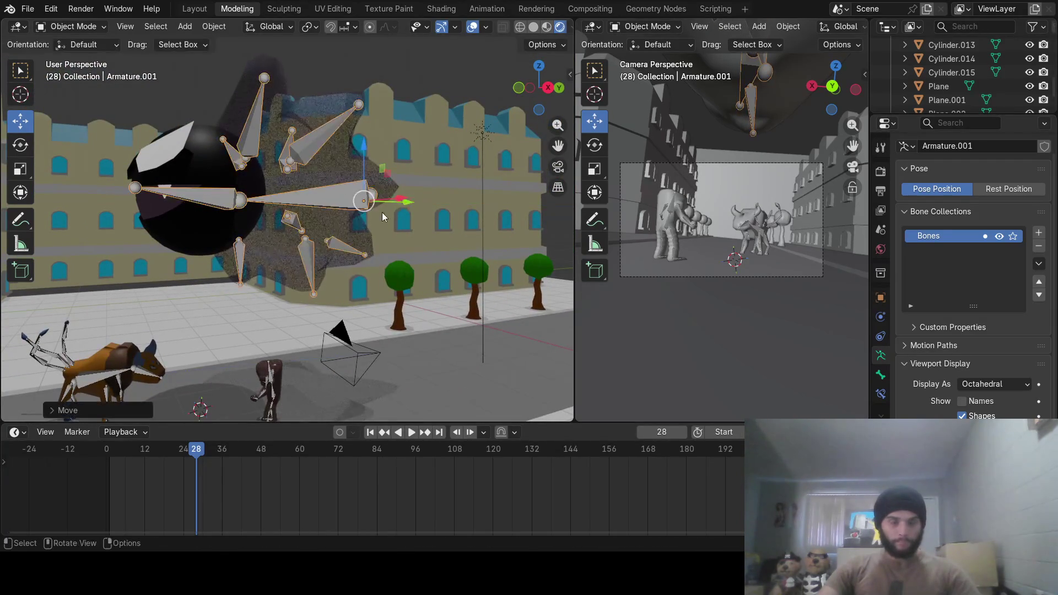
pyautogui.moveTo(382, 213)
pyautogui.mouseDown(button='middle')
pyautogui.moveTo(447, 201)
pyautogui.moveTo(479, 219)
pyautogui.moveTo(550, 226)
pyautogui.moveTo(202, 220)
pyautogui.moveTo(242, 198)
pyautogui.mouseUp(button='middle')
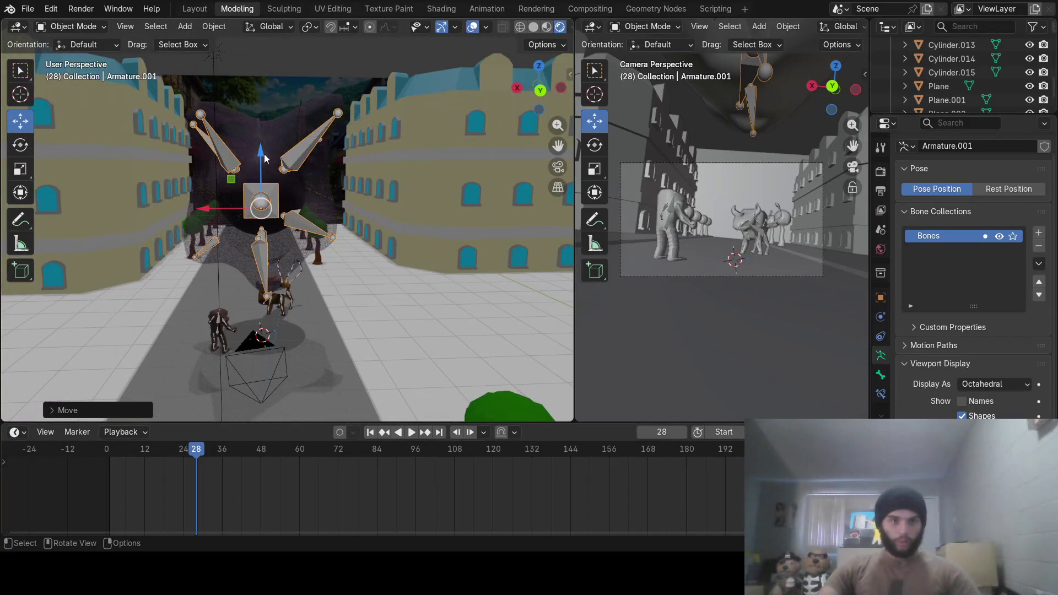
# Parent the ghost sphere to Armature.001 with automatic weights
pyautogui.moveTo(263, 153); pyautogui.dragTo(264, 142)
pyautogui.moveTo(264, 142)
pyautogui.mouseDown(button='middle')
pyautogui.moveTo(385, 184)
pyautogui.moveTo(165, 204)
pyautogui.moveTo(246, 197)
pyautogui.mouseUp(button='middle')
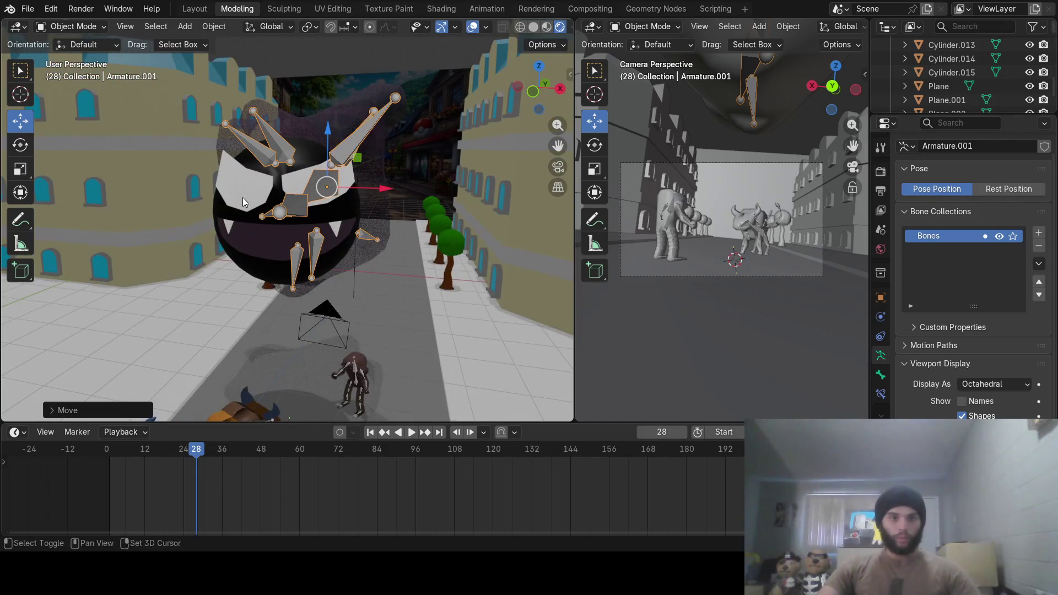
pyautogui.click(256, 187)
pyautogui.keyDown('shift'); pyautogui.click(264, 157); pyautogui.keyUp('shift')
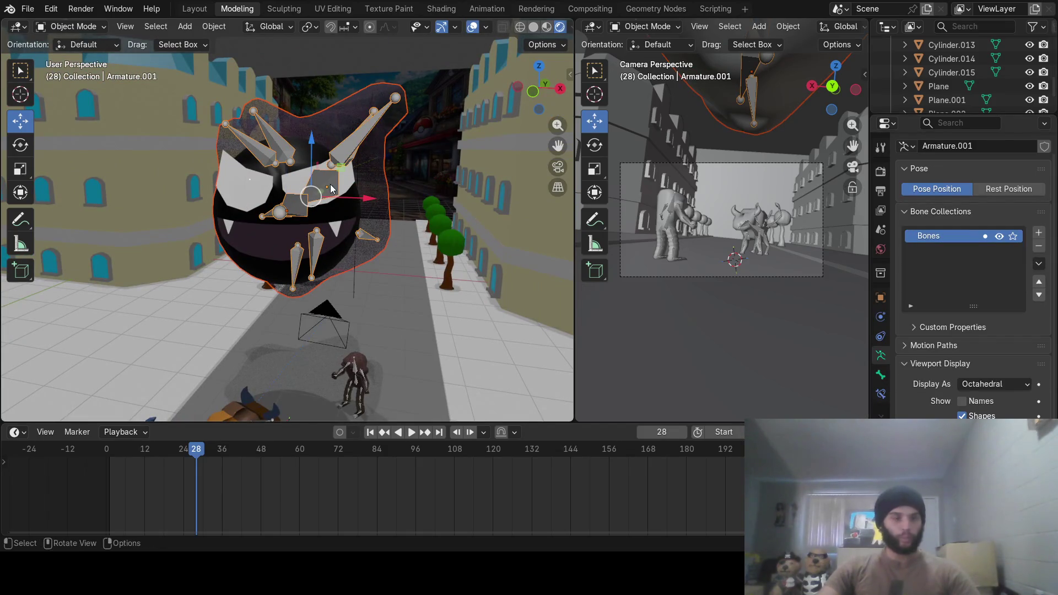
pyautogui.hotkey('ctrl', 'p')
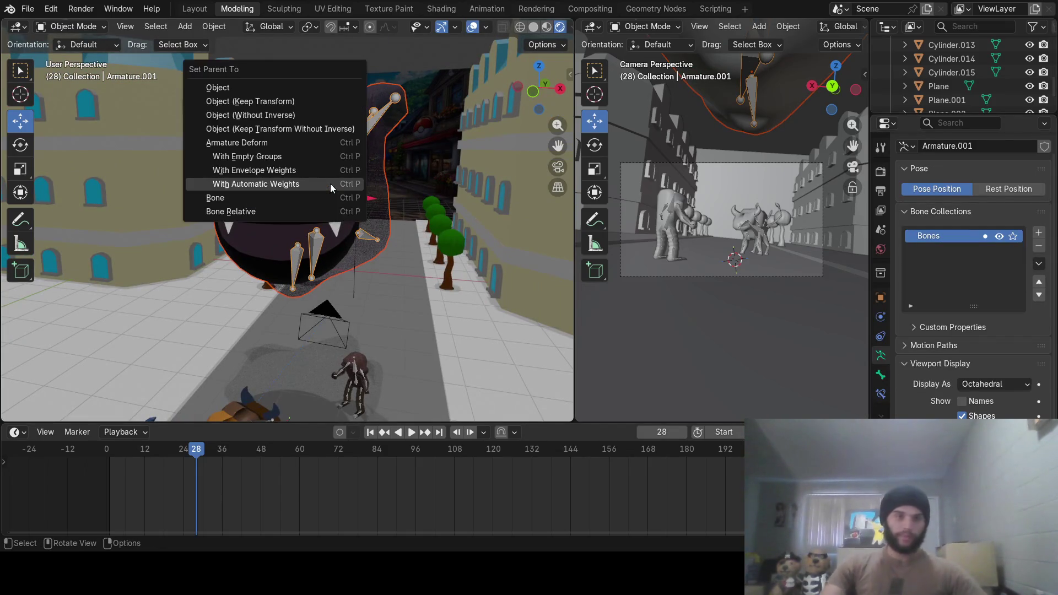
pyautogui.click(330, 186)
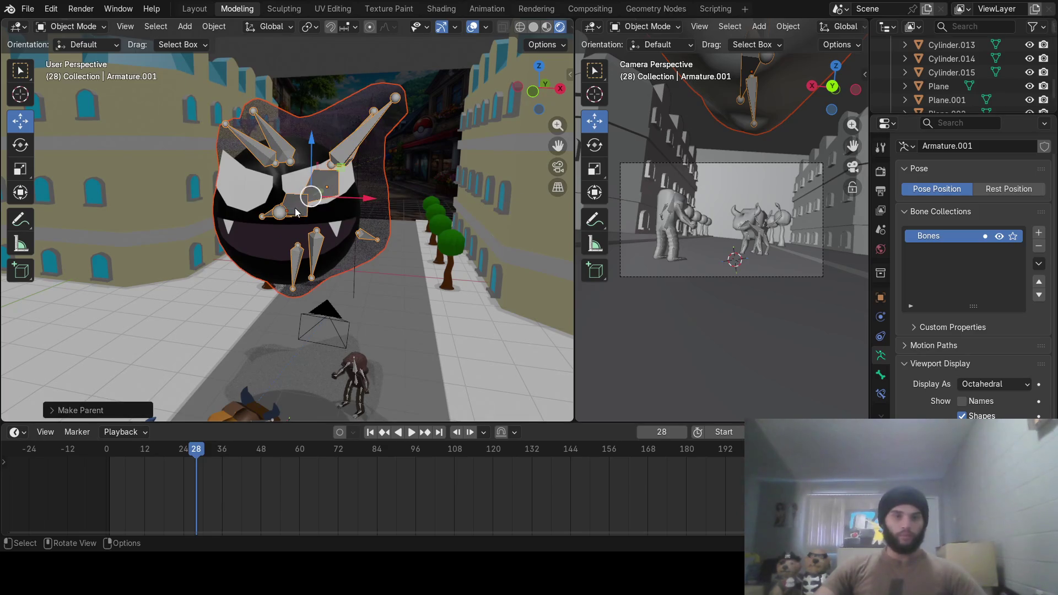
# In Pose Mode, rotate Bone.002 around Z to test the sphere's deformation
pyautogui.click(294, 211)
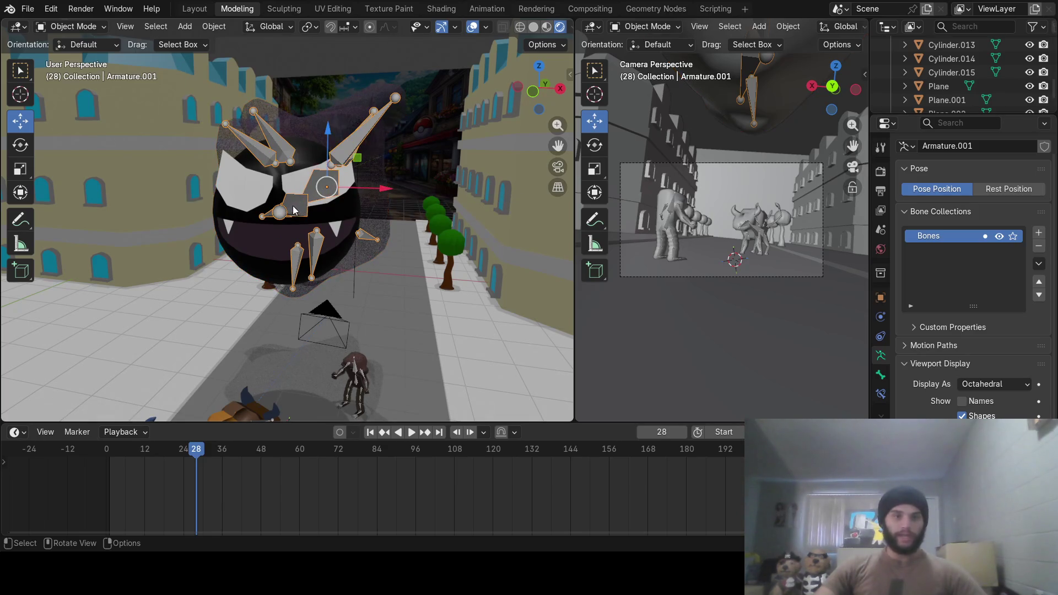
pyautogui.click(82, 27)
pyautogui.click(95, 80)
pyautogui.moveTo(238, 128); pyautogui.dragTo(165, 205, button='middle')
pyautogui.rightClick(165, 205)
pyautogui.press('Escape')
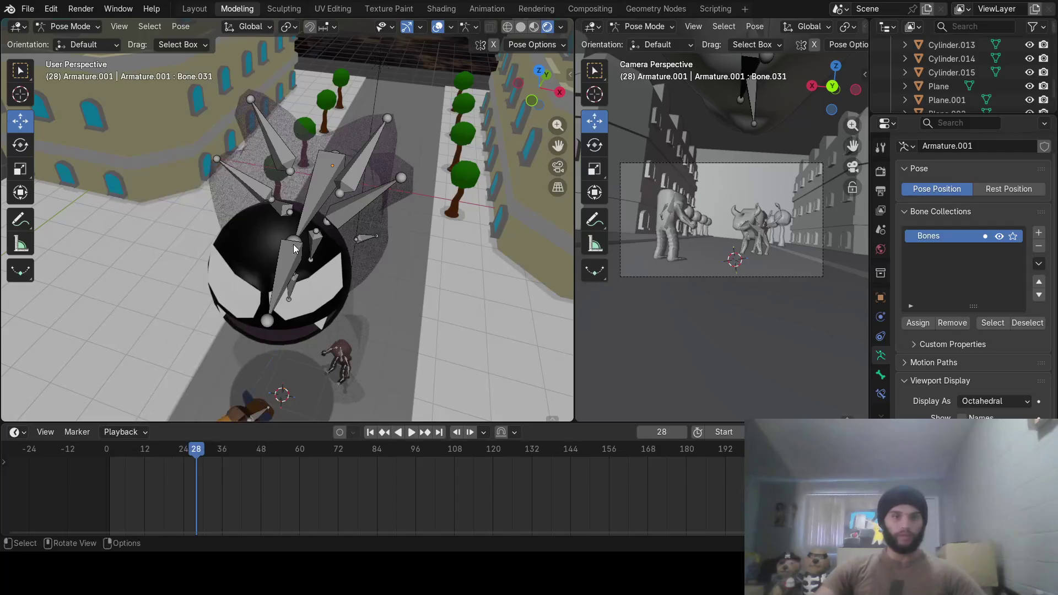
pyautogui.click(284, 259)
pyautogui.moveTo(283, 259)
pyautogui.mouseDown(button='middle')
pyautogui.moveTo(381, 224)
pyautogui.moveTo(379, 212)
pyautogui.mouseUp(button='middle')
pyautogui.press('r')
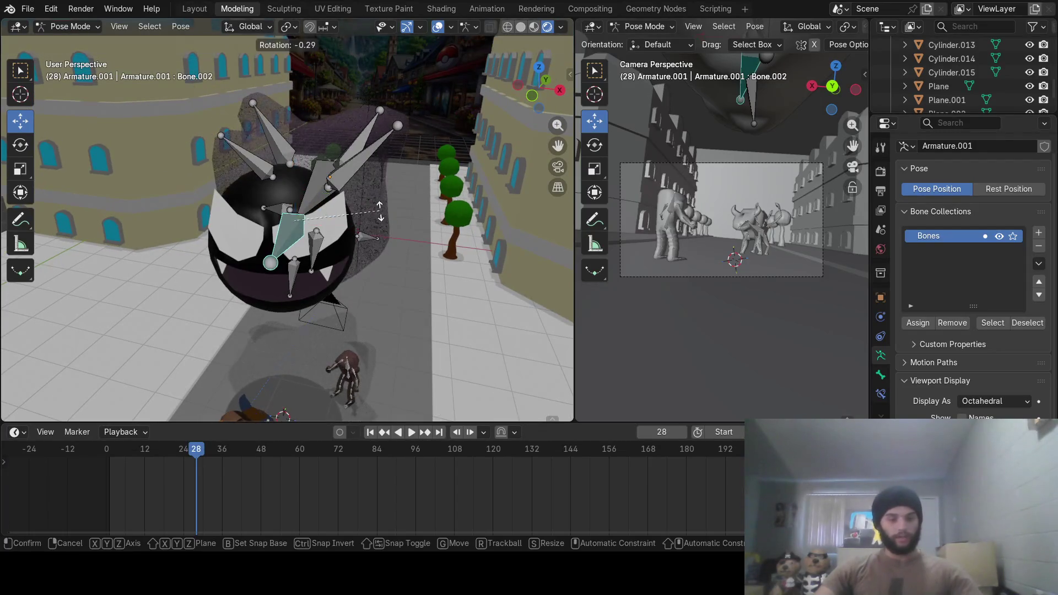
pyautogui.press('z')
pyautogui.click(373, 240)
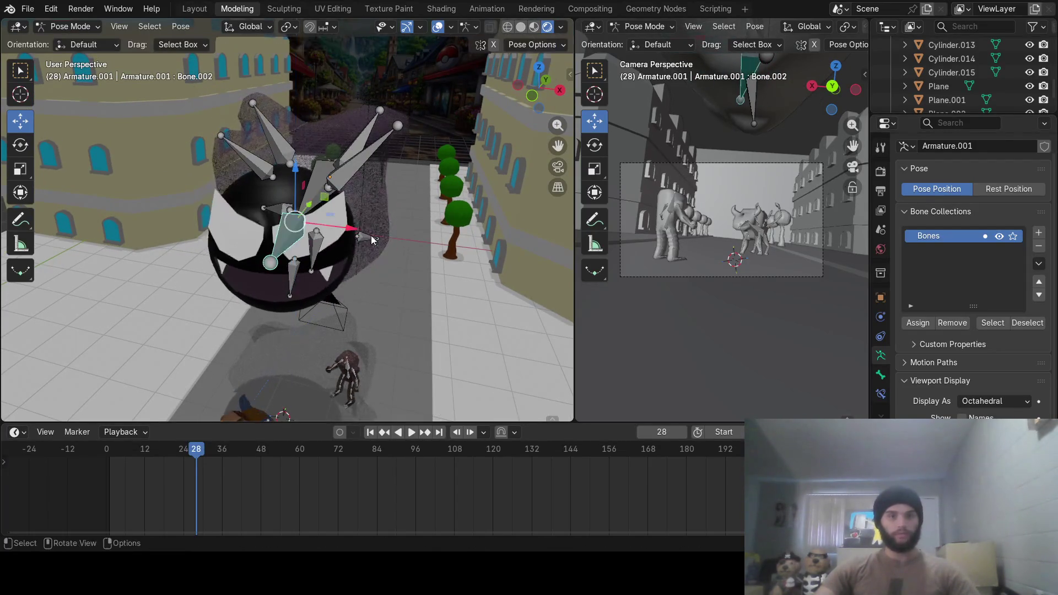
# Select the sphere back in Object Mode and switch it to Weight Paint mode
pyautogui.click(64, 28)
pyautogui.click(62, 41)
pyautogui.press('shift')
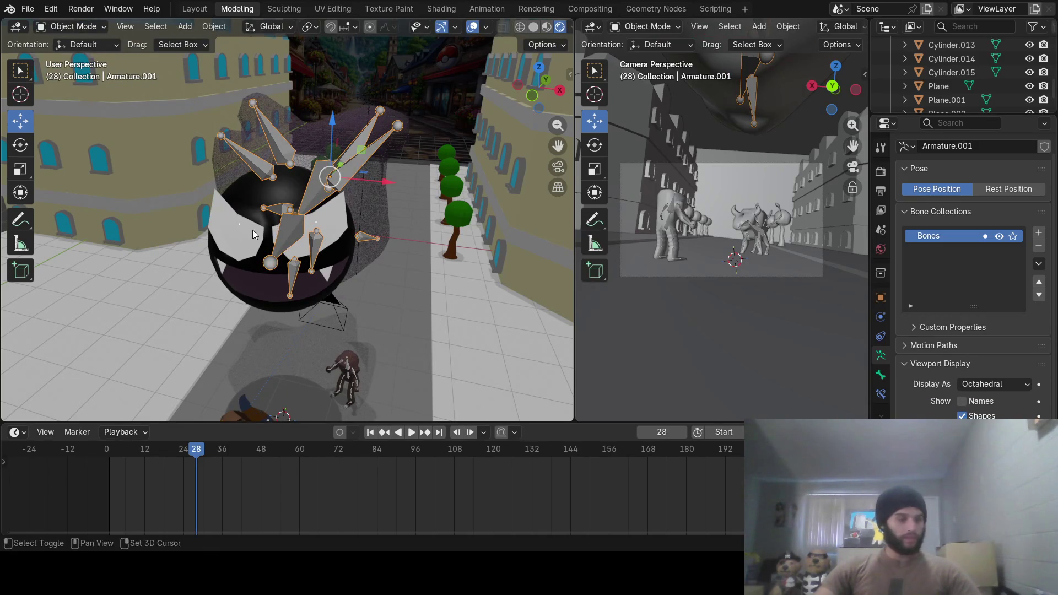
pyautogui.keyDown('shift'); pyautogui.click(249, 227); pyautogui.keyUp('shift')
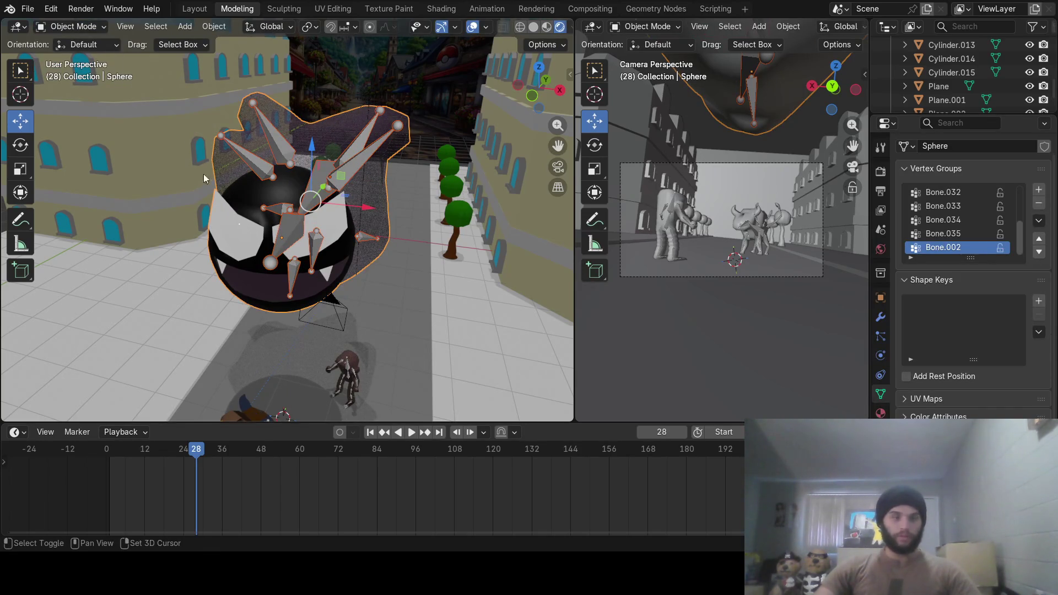
pyautogui.click(72, 26)
pyautogui.click(83, 103)
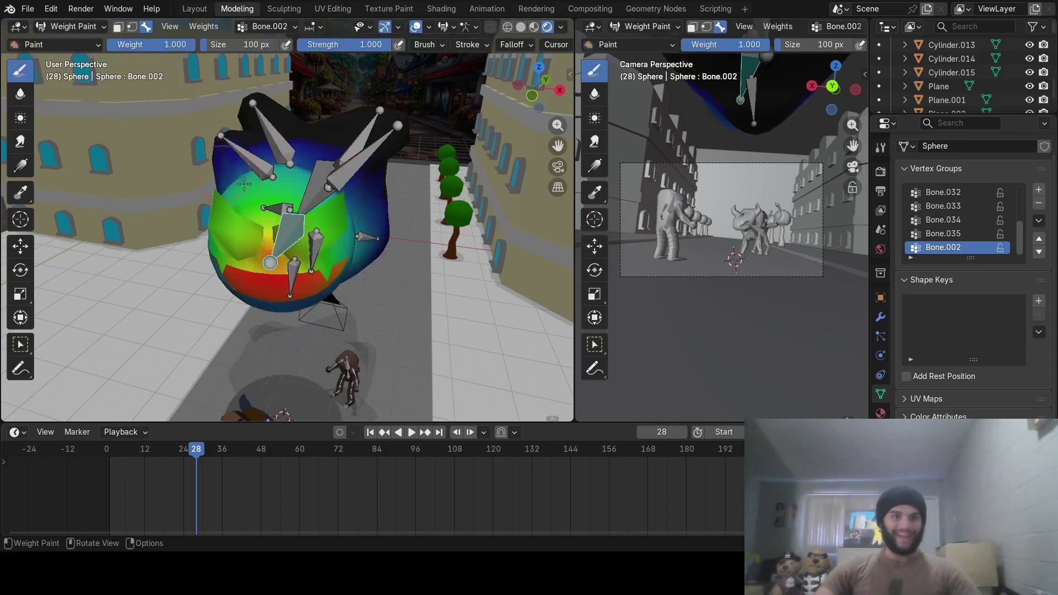
# Paint full red weight for Bone.002 down and across the sphere's front
pyautogui.moveTo(244, 184)
pyautogui.mouseDown(button='middle')
pyautogui.moveTo(312, 206)
pyautogui.moveTo(452, 211)
pyautogui.moveTo(433, 178)
pyautogui.mouseUp(button='middle')
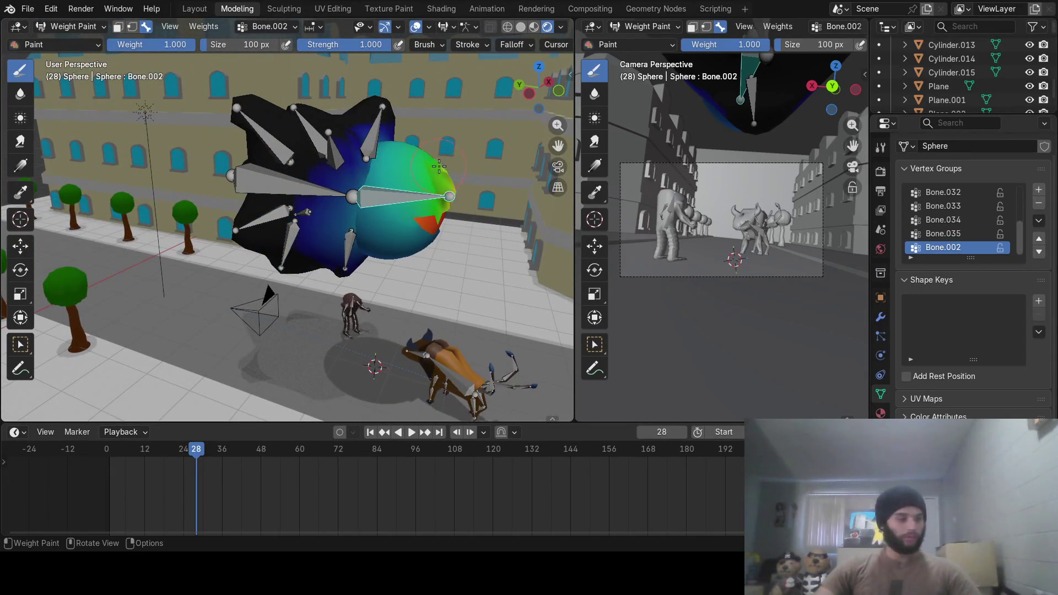
pyautogui.moveTo(425, 184)
pyautogui.mouseDown()
pyautogui.moveTo(438, 206)
pyautogui.moveTo(424, 234)
pyautogui.moveTo(400, 246)
pyautogui.mouseUp()
pyautogui.moveTo(377, 212)
pyautogui.mouseDown()
pyautogui.moveTo(369, 168)
pyautogui.moveTo(428, 168)
pyautogui.mouseUp()
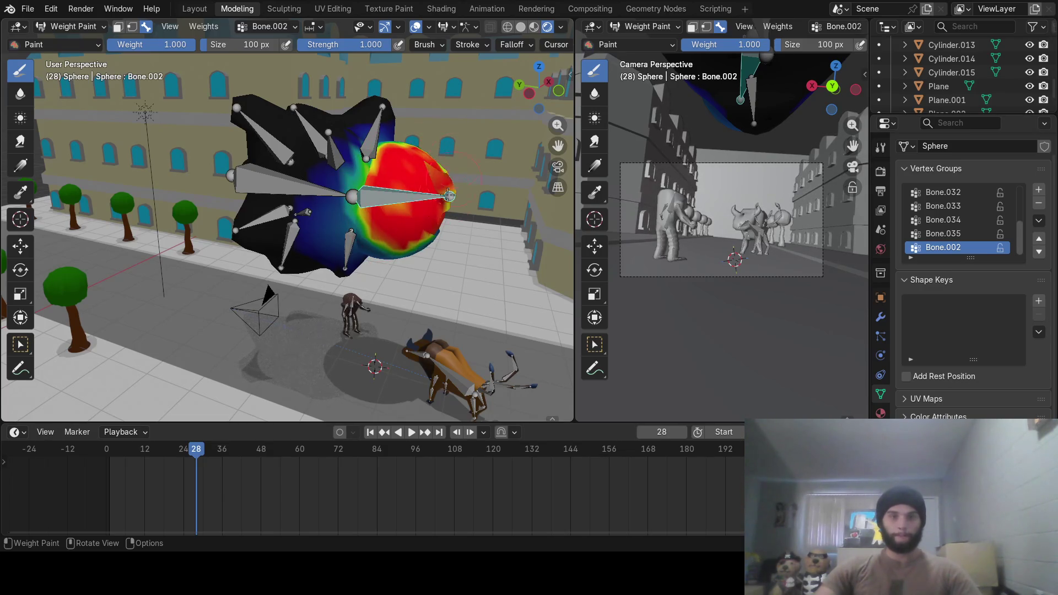
pyautogui.moveTo(432, 214); pyautogui.dragTo(377, 213, button='middle')
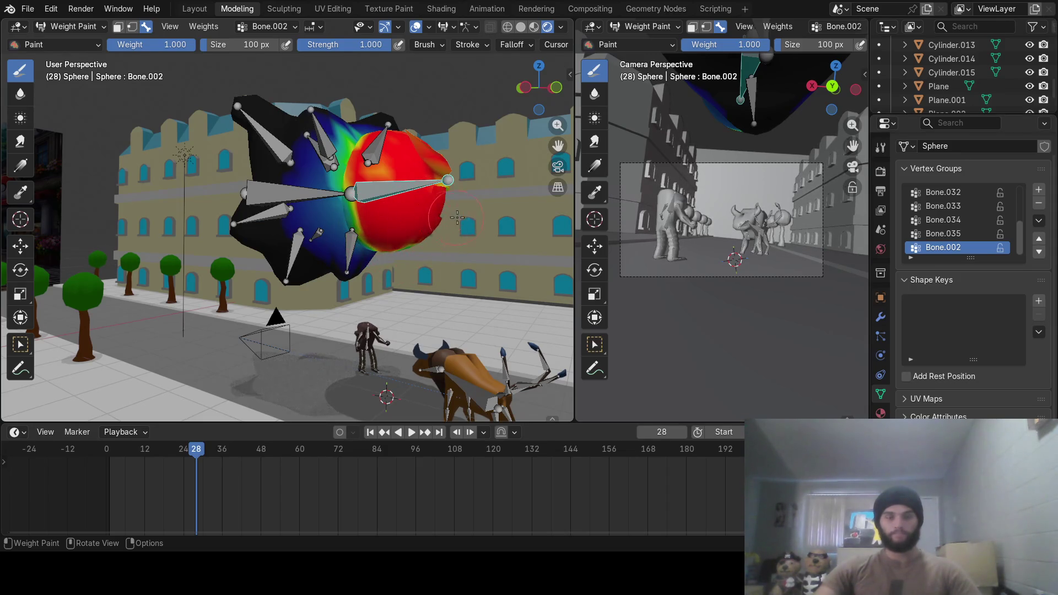
pyautogui.moveTo(457, 218)
pyautogui.mouseDown(button='middle')
pyautogui.moveTo(406, 236)
pyautogui.moveTo(435, 231)
pyautogui.moveTo(401, 160)
pyautogui.moveTo(245, 173)
pyautogui.mouseUp(button='middle')
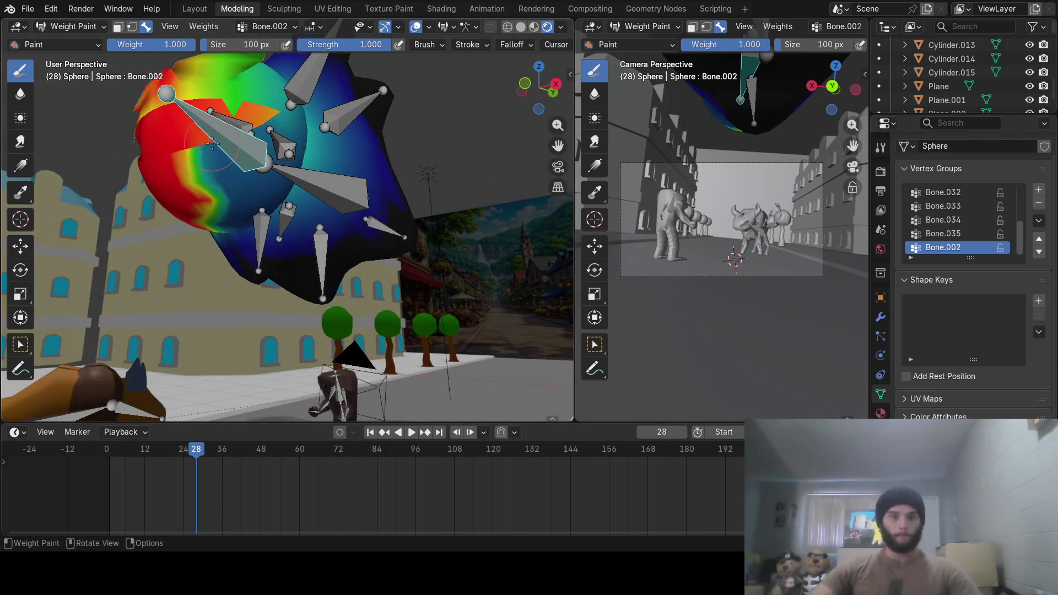
pyautogui.moveTo(212, 143)
pyautogui.mouseDown()
pyautogui.moveTo(196, 166)
pyautogui.moveTo(220, 223)
pyautogui.moveTo(253, 190)
pyautogui.mouseUp()
pyautogui.moveTo(229, 211)
pyautogui.mouseDown(button='middle')
pyautogui.moveTo(137, 231)
pyautogui.moveTo(167, 253)
pyautogui.mouseUp(button='middle')
pyautogui.moveTo(167, 253)
pyautogui.mouseDown()
pyautogui.moveTo(173, 199)
pyautogui.moveTo(154, 217)
pyautogui.moveTo(181, 198)
pyautogui.mouseUp()
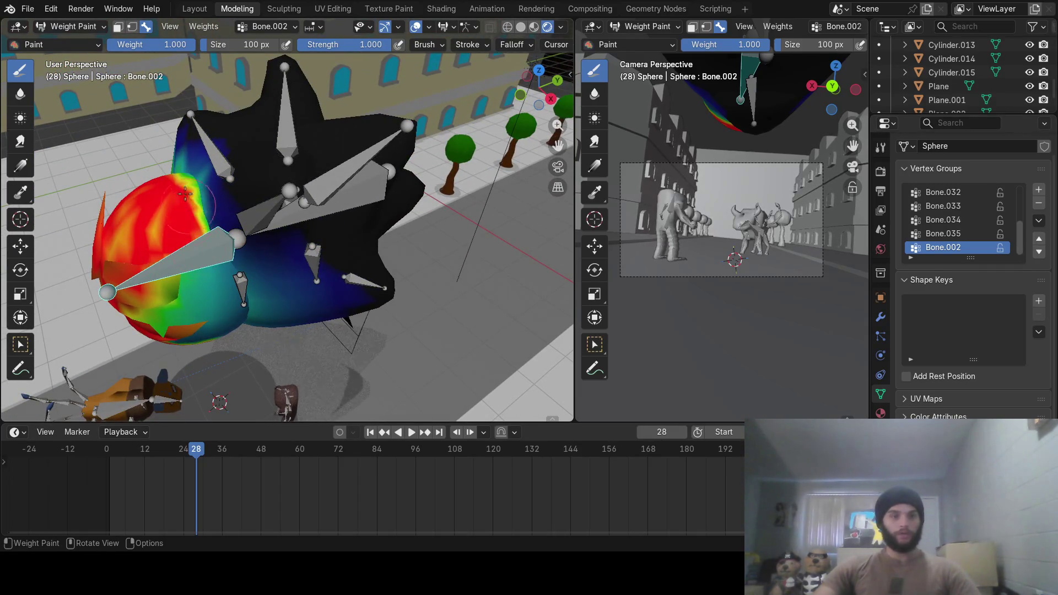
pyautogui.moveTo(192, 284)
pyautogui.mouseDown()
pyautogui.moveTo(135, 308)
pyautogui.moveTo(180, 314)
pyautogui.mouseUp()
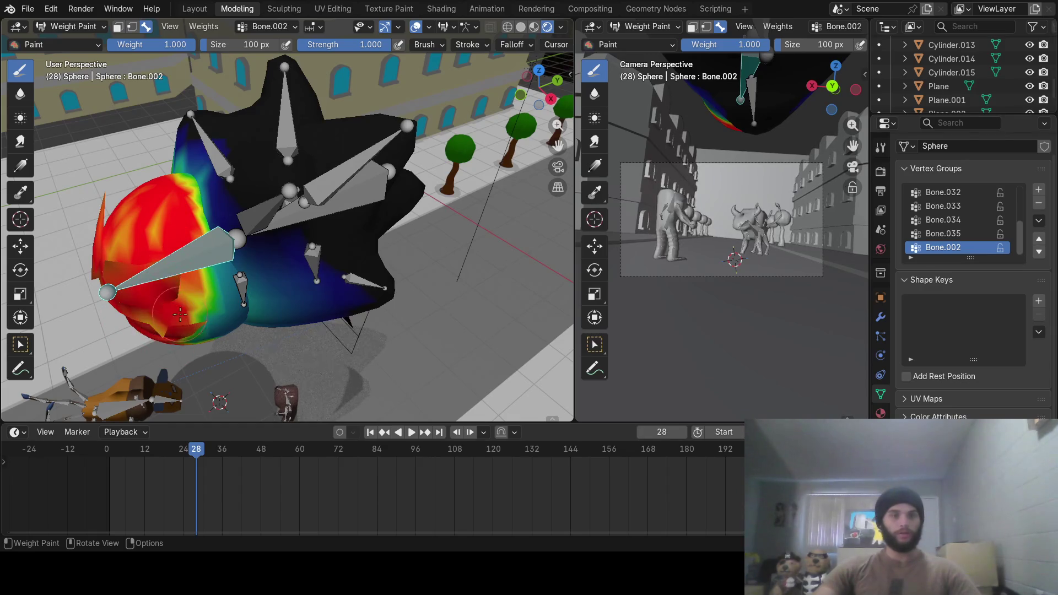
pyautogui.moveTo(196, 268); pyautogui.dragTo(208, 264)
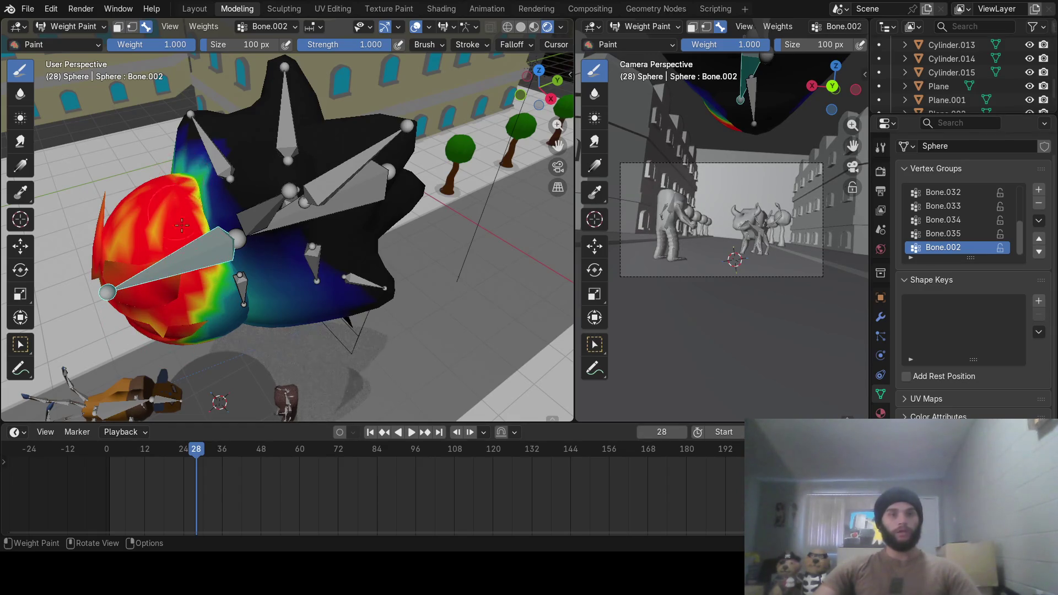
# Paint the remaining yellow-green and orange bands near the bones solid red
pyautogui.moveTo(185, 188); pyautogui.dragTo(138, 181, button='middle')
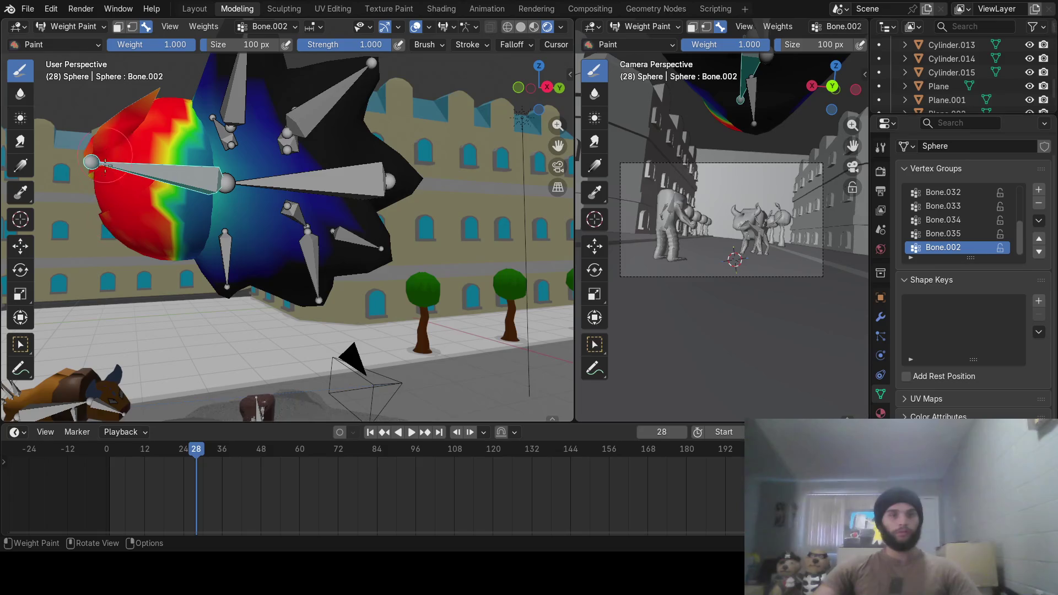
pyautogui.moveTo(165, 204)
pyautogui.mouseDown()
pyautogui.moveTo(181, 151)
pyautogui.moveTo(194, 217)
pyautogui.moveTo(197, 160)
pyautogui.mouseUp()
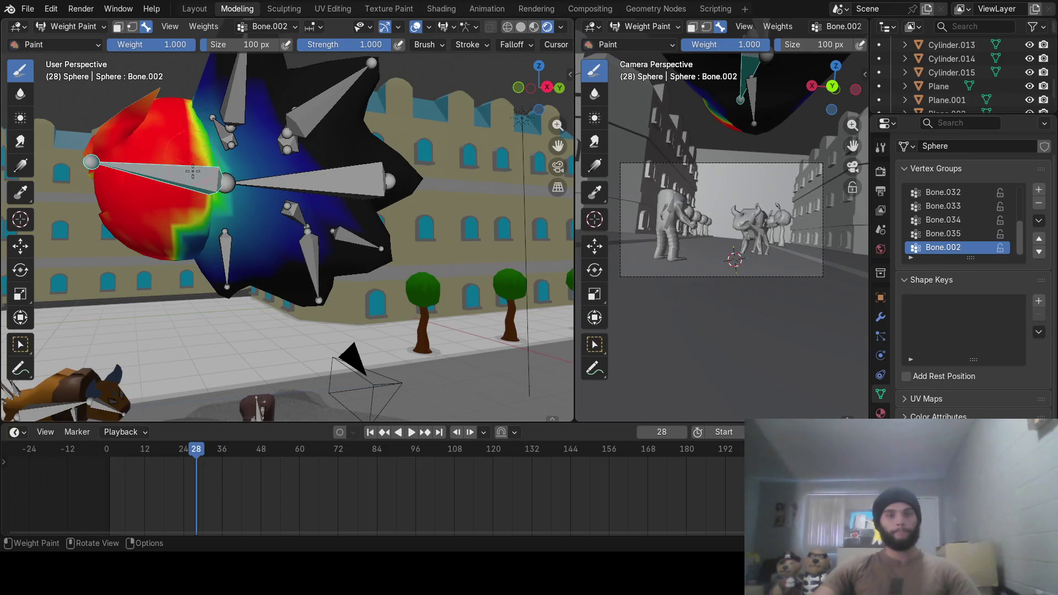
pyautogui.moveTo(190, 251)
pyautogui.mouseDown(button='middle')
pyautogui.moveTo(116, 273)
pyautogui.moveTo(215, 173)
pyautogui.moveTo(220, 184)
pyautogui.moveTo(295, 142)
pyautogui.mouseUp(button='middle')
pyautogui.scroll(4, 295, 143)
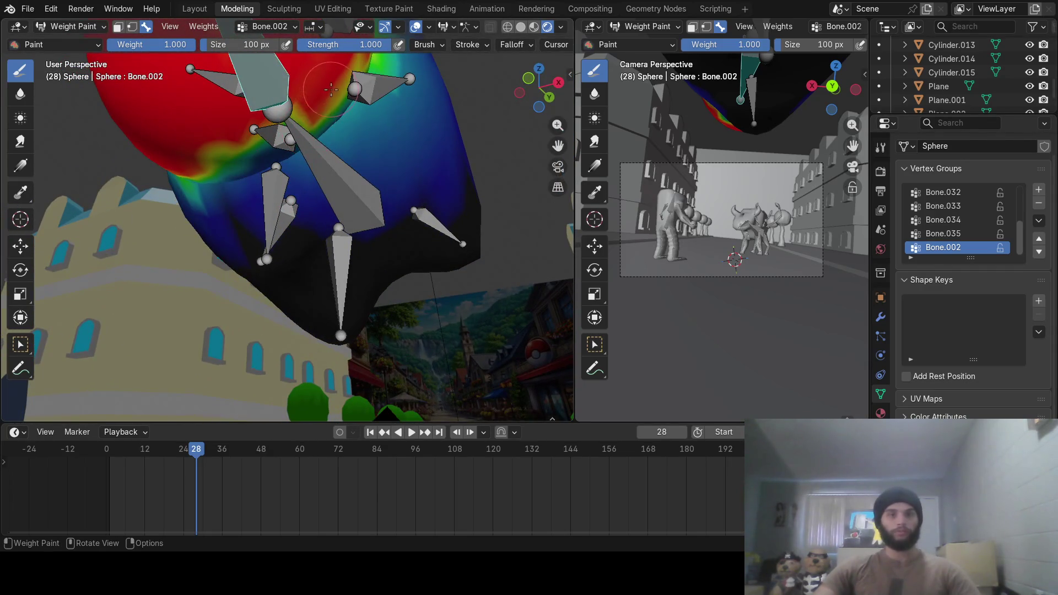
pyautogui.moveTo(308, 118)
pyautogui.mouseDown()
pyautogui.moveTo(248, 160)
pyautogui.moveTo(198, 159)
pyautogui.moveTo(296, 137)
pyautogui.moveTo(242, 160)
pyautogui.moveTo(213, 146)
pyautogui.mouseUp()
pyautogui.moveTo(212, 147); pyautogui.dragTo(324, 298, button='middle')
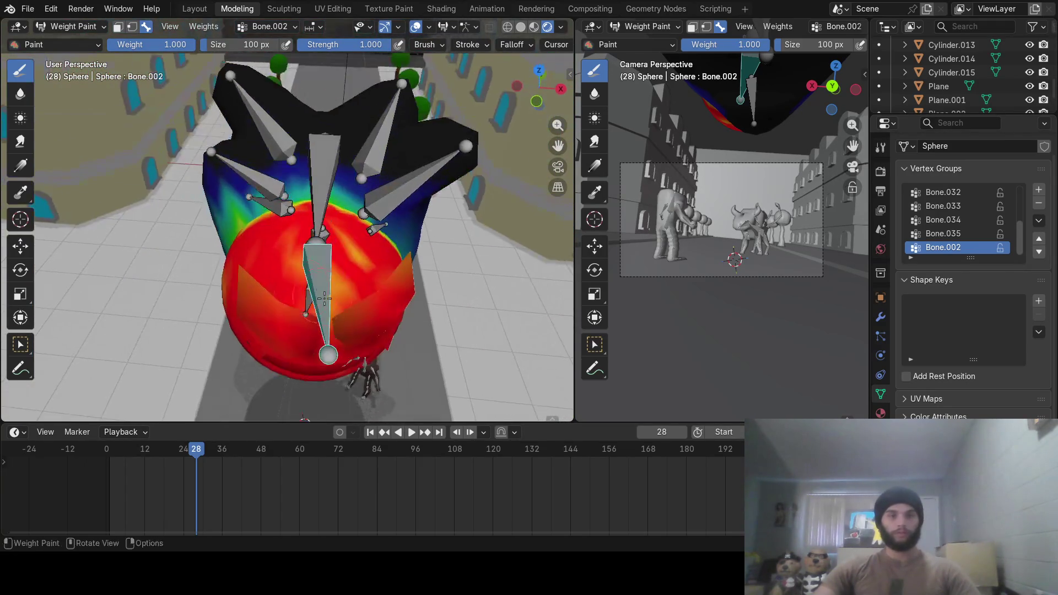
pyautogui.moveTo(323, 298); pyautogui.dragTo(335, 268)
pyautogui.moveTo(390, 287); pyautogui.dragTo(249, 260, button='middle')
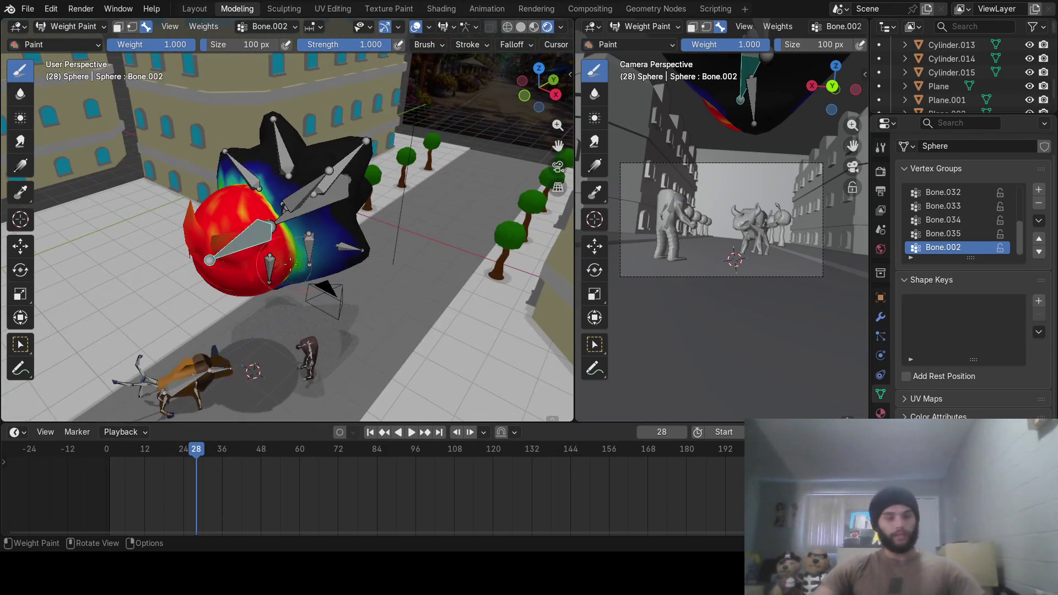
pyautogui.press('ctrl')
# Inspect the sphere weights of Bone.031, Bone.032, Bone.033, Bone.035 and Bone.030
pyautogui.keyDown('ctrl'); pyautogui.click(337, 181); pyautogui.keyUp('ctrl')
pyautogui.keyDown('ctrl'); pyautogui.click(346, 162); pyautogui.keyUp('ctrl')
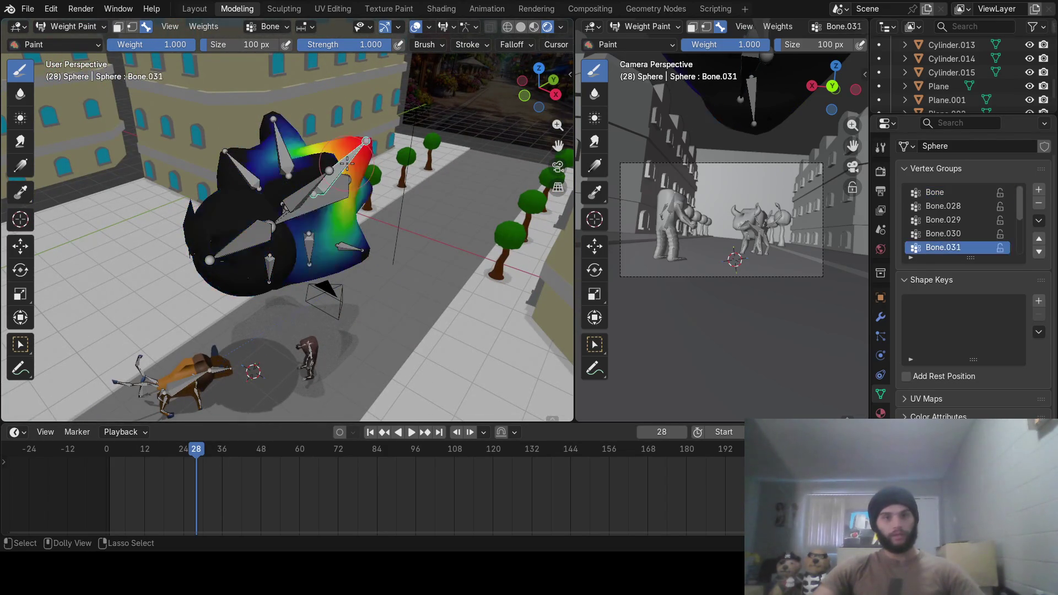
pyautogui.keyDown('ctrl'); pyautogui.click(299, 186); pyautogui.keyUp('ctrl')
pyautogui.keyDown('ctrl'); pyautogui.click(285, 152); pyautogui.keyUp('ctrl')
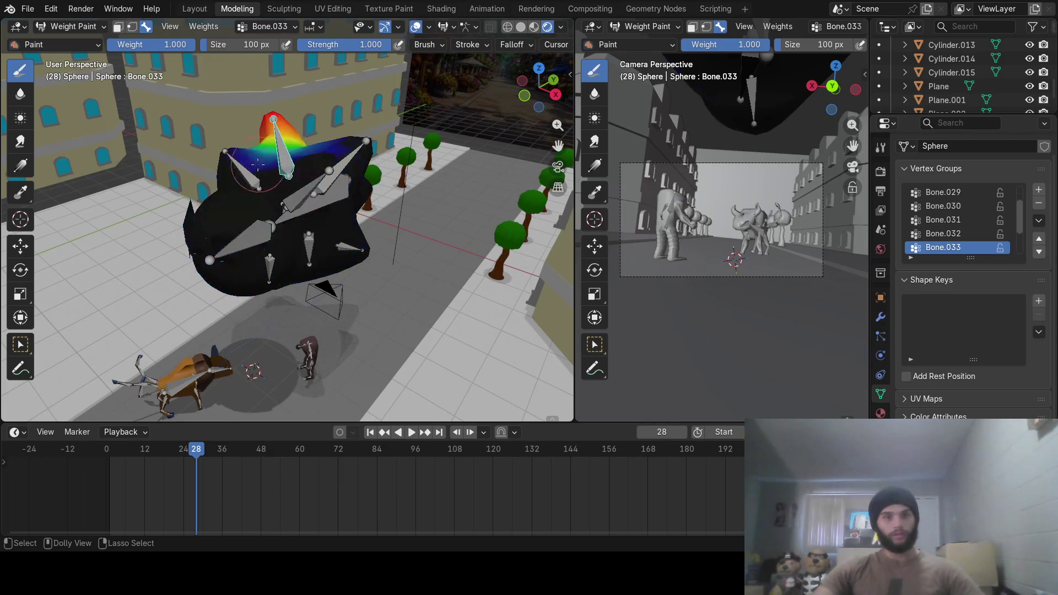
pyautogui.keyDown('ctrl'); pyautogui.click(246, 165); pyautogui.keyUp('ctrl')
pyautogui.keyDown('ctrl'); pyautogui.click(345, 249); pyautogui.keyUp('ctrl')
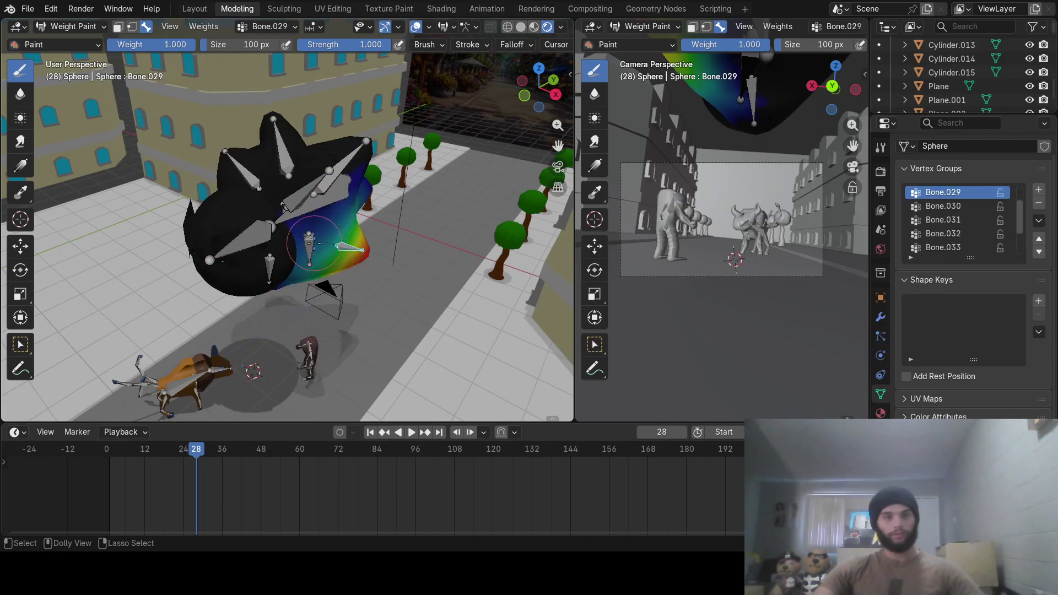
pyautogui.keyDown('ctrl'); pyautogui.click(309, 245); pyautogui.keyUp('ctrl')
# Show Bone.028's weights on the sphere and begin editing the brush Strength value
pyautogui.moveTo(309, 245)
pyautogui.mouseDown(button='middle')
pyautogui.moveTo(325, 153)
pyautogui.moveTo(466, 135)
pyautogui.moveTo(385, 182)
pyautogui.mouseUp(button='middle')
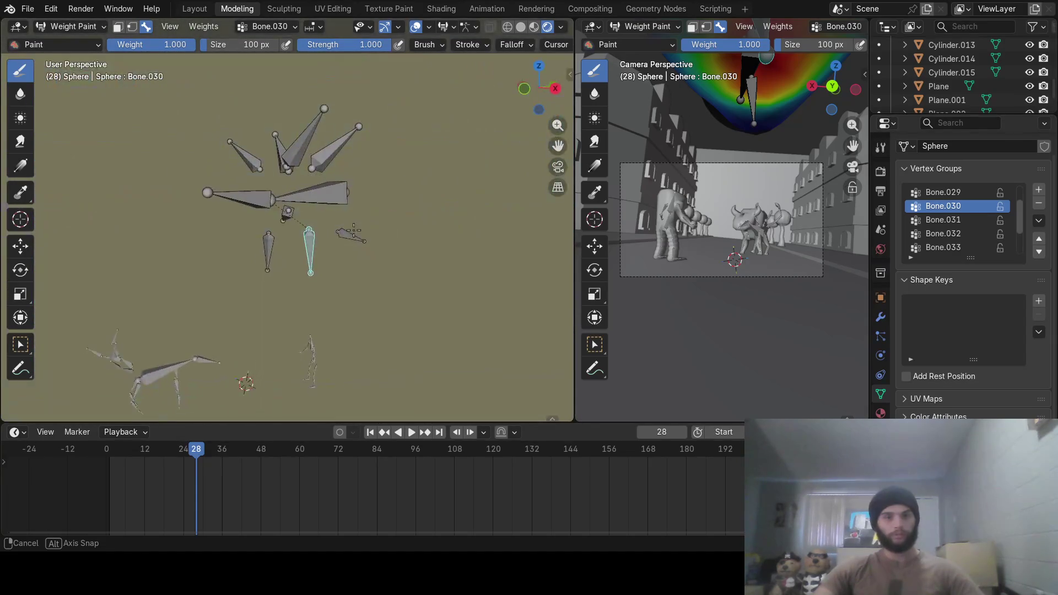
pyautogui.scroll(4, 277, 246)
pyautogui.moveTo(277, 246)
pyautogui.mouseDown(button='middle')
pyautogui.moveTo(290, 230)
pyautogui.moveTo(336, 224)
pyautogui.moveTo(331, 265)
pyautogui.mouseUp(button='middle')
pyautogui.keyDown('ctrl'); pyautogui.click(275, 233); pyautogui.keyUp('ctrl')
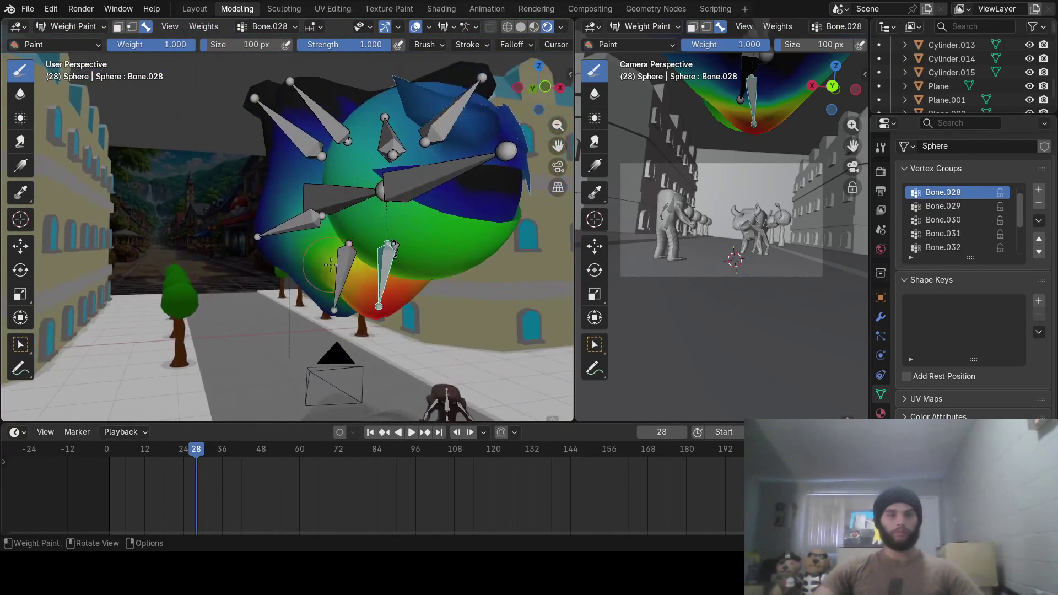
pyautogui.moveTo(437, 227)
pyautogui.mouseDown(button='middle')
pyautogui.moveTo(431, 238)
pyautogui.moveTo(289, 102)
pyautogui.mouseUp(button='middle')
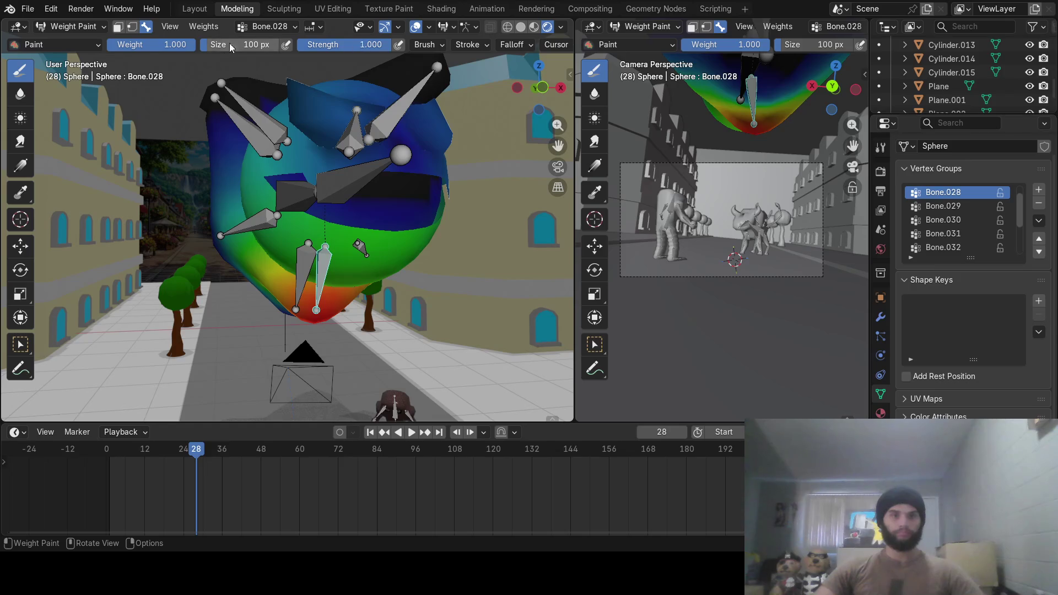
pyautogui.click(339, 45)
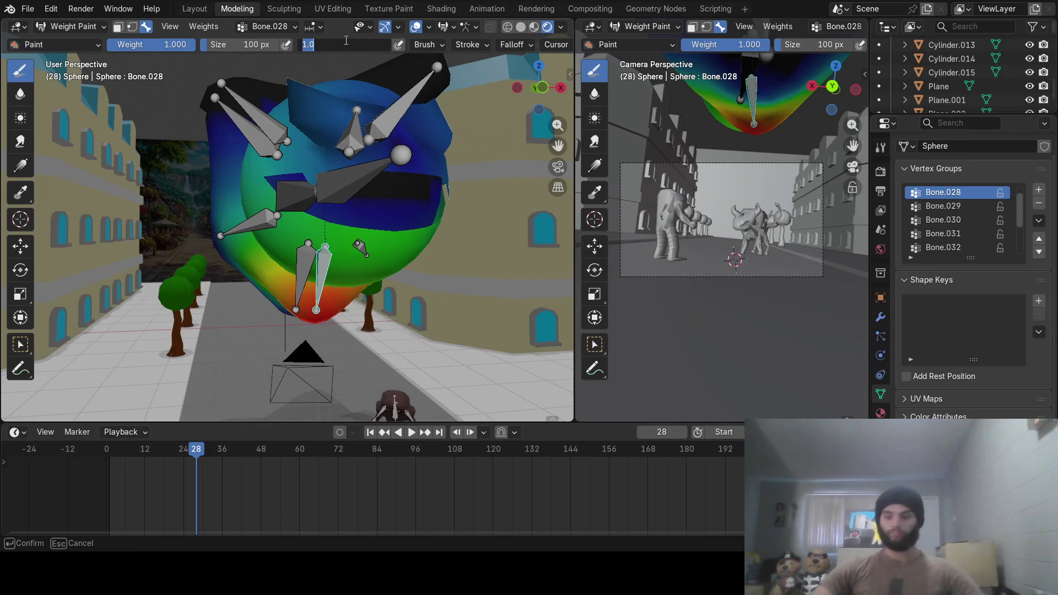